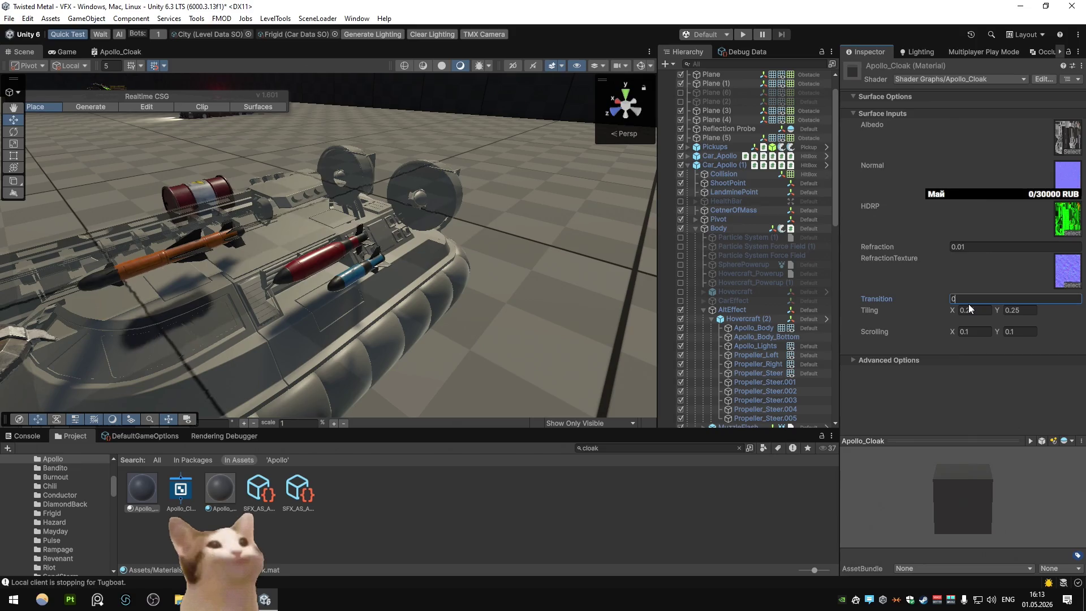
Step: Select Apollo_Body through Propeller_Steer.005 and preview Mesh Renderer Cast Shadows set to On
{"action": "left_click", "coordinate": [752, 328]}
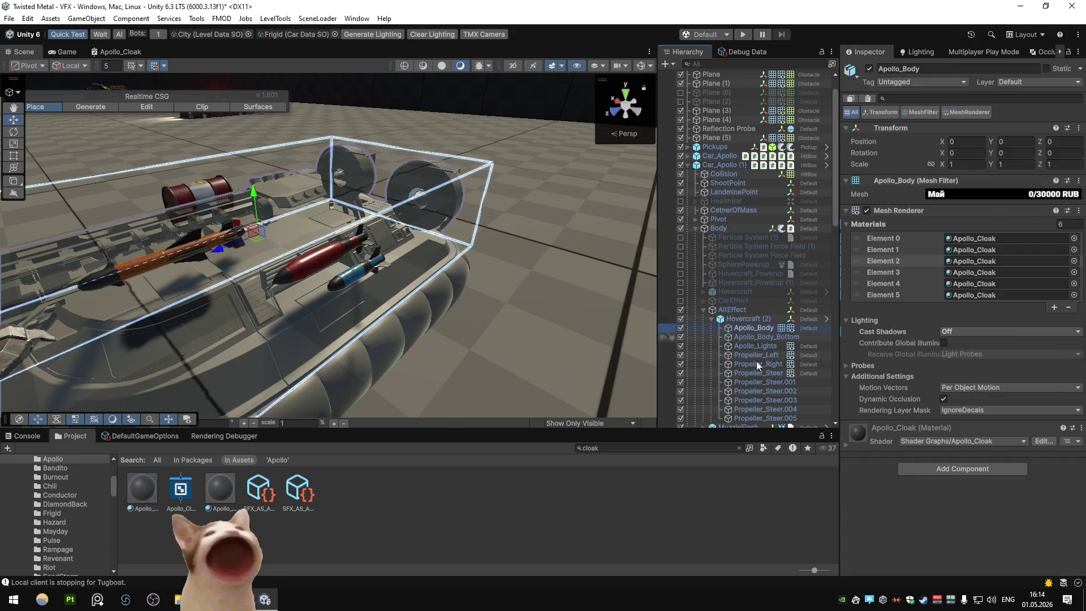
{"action": "left_click", "coordinate": [764, 418], "text": "shift"}
{"action": "left_click", "coordinate": [961, 274]}
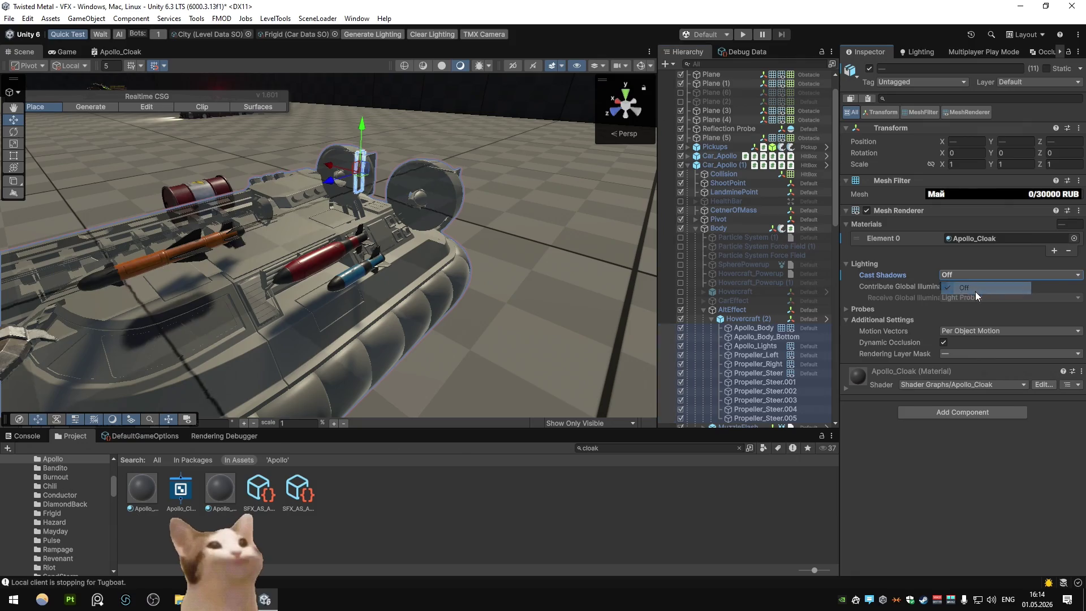
{"action": "left_click", "coordinate": [975, 300]}
{"action": "mouse_move", "coordinate": [594, 260]}
{"action": "left_mouse_down"}
{"action": "mouse_move", "coordinate": [526, 253]}
{"action": "mouse_move", "coordinate": [280, 303]}
{"action": "mouse_move", "coordinate": [226, 263]}
{"action": "mouse_move", "coordinate": [303, 256]}
{"action": "left_mouse_up"}
Step: Set Cast Shadows back to Off and select the Apollo_Cloak shader graph in Project
{"action": "left_click", "coordinate": [955, 275]}
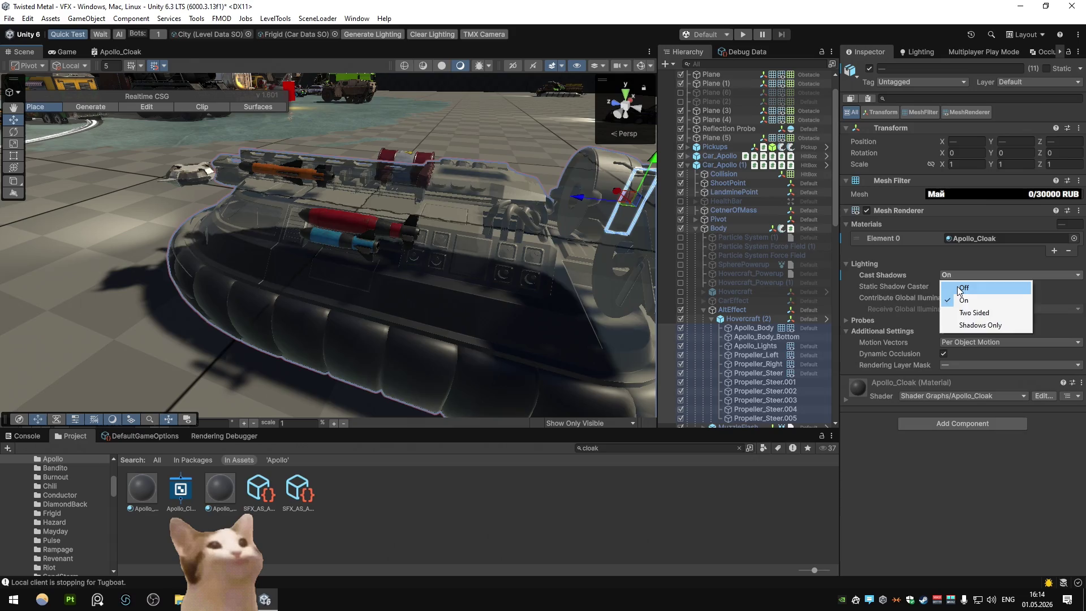
{"action": "left_click", "coordinate": [952, 284]}
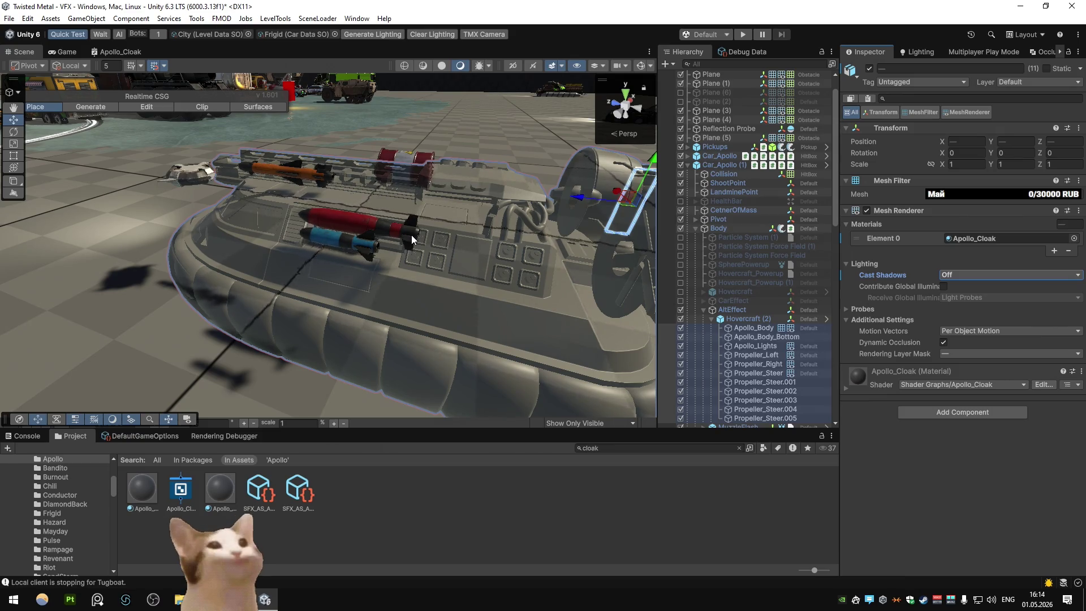
{"action": "left_click", "coordinate": [232, 487]}
{"action": "left_click", "coordinate": [174, 480]}
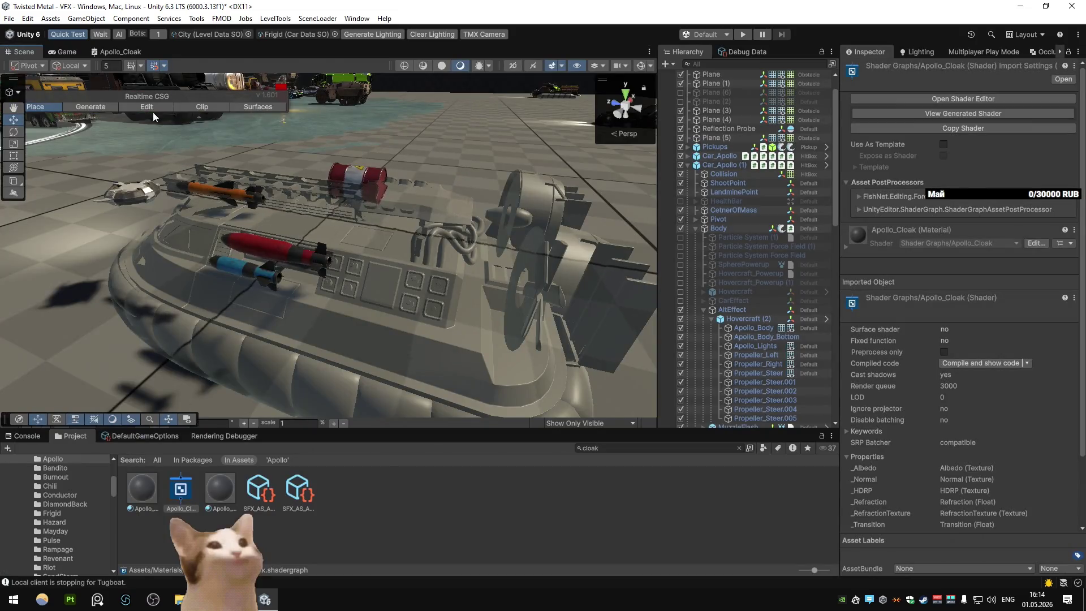
Step: Open the Apollo_Cloak shader graph maximized and save the asset
{"action": "left_click", "coordinate": [117, 51]}
{"action": "key", "text": "shift+space"}
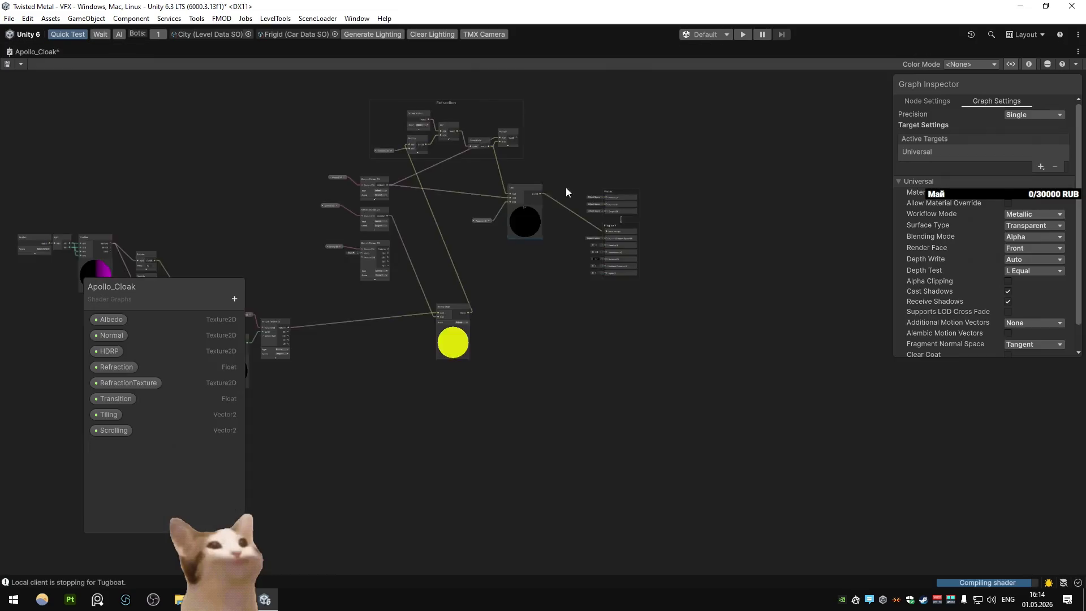
{"action": "scroll", "coordinate": [303, 223], "scroll_direction": "up", "scroll_amount": 5}
{"action": "left_click", "coordinate": [7, 63]}
Step: Restore the docked layout, check the refractive hovercraft in the Scene, then re-maximize the graph
{"action": "double_click", "coordinate": [20, 52]}
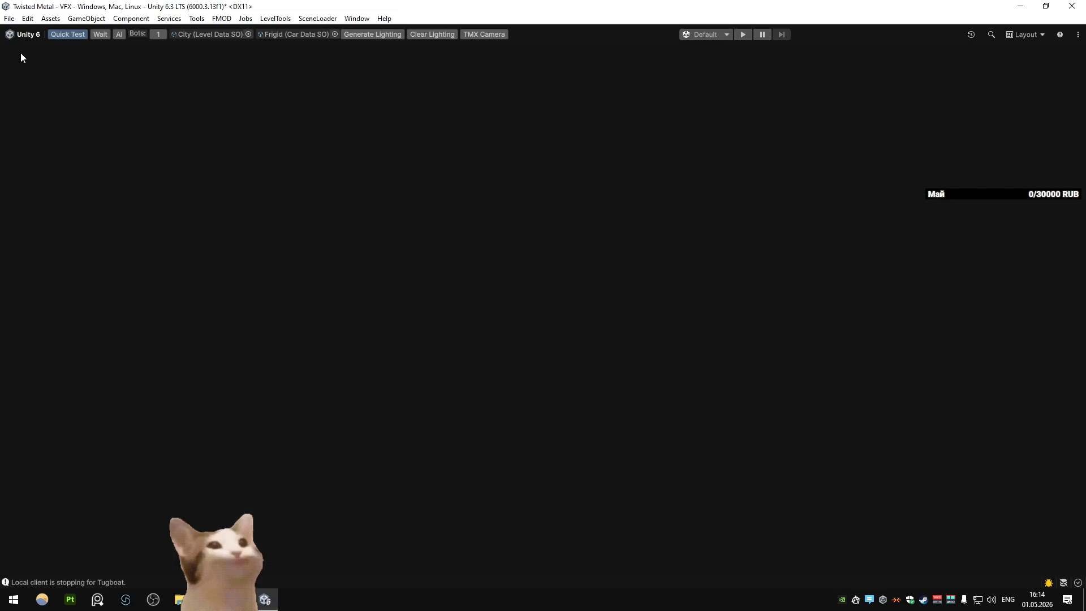
{"action": "left_click", "coordinate": [22, 51]}
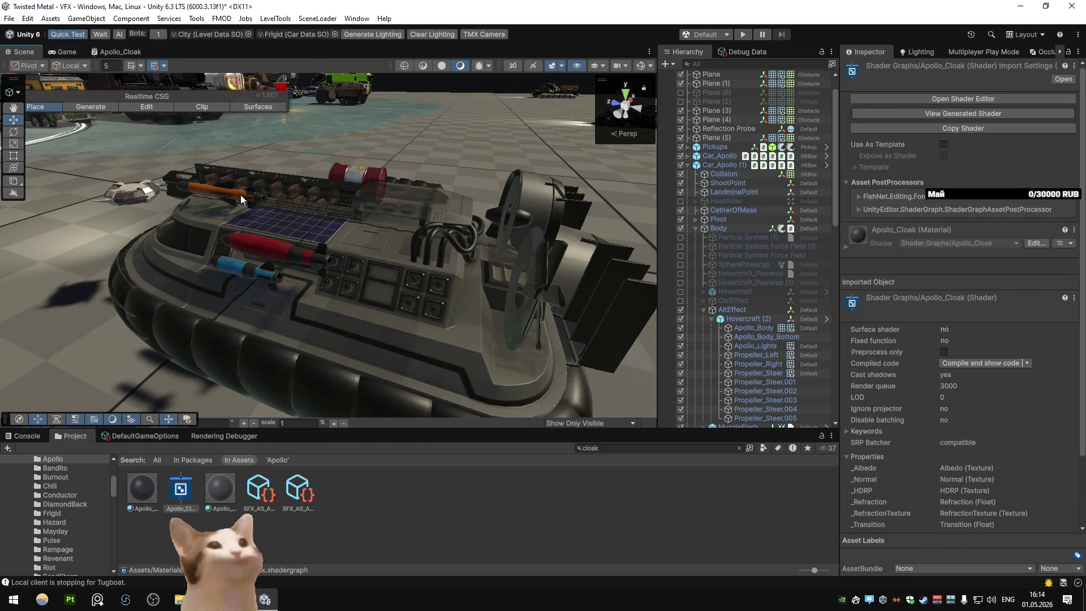
{"action": "left_click", "coordinate": [237, 196]}
{"action": "left_click", "coordinate": [410, 407]}
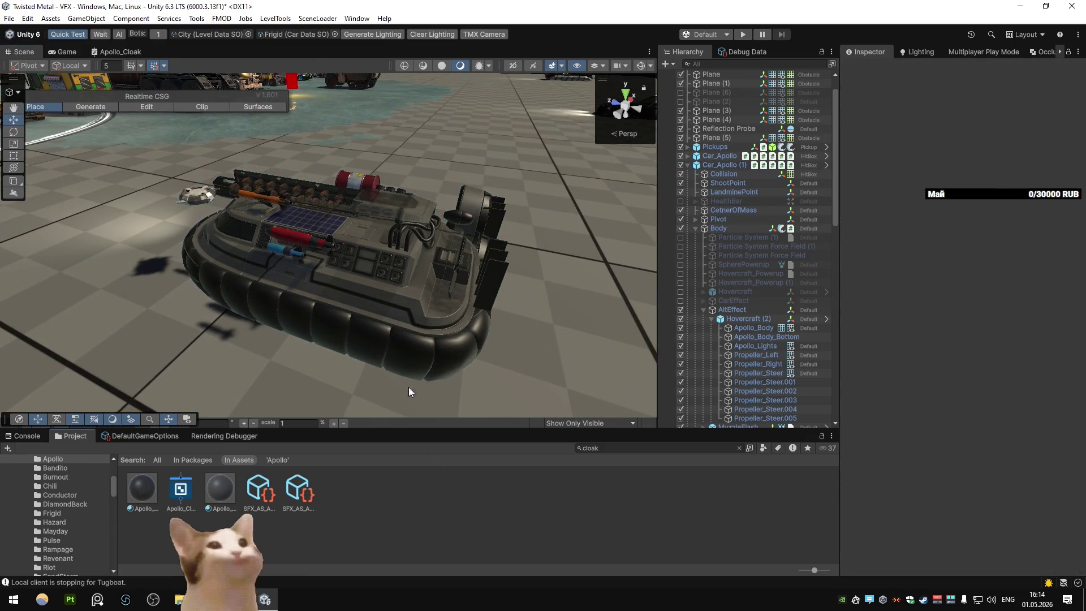
{"action": "left_click", "coordinate": [119, 52]}
{"action": "key", "text": "shift+space"}
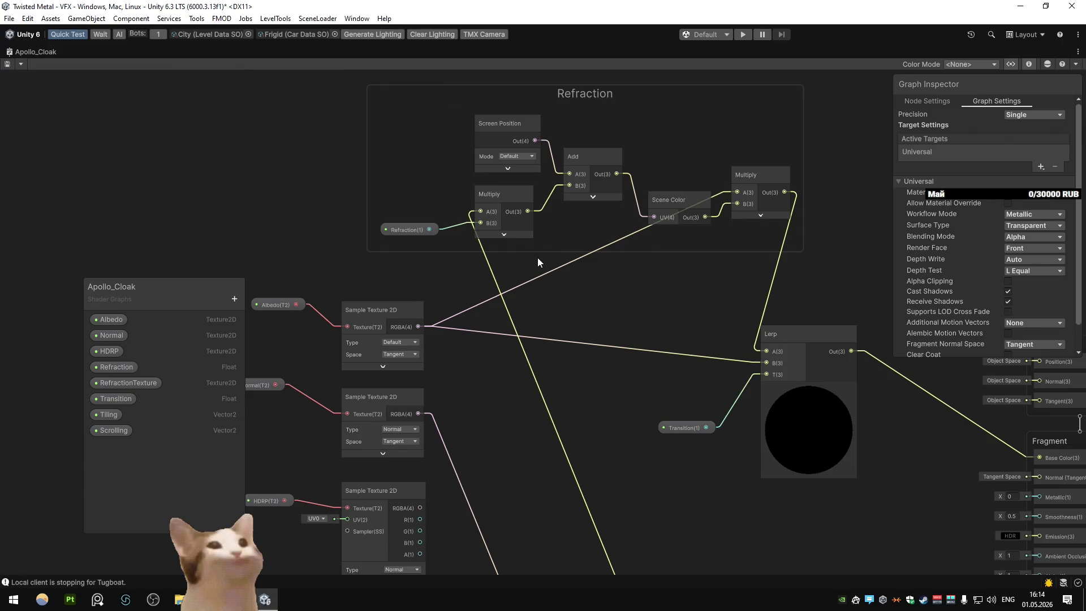
Step: Frame the graph on the Refraction group, then return it to the docked layout
{"action": "key", "text": "f"}
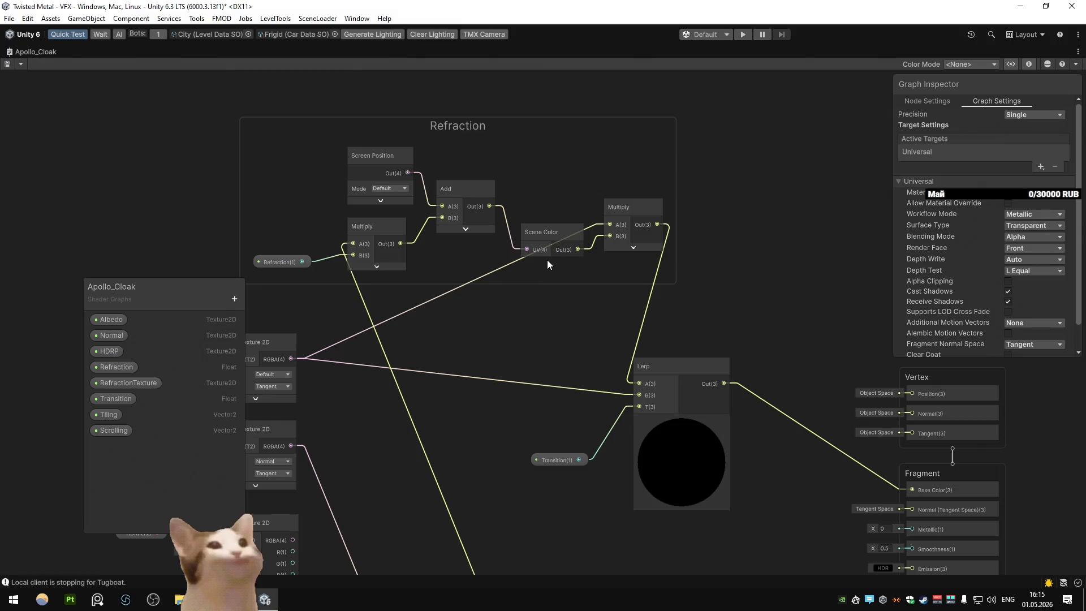
{"action": "key", "text": "shift+space"}
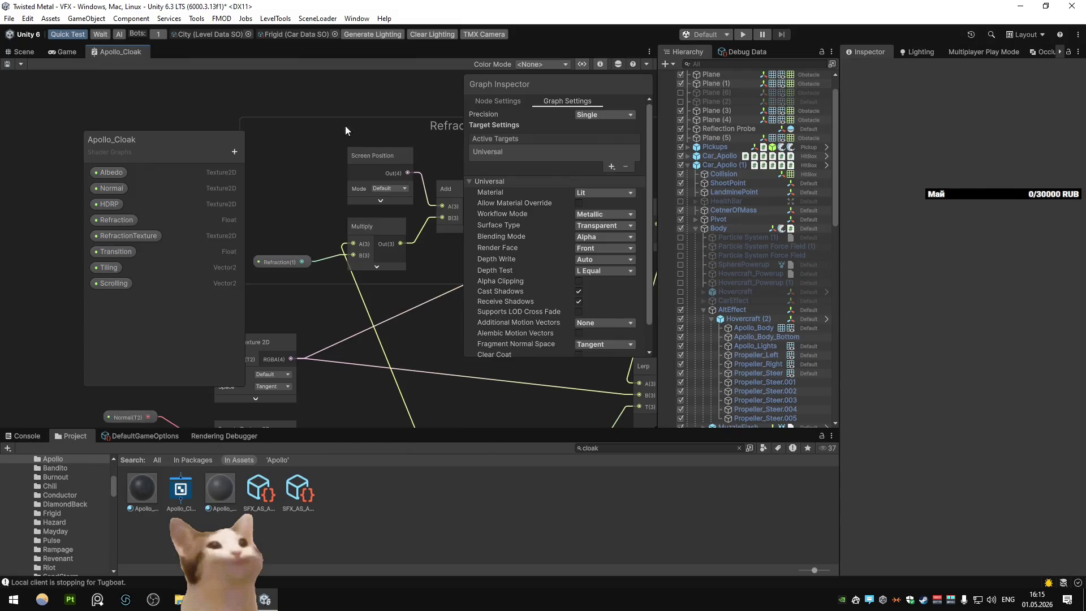
Step: Zoom the Scene view on the hovercraft, then maximize the Apollo_Cloak graph around the Lerp node
{"action": "left_click", "coordinate": [23, 52]}
{"action": "key", "text": "shift+space"}
{"action": "key", "text": "shift+space"}
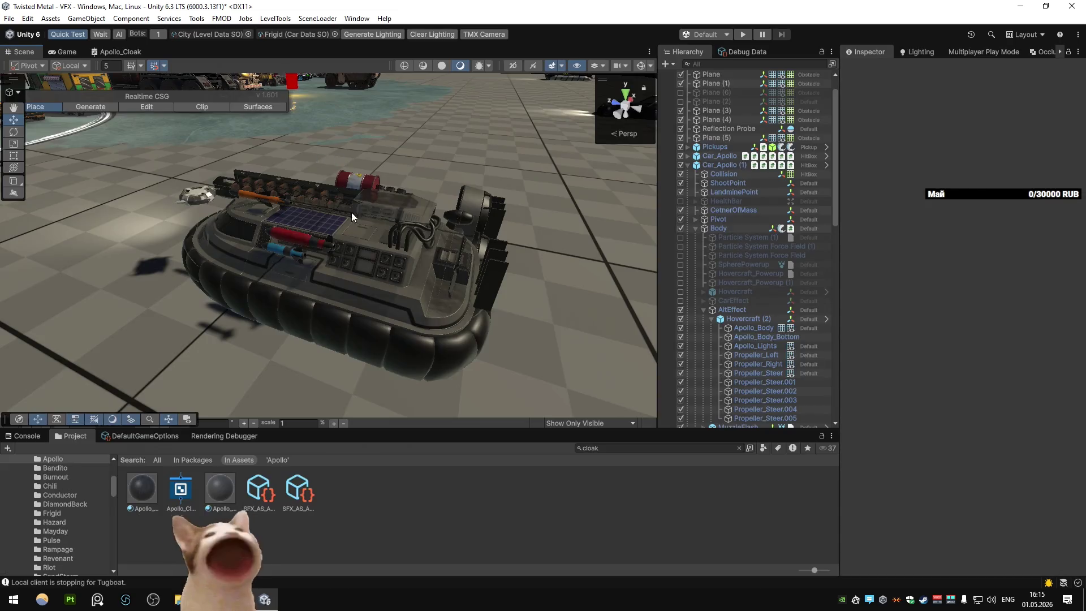
{"action": "scroll", "coordinate": [438, 243], "scroll_direction": "up", "scroll_amount": 5}
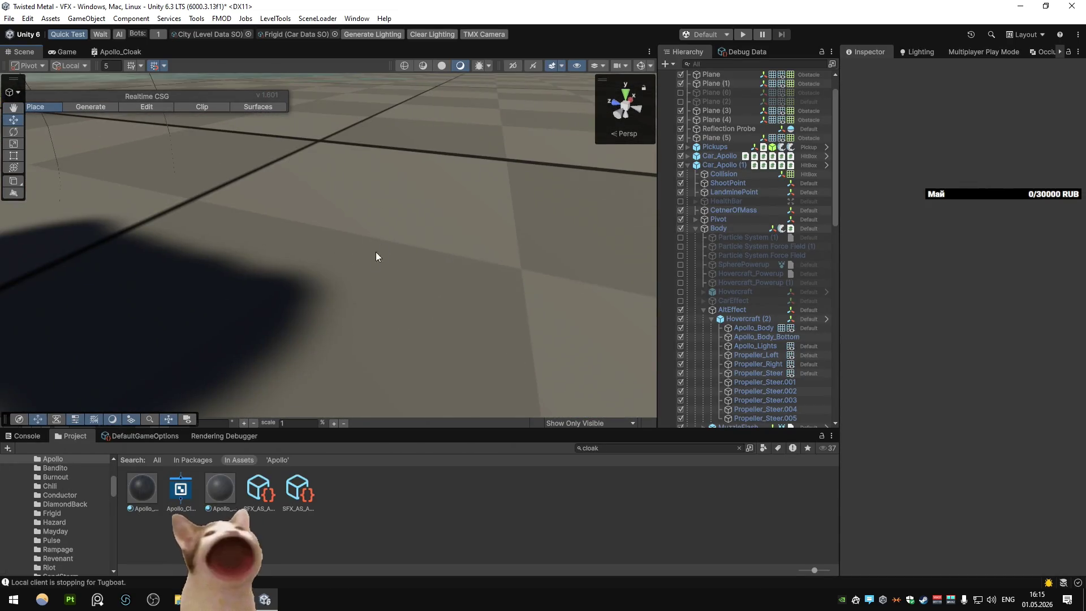
{"action": "scroll", "coordinate": [372, 252], "scroll_direction": "down", "scroll_amount": 5}
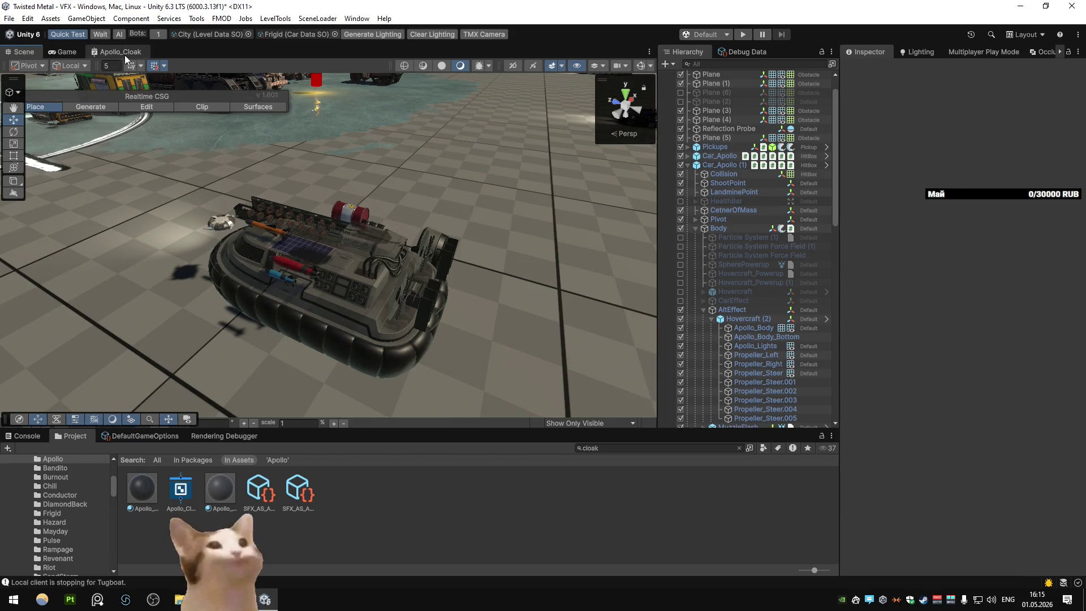
{"action": "left_click", "coordinate": [123, 52]}
{"action": "key", "text": "shift+space"}
{"action": "scroll", "coordinate": [509, 283], "scroll_direction": "up", "scroll_amount": 4}
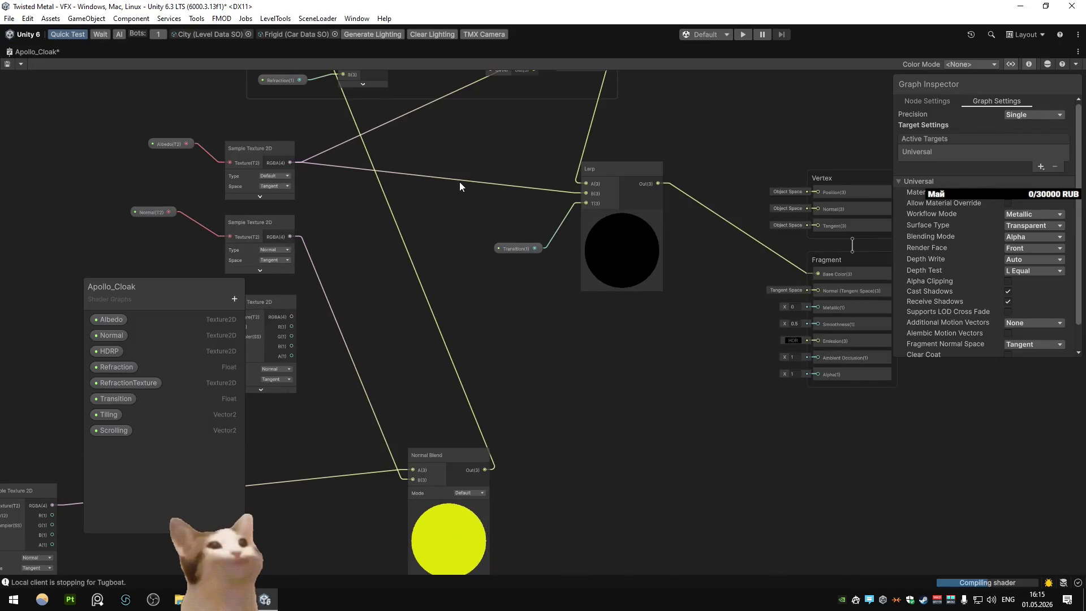
Step: Connect the Albedo Sample Texture 2D RGBA output to Lerp A and save the graph
{"action": "scroll", "coordinate": [446, 238], "scroll_direction": "up", "scroll_amount": 3}
{"action": "left_click_drag", "start_coordinate": [267, 263], "coordinate": [563, 283]}
{"action": "left_click", "coordinate": [8, 64]}
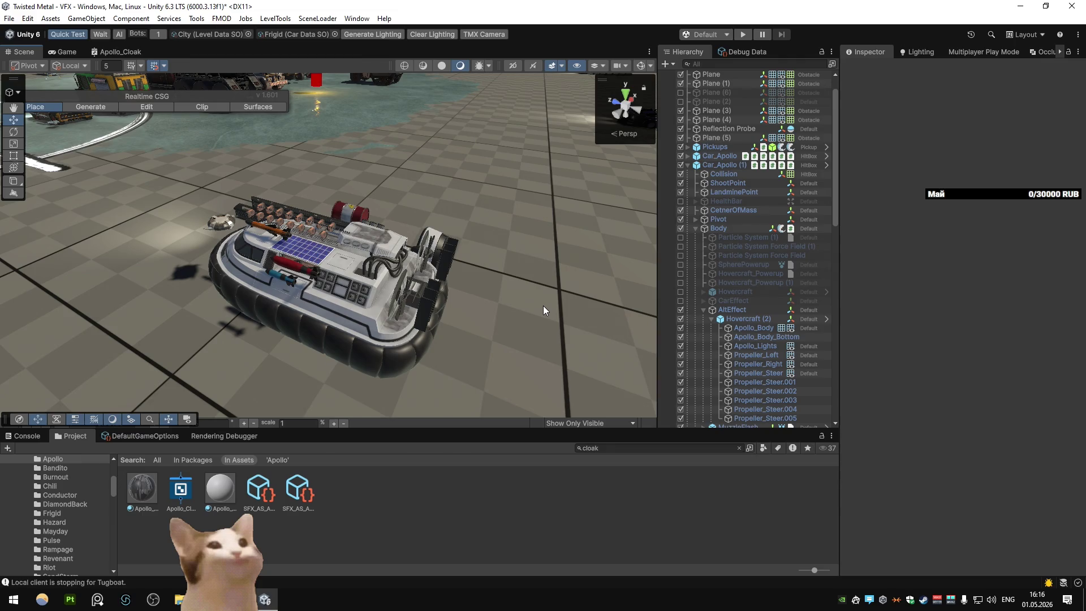
{"action": "mouse_move", "coordinate": [423, 313]}
{"action": "left_mouse_down"}
{"action": "mouse_move", "coordinate": [350, 306]}
{"action": "mouse_move", "coordinate": [409, 257]}
{"action": "left_mouse_up"}
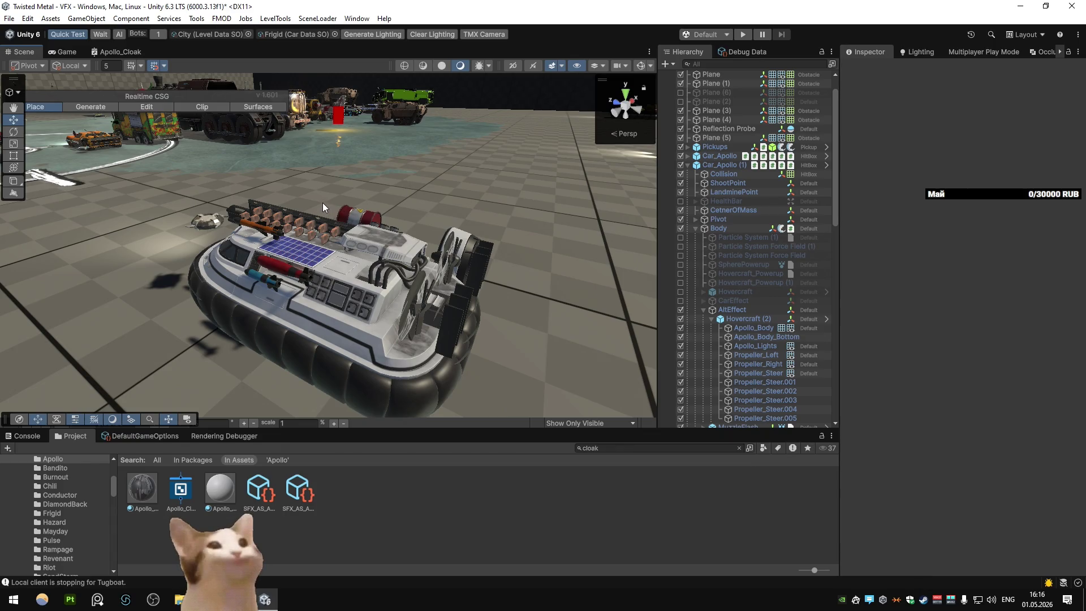
Step: Add a Color property to the Apollo_Cloak blackboard and wire it into the refraction Multiply
{"action": "left_click", "coordinate": [118, 52]}
{"action": "key", "text": "shift+space"}
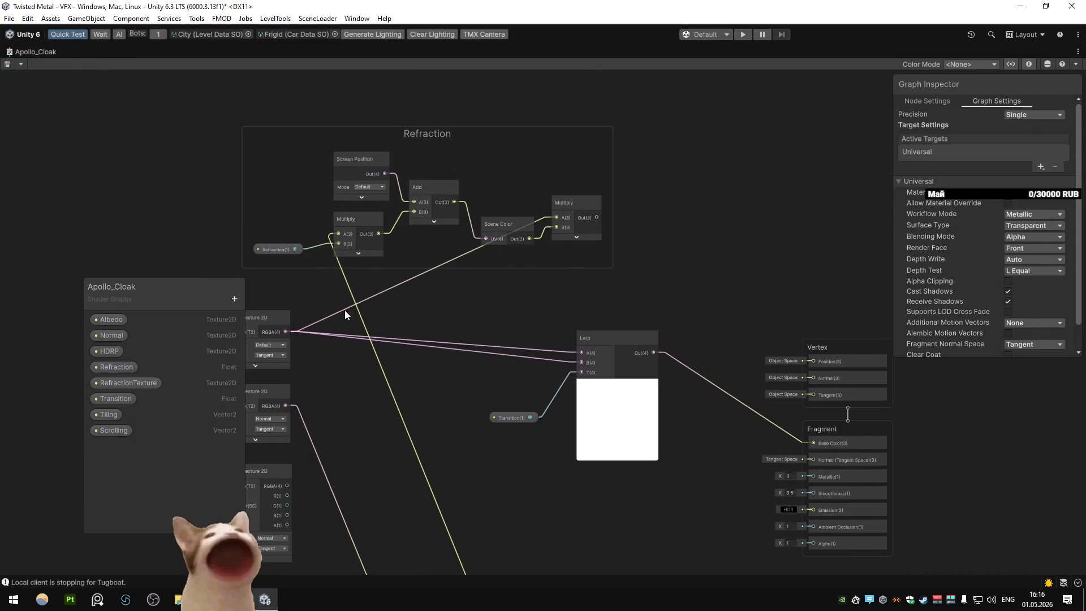
{"action": "left_click", "coordinate": [234, 299]}
{"action": "left_click", "coordinate": [260, 370]}
{"action": "mouse_move", "coordinate": [106, 449]}
{"action": "left_mouse_down"}
{"action": "mouse_move", "coordinate": [479, 175]}
{"action": "mouse_move", "coordinate": [557, 217]}
{"action": "mouse_move", "coordinate": [578, 351]}
{"action": "left_mouse_up"}
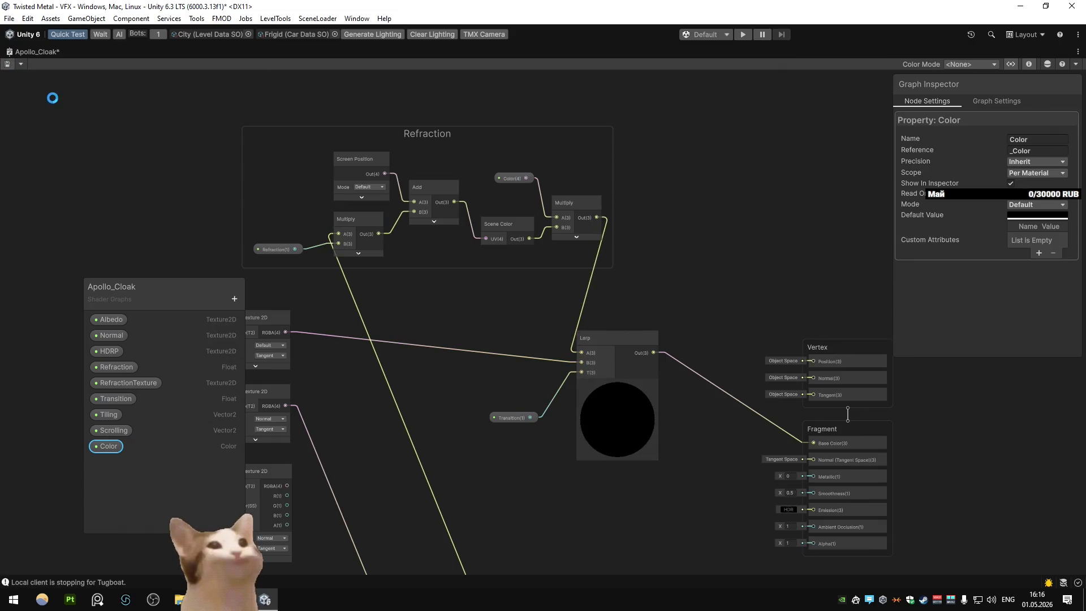
{"action": "double_click", "coordinate": [12, 53]}
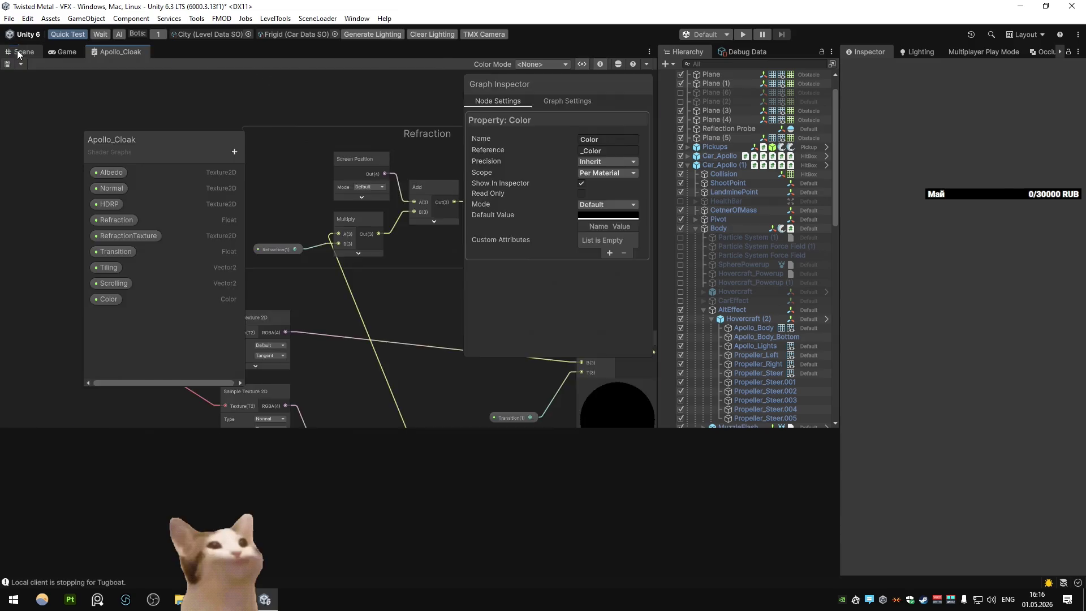
{"action": "left_click", "coordinate": [19, 52]}
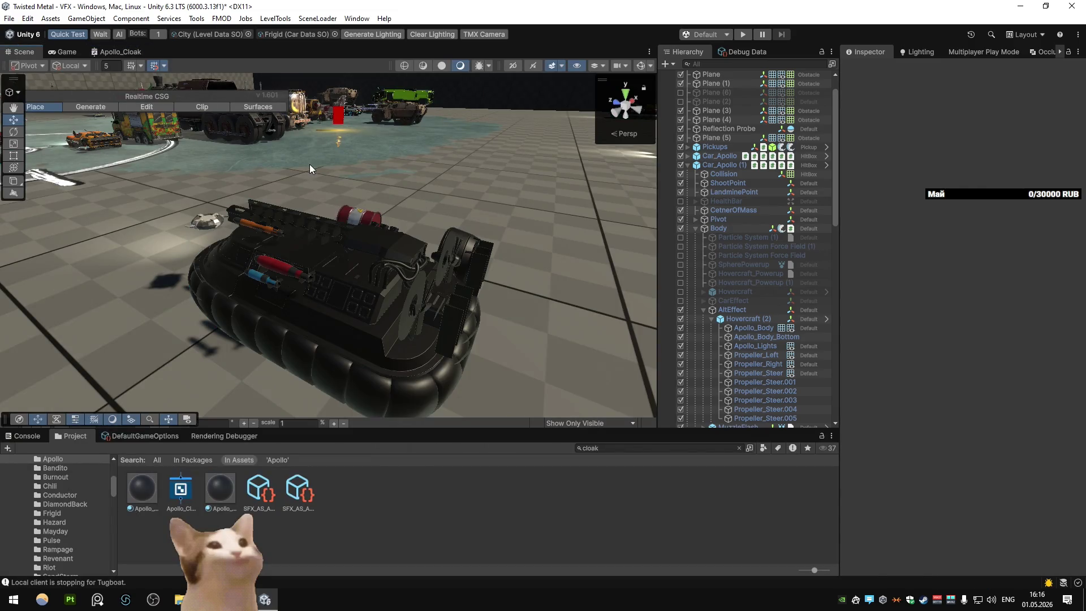
Step: Select the Apollo_Cloak material and set its Color to white
{"action": "left_click", "coordinate": [142, 487]}
{"action": "left_click", "coordinate": [996, 354]}
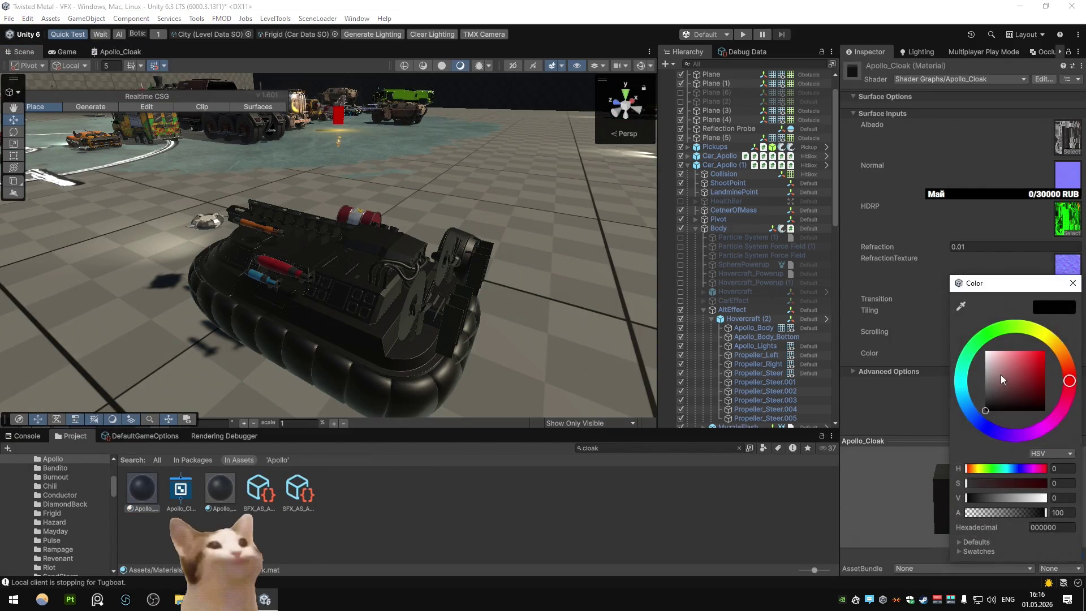
{"action": "left_click_drag", "start_coordinate": [996, 374], "coordinate": [985, 351]}
{"action": "scroll", "coordinate": [475, 263], "scroll_direction": "up", "scroll_amount": 3}
{"action": "scroll", "coordinate": [475, 263], "scroll_direction": "down", "scroll_amount": 3}
Step: Tune the cloak Color's hue and saturation to pale blue C8D6FF and confirm it
{"action": "left_click", "coordinate": [1012, 353]}
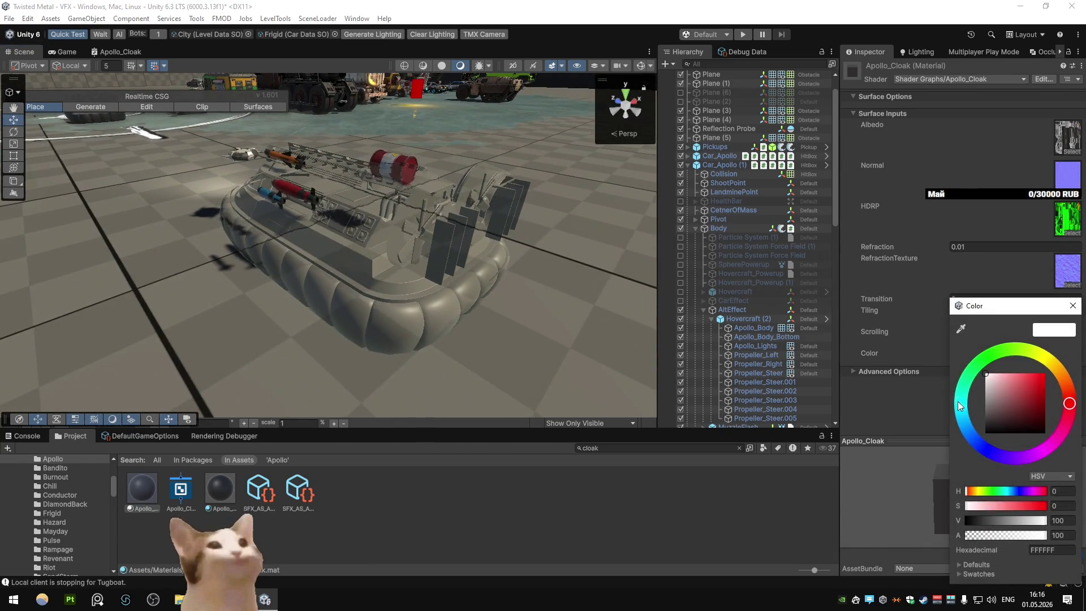
{"action": "left_click", "coordinate": [960, 406]}
{"action": "mouse_move", "coordinate": [1030, 383]}
{"action": "left_mouse_down"}
{"action": "mouse_move", "coordinate": [1024, 359]}
{"action": "mouse_move", "coordinate": [997, 356]}
{"action": "mouse_move", "coordinate": [1008, 360]}
{"action": "left_mouse_up"}
{"action": "left_click_drag", "start_coordinate": [1022, 505], "coordinate": [983, 504]}
{"action": "left_click", "coordinate": [970, 441]}
{"action": "left_click_drag", "start_coordinate": [971, 441], "coordinate": [975, 447]}
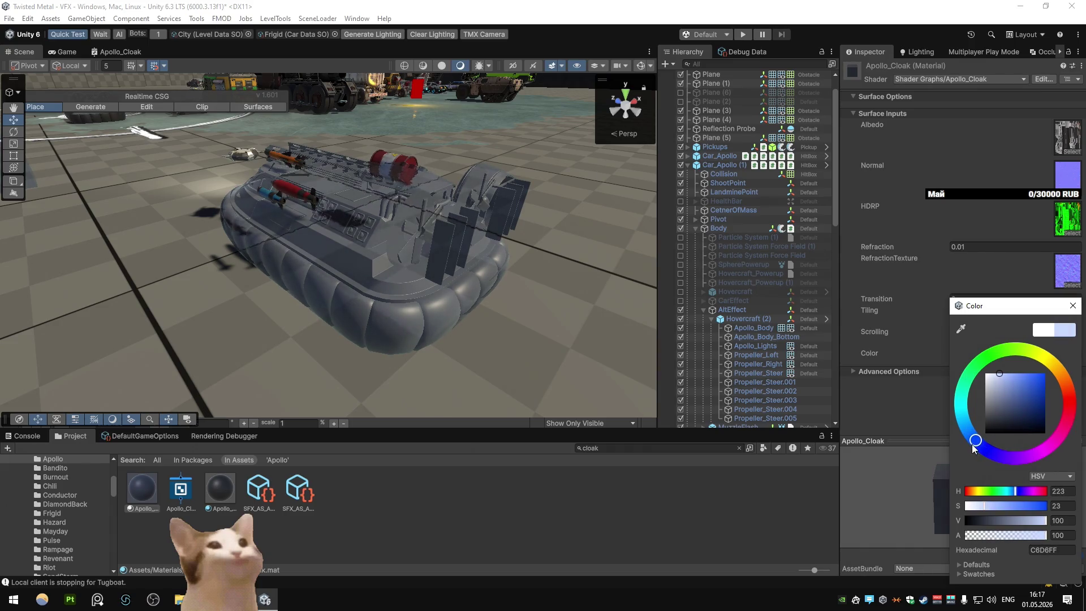
{"action": "key", "text": "Return"}
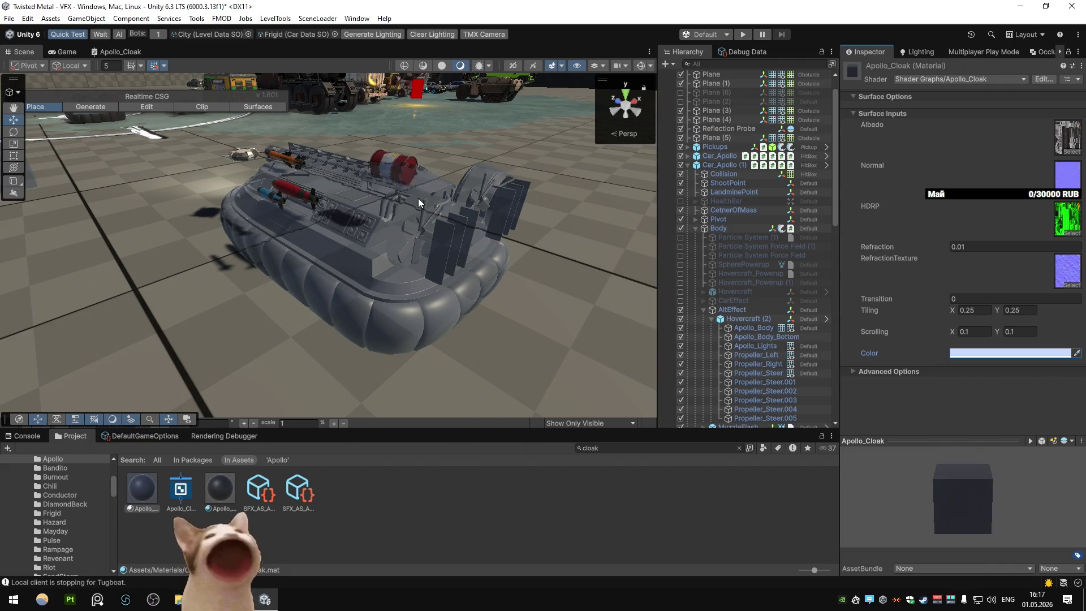
{"action": "left_click", "coordinate": [120, 51]}
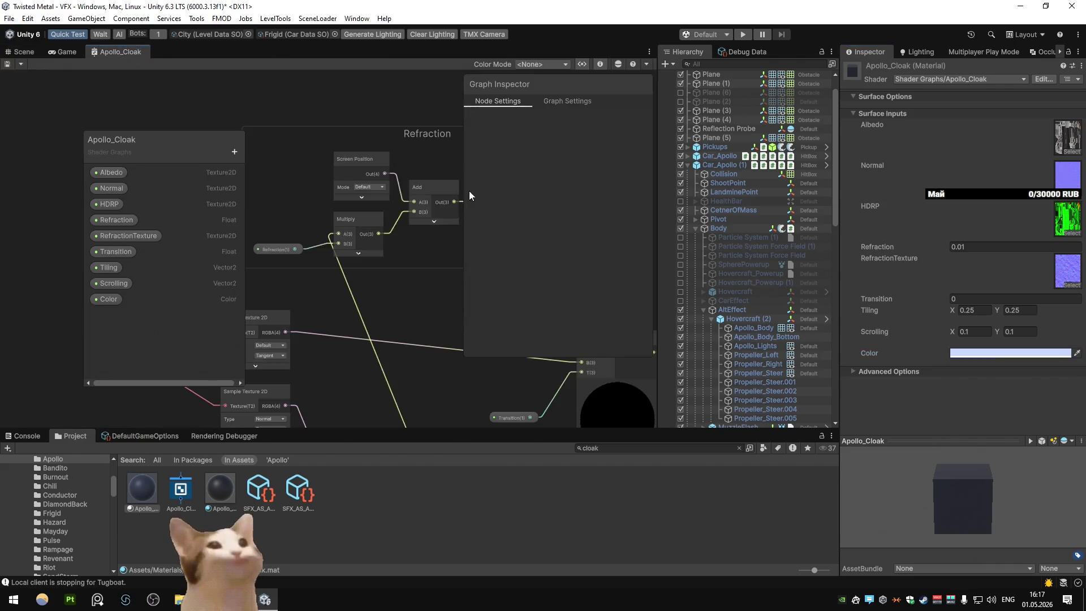
Step: Add a Float property named Alpha and wire it into Fragment Alpha
{"action": "key", "text": "shift+space"}
{"action": "mouse_move", "coordinate": [569, 245]}
{"action": "left_mouse_down"}
{"action": "mouse_move", "coordinate": [527, 233]}
{"action": "mouse_move", "coordinate": [517, 213]}
{"action": "left_mouse_up"}
{"action": "left_click", "coordinate": [234, 298]}
{"action": "left_click", "coordinate": [232, 388]}
{"action": "type", "text": "Alpha"}
{"action": "key", "text": "Return"}
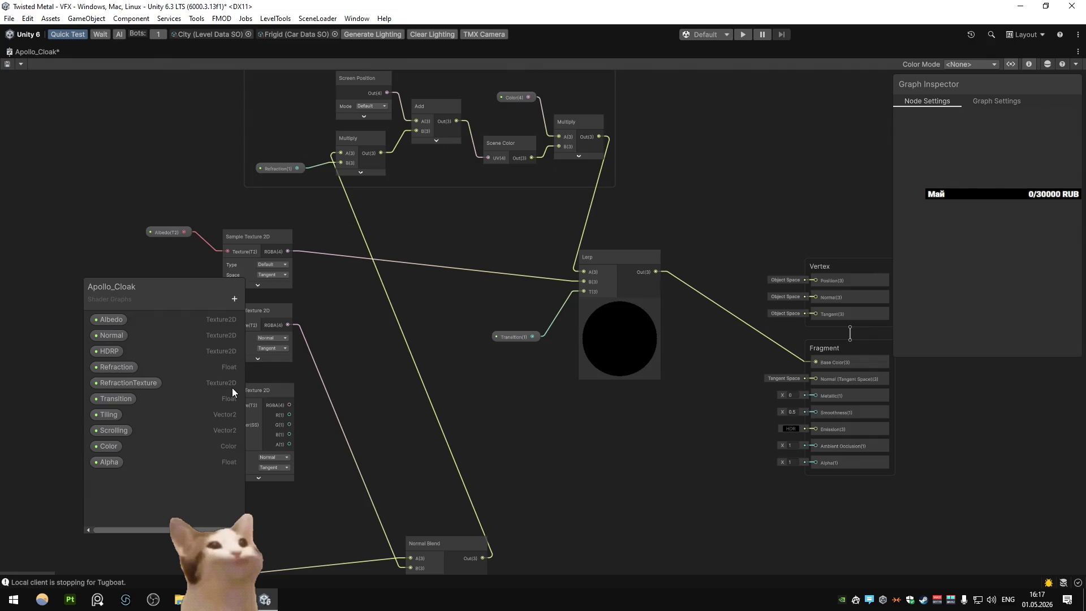
{"action": "mouse_move", "coordinate": [107, 461]}
{"action": "left_mouse_down"}
{"action": "mouse_move", "coordinate": [648, 450]}
{"action": "mouse_move", "coordinate": [814, 464]}
{"action": "left_mouse_up"}
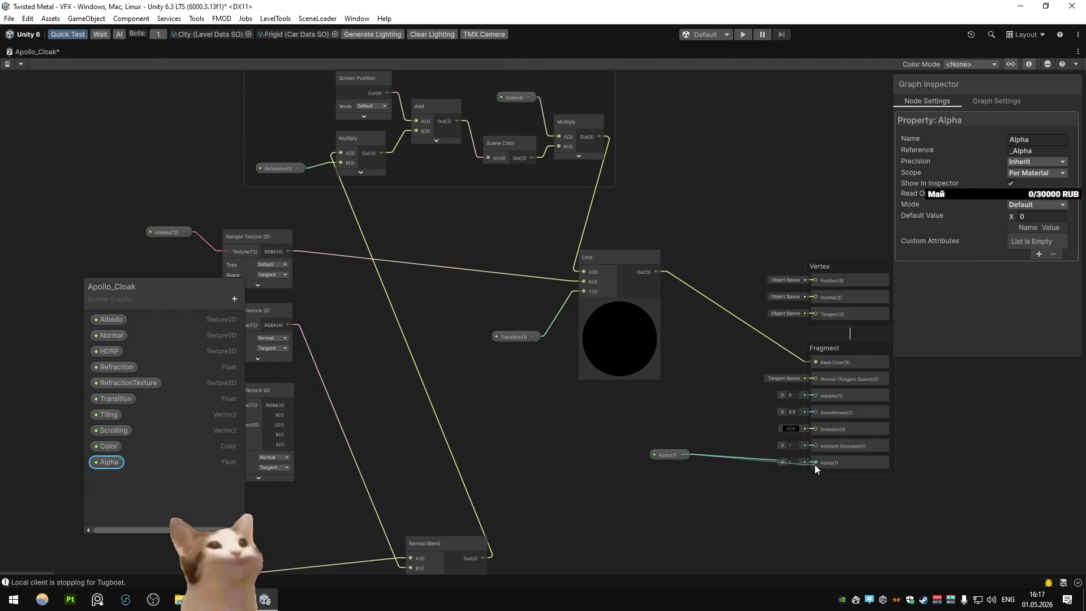
Step: Connect the albedo Sample Texture RGBA straight to Base Color and view the Scene
{"action": "mouse_move", "coordinate": [289, 252]}
{"action": "left_mouse_down"}
{"action": "mouse_move", "coordinate": [794, 380]}
{"action": "mouse_move", "coordinate": [815, 362]}
{"action": "left_mouse_up"}
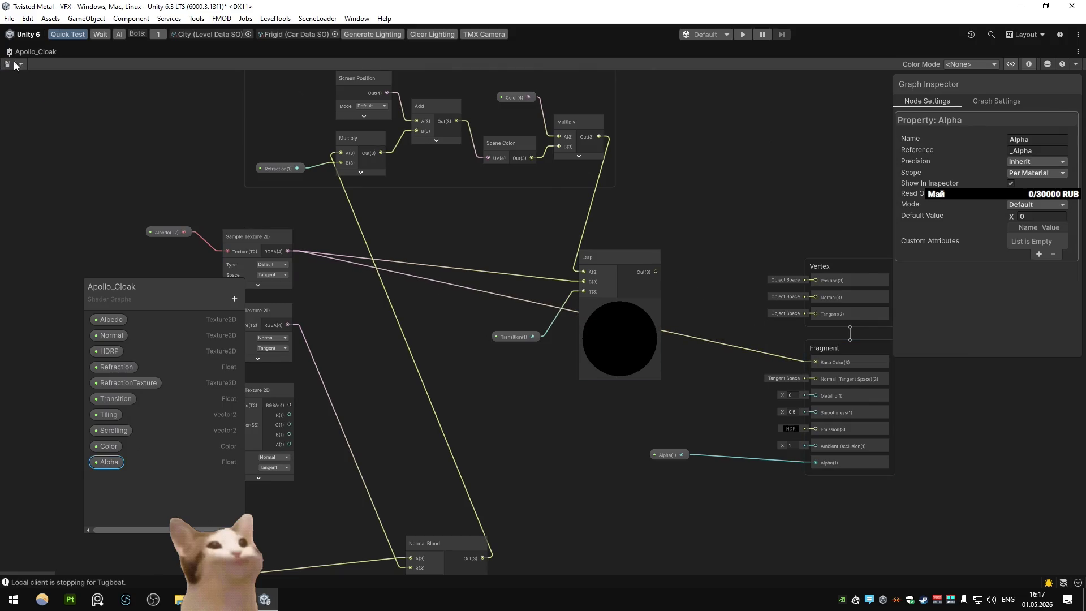
{"action": "double_click", "coordinate": [13, 52]}
{"action": "left_click", "coordinate": [24, 51]}
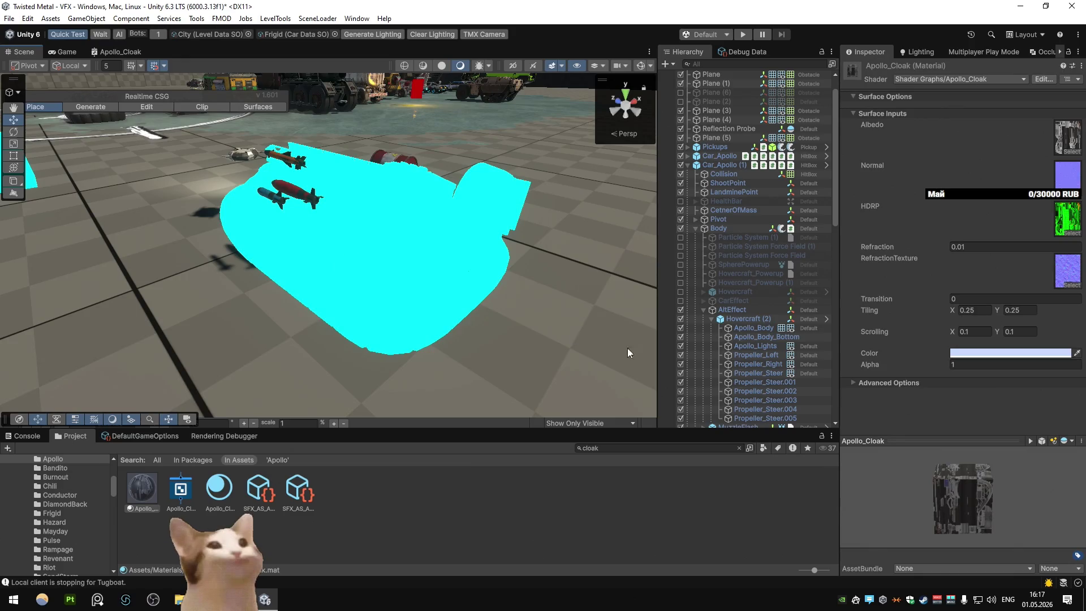
Step: Set the material's Alpha to 0.25, then maximize the Apollo_Cloak graph again
{"action": "left_click", "coordinate": [993, 364]}
{"action": "type", "text": "0.25"}
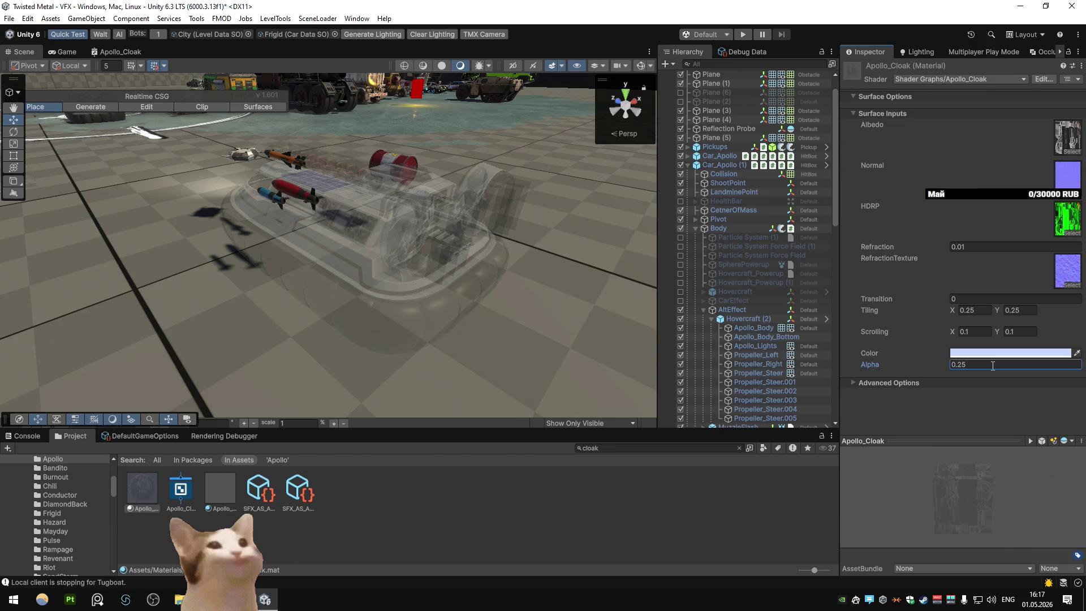
{"action": "left_click", "coordinate": [120, 52]}
{"action": "key", "text": "shift+space"}
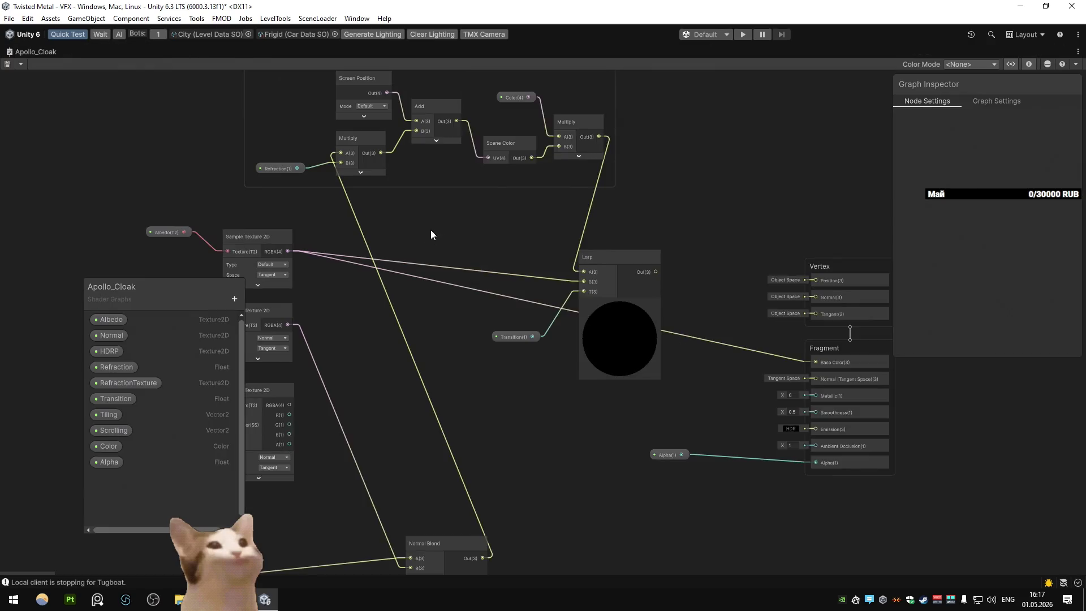
Step: Inspect the Tiling And Offset nodes, then connect Scene Color Out to Lerp A
{"action": "scroll", "coordinate": [499, 311], "scroll_direction": "down", "scroll_amount": 3}
{"action": "scroll", "coordinate": [473, 272], "scroll_direction": "up", "scroll_amount": 5}
{"action": "left_click_drag", "start_coordinate": [474, 273], "coordinate": [588, 264]}
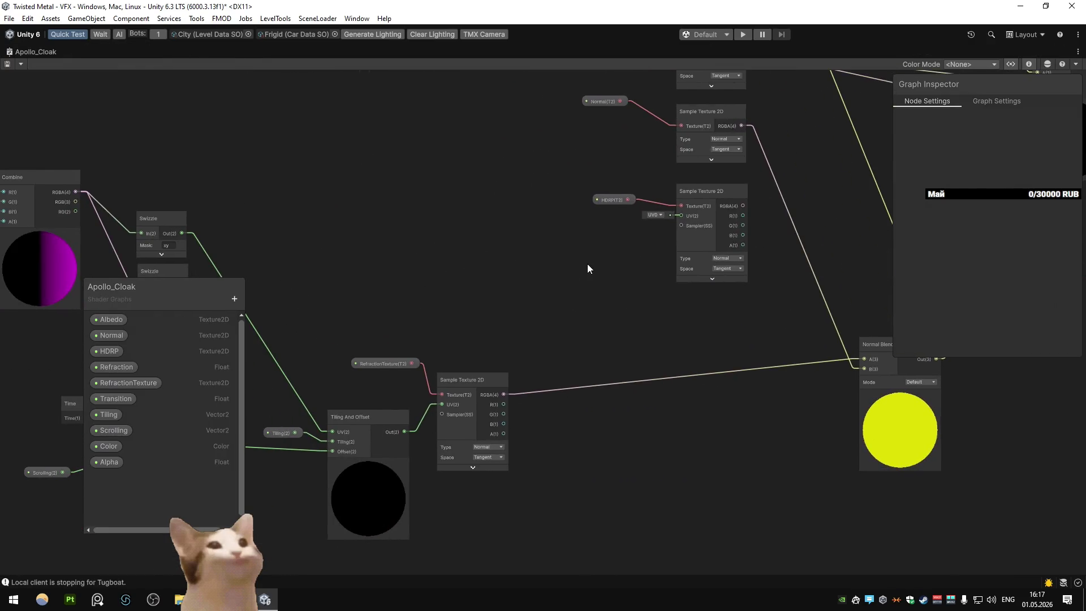
{"action": "scroll", "coordinate": [587, 263], "scroll_direction": "down", "scroll_amount": 3}
{"action": "scroll", "coordinate": [438, 330], "scroll_direction": "up", "scroll_amount": 3}
{"action": "key", "text": "shift+space"}
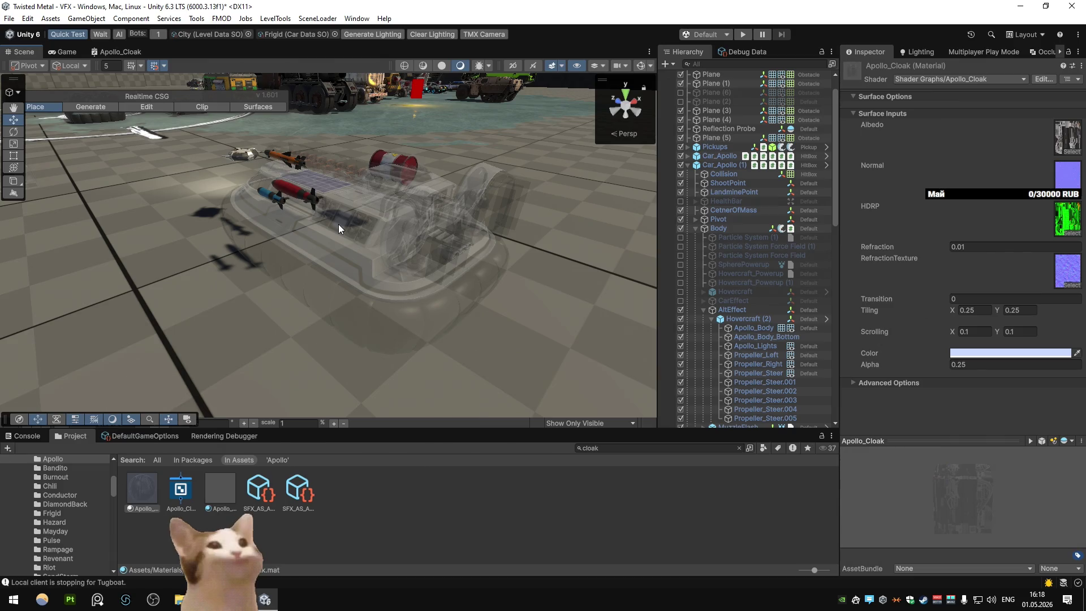
{"action": "double_click", "coordinate": [114, 52]}
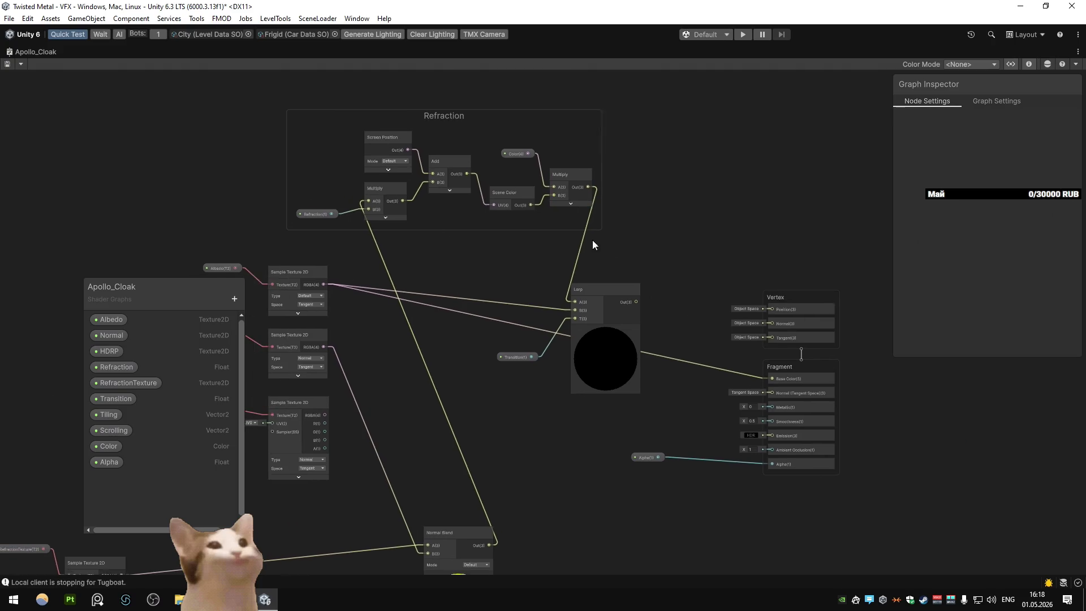
{"action": "mouse_move", "coordinate": [540, 204]}
{"action": "left_mouse_down"}
{"action": "mouse_move", "coordinate": [573, 296]}
{"action": "mouse_move", "coordinate": [781, 377]}
{"action": "left_mouse_up"}
{"action": "double_click", "coordinate": [19, 53]}
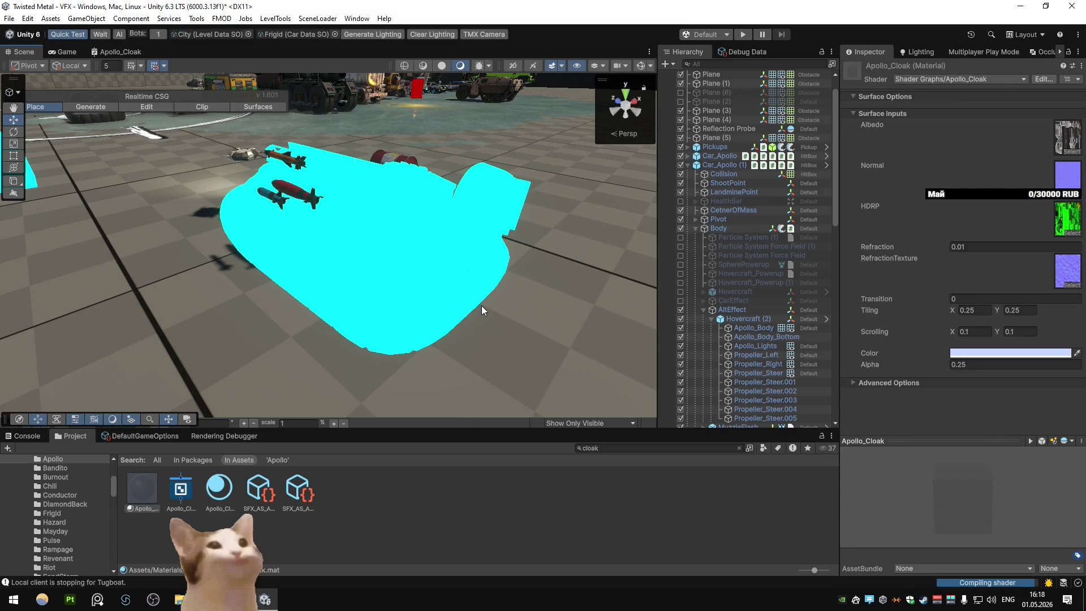
Step: Set the material's Alpha to 1, Scrolling X to 0 and Refraction to 0
{"action": "left_click", "coordinate": [973, 364]}
{"action": "type", "text": "1"}
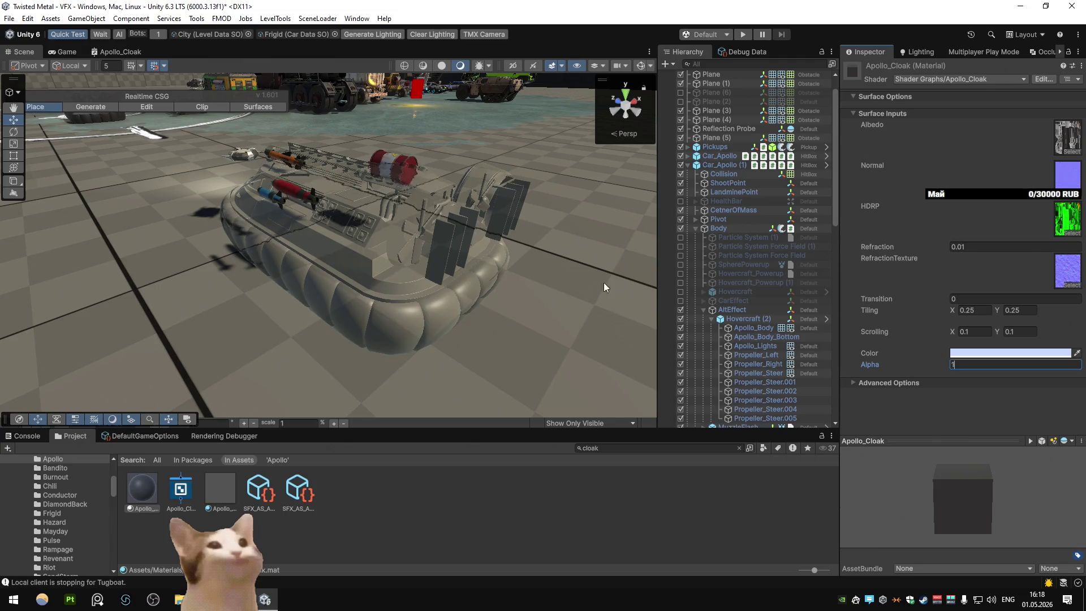
{"action": "left_click", "coordinate": [979, 334]}
{"action": "type", "text": "0"}
{"action": "left_click", "coordinate": [1002, 331]}
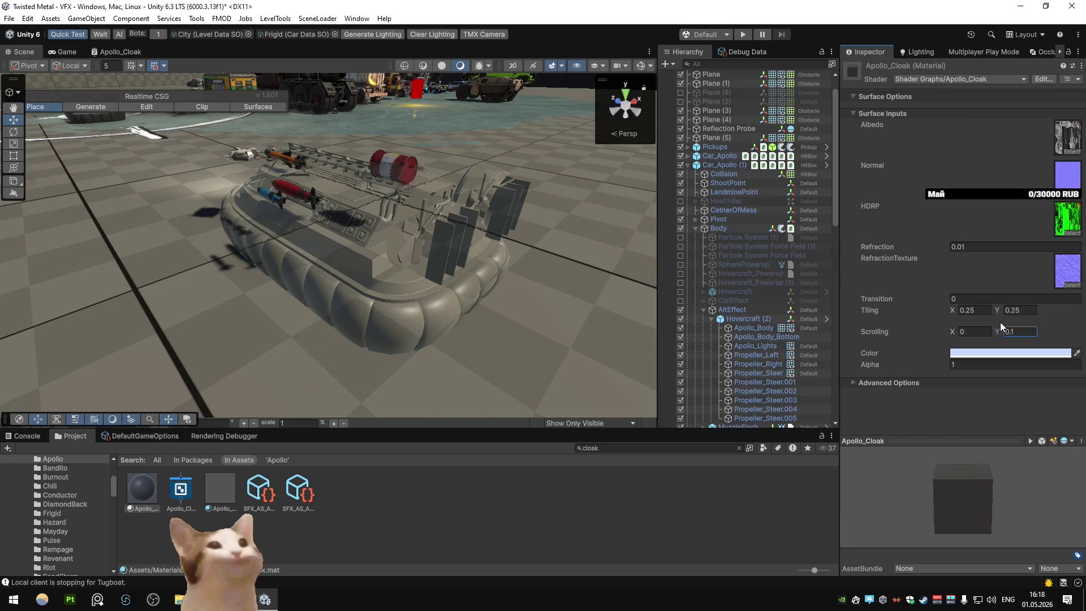
{"action": "left_click", "coordinate": [984, 247]}
{"action": "type", "text": "0"}
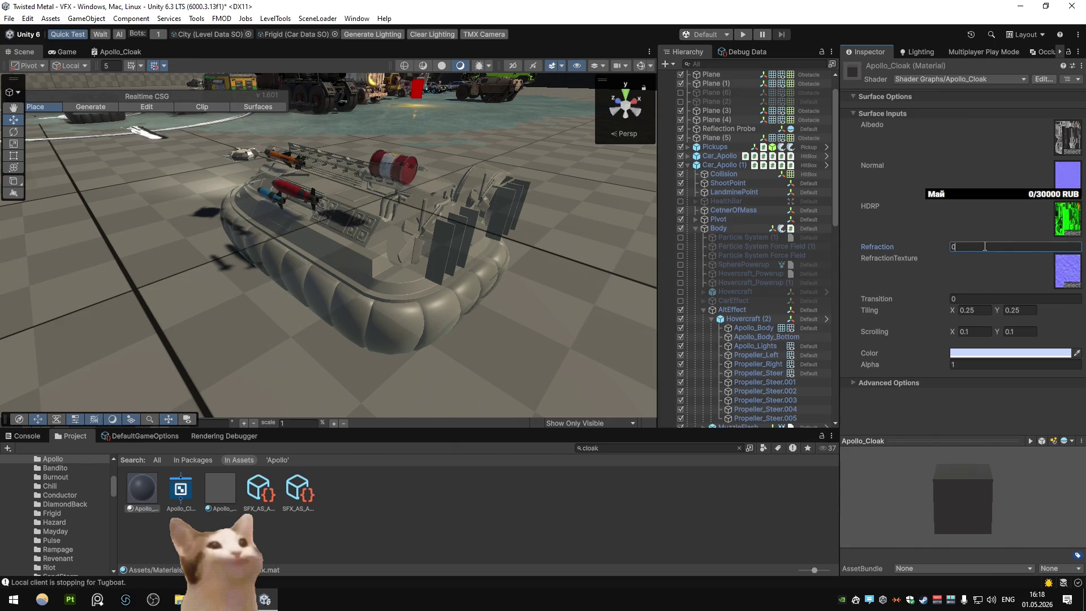
{"action": "scroll", "coordinate": [439, 191], "scroll_direction": "up", "scroll_amount": 3}
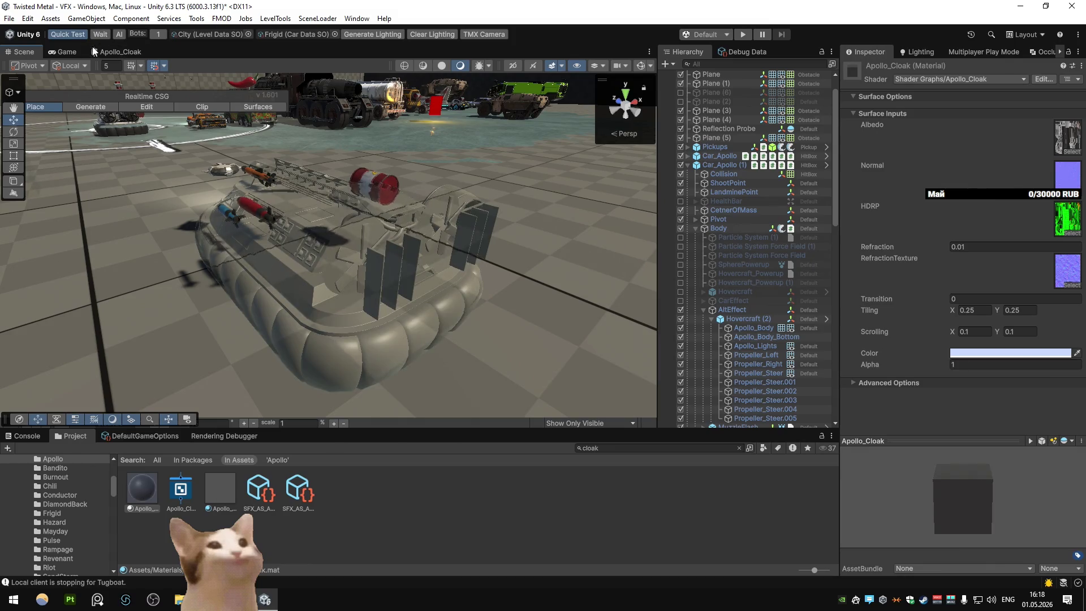
Step: Maximize the cloak shader graph and add a new Float property
{"action": "left_click", "coordinate": [116, 51]}
{"action": "key", "text": "shift+space"}
{"action": "left_click", "coordinate": [235, 298]}
{"action": "left_click", "coordinate": [273, 320]}
Step: Name the new Float property Smoothness and connect it to the Fragment Smoothness input
{"action": "type", "text": "Smoothness"}
{"action": "key", "text": "Return"}
{"action": "mouse_move", "coordinate": [142, 472]}
{"action": "left_mouse_down"}
{"action": "mouse_move", "coordinate": [627, 422]}
{"action": "mouse_move", "coordinate": [778, 422]}
{"action": "left_mouse_up"}
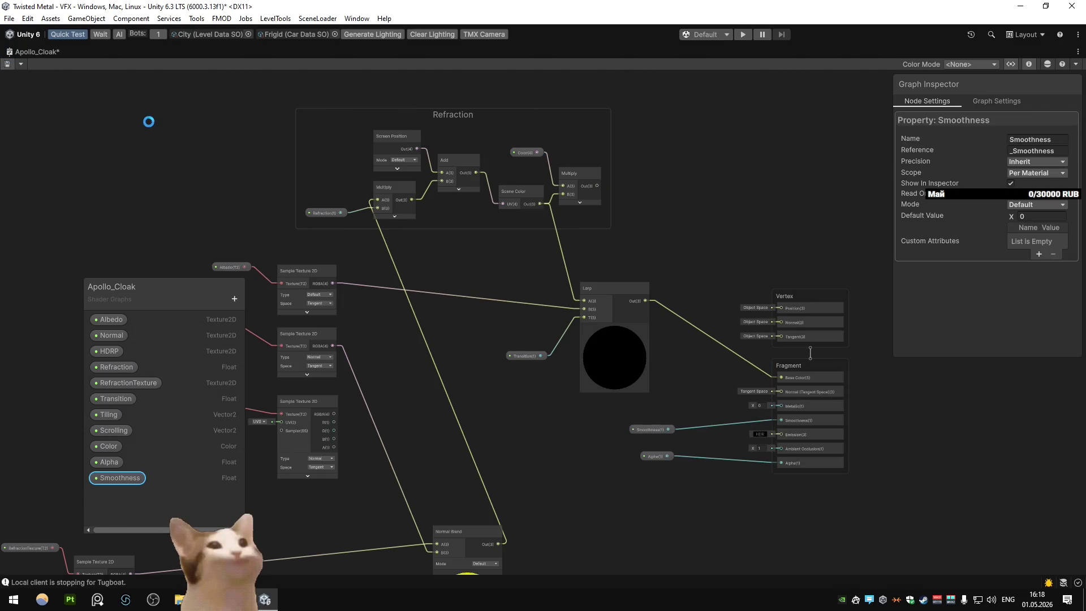
{"action": "double_click", "coordinate": [20, 52]}
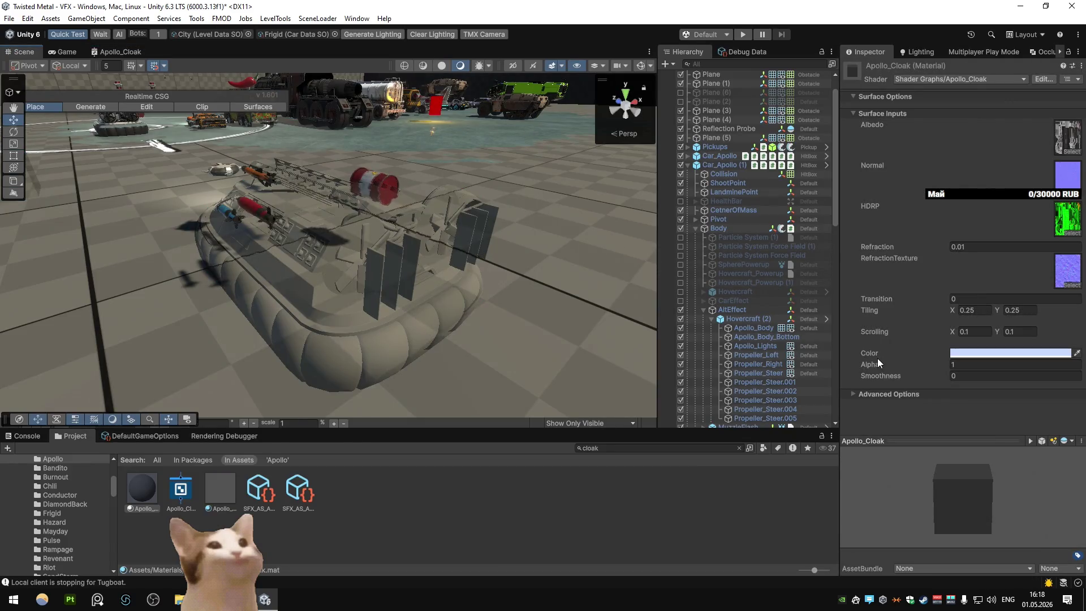
Step: Try Smoothness values 1 and -0.2 on the material, then set it to 0
{"action": "left_click", "coordinate": [962, 376]}
{"action": "type", "text": "1"}
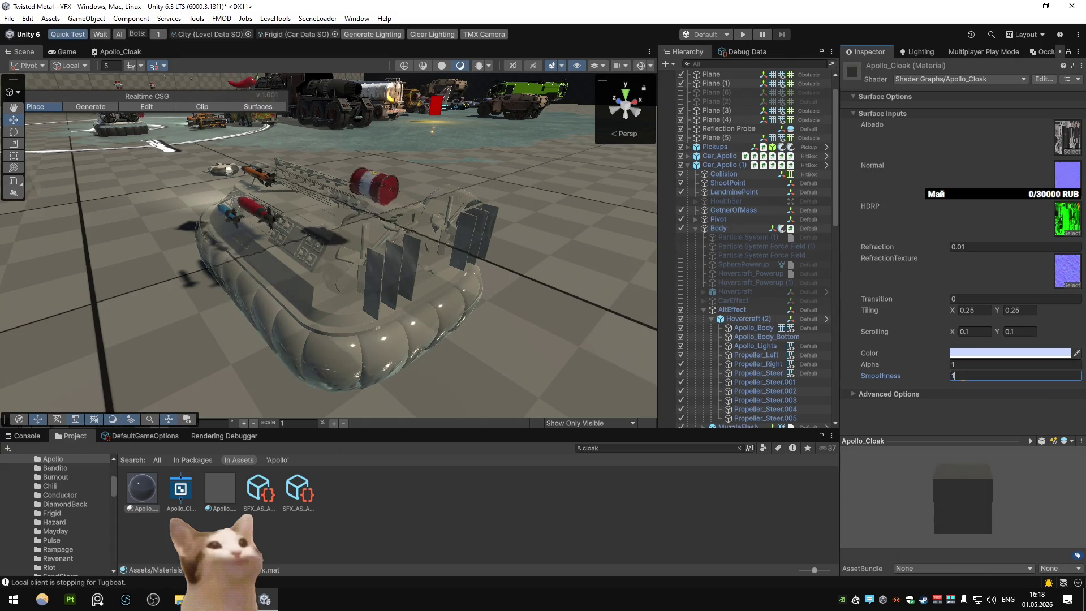
{"action": "key", "text": "BackSpace"}
{"action": "type", "text": "-0.2"}
{"action": "key", "text": "Return"}
{"action": "type", "text": "0"}
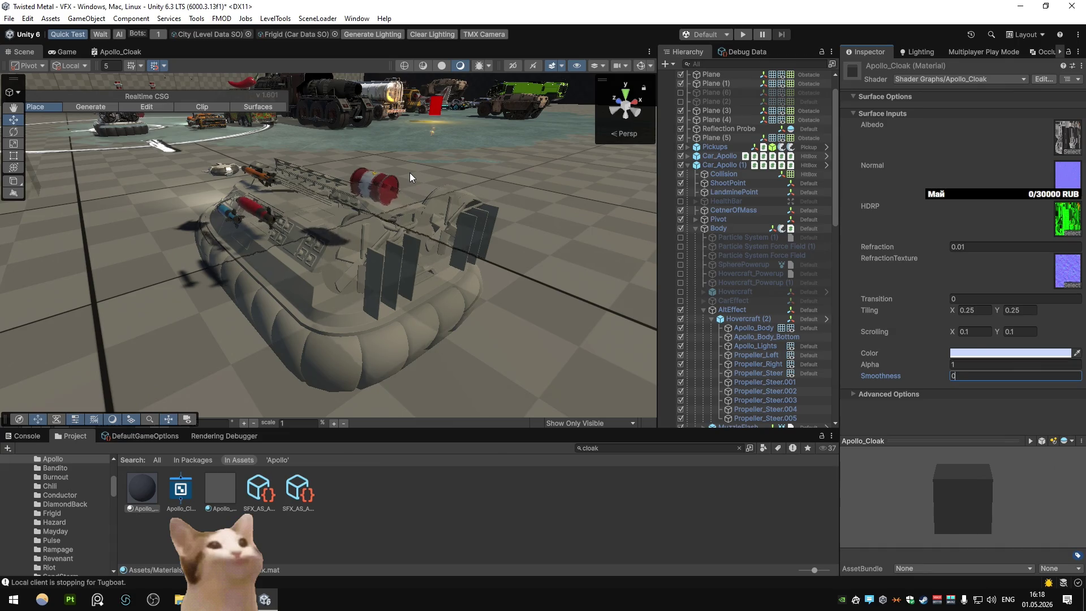
Step: Save the Apollo_Cloak shader graph with its Transparent, Alpha-blended settings and check the hovercraft
{"action": "left_click", "coordinate": [142, 51]}
{"action": "scroll", "coordinate": [326, 254], "scroll_direction": "up", "scroll_amount": 5}
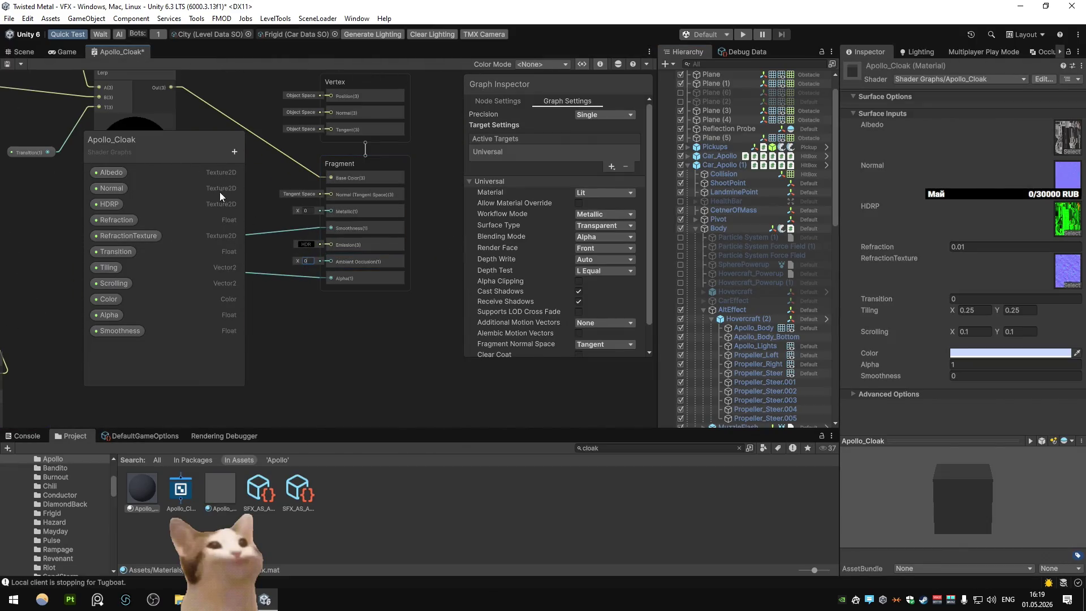
{"action": "left_click", "coordinate": [7, 64]}
{"action": "left_click", "coordinate": [20, 52]}
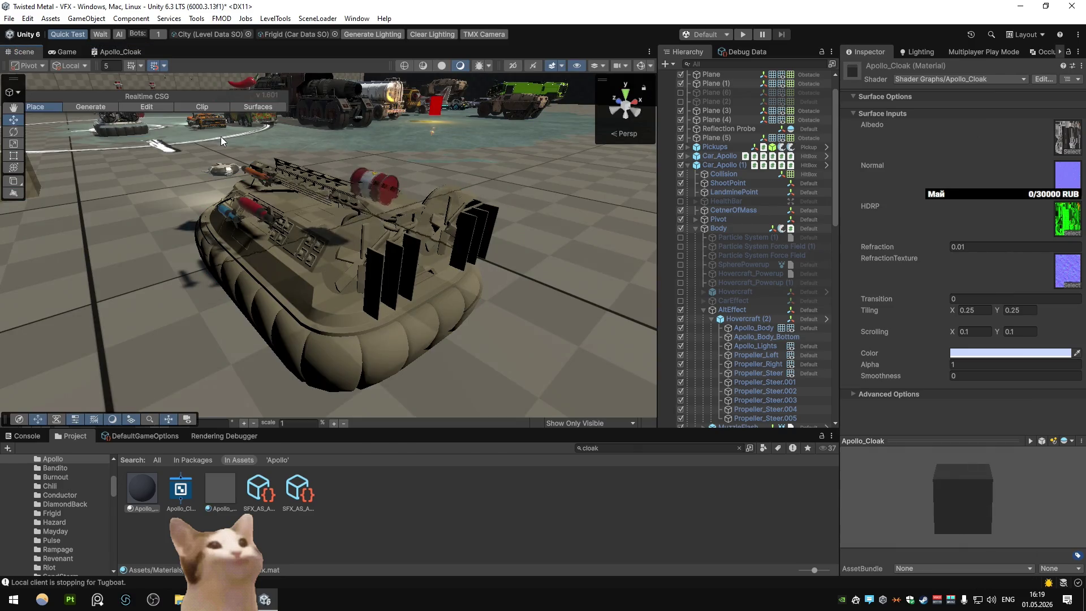
{"action": "left_click", "coordinate": [120, 51]}
{"action": "left_click", "coordinate": [7, 63]}
{"action": "left_click", "coordinate": [28, 51]}
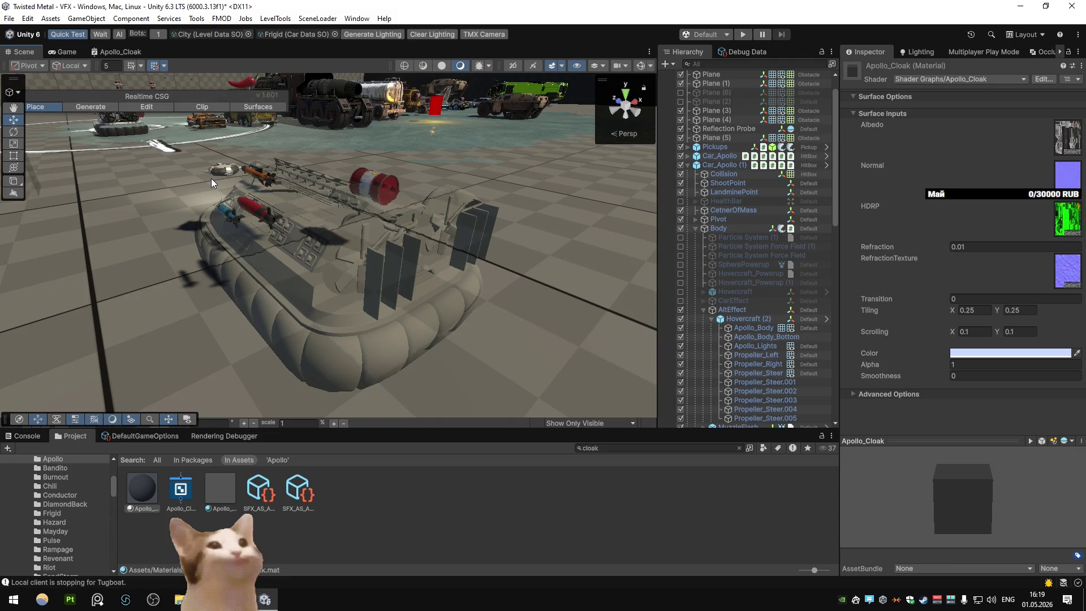
{"action": "scroll", "coordinate": [324, 188], "scroll_direction": "down", "scroll_amount": 10}
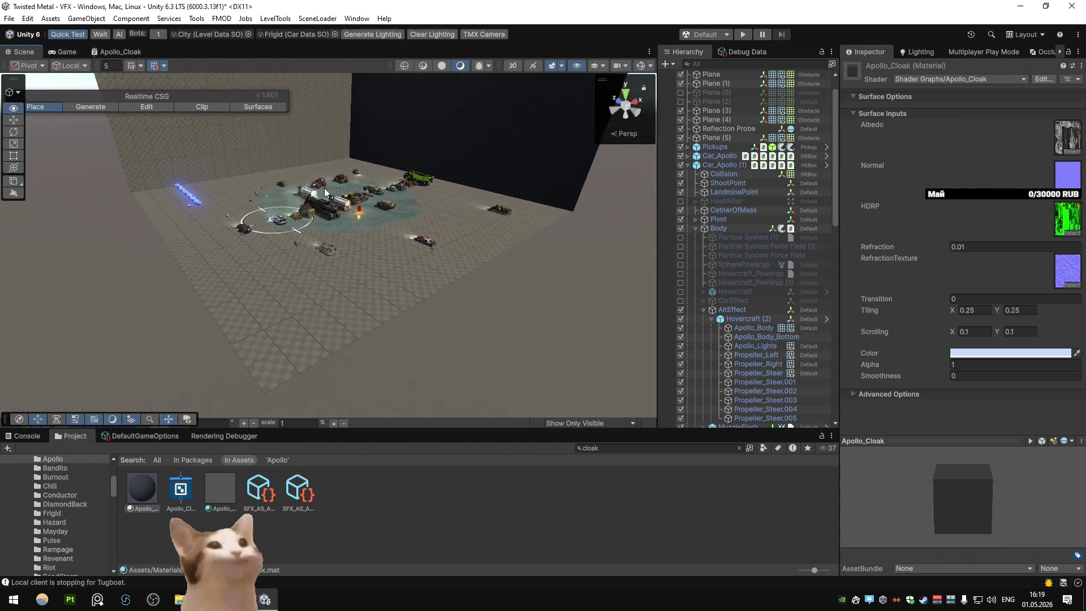
{"action": "scroll", "coordinate": [327, 195], "scroll_direction": "up", "scroll_amount": 10}
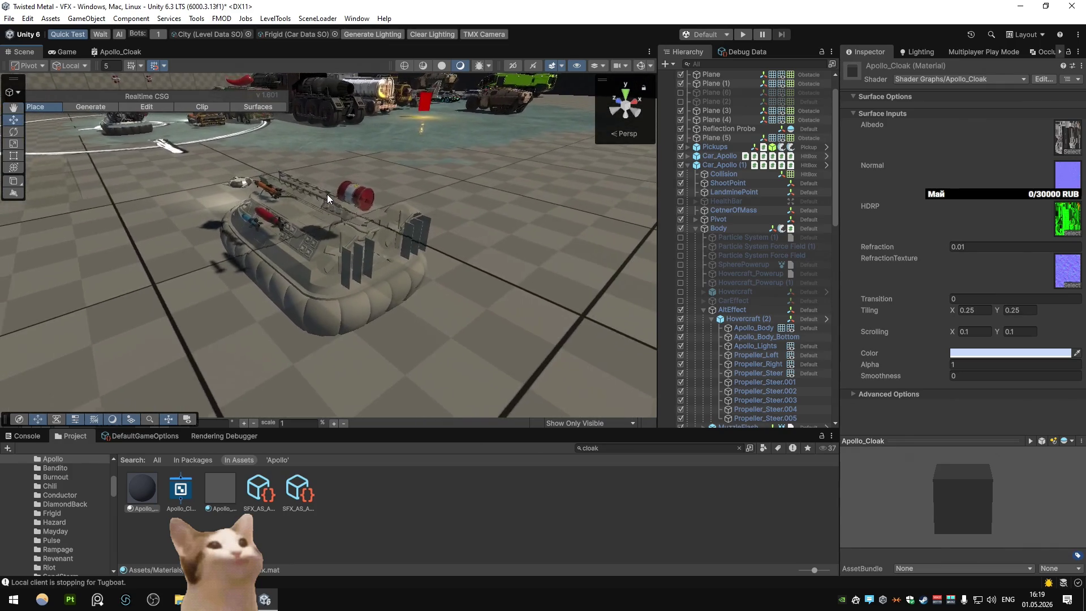
{"action": "mouse_move", "coordinate": [294, 187]}
{"action": "left_mouse_down"}
{"action": "mouse_move", "coordinate": [415, 188]}
{"action": "mouse_move", "coordinate": [400, 337]}
{"action": "left_mouse_up"}
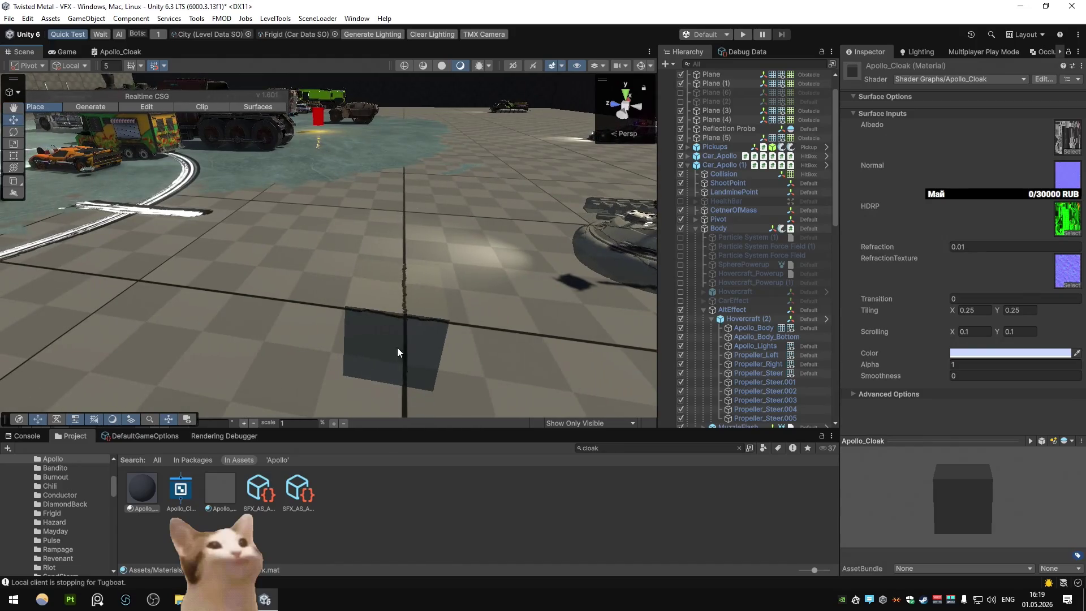
{"action": "left_click", "coordinate": [400, 337]}
{"action": "mouse_move", "coordinate": [470, 273]}
{"action": "left_mouse_down"}
{"action": "mouse_move", "coordinate": [459, 256]}
{"action": "mouse_move", "coordinate": [381, 282]}
{"action": "mouse_move", "coordinate": [450, 300]}
{"action": "mouse_move", "coordinate": [576, 297]}
{"action": "mouse_move", "coordinate": [625, 257]}
{"action": "mouse_move", "coordinate": [608, 358]}
{"action": "mouse_move", "coordinate": [263, 355]}
{"action": "mouse_move", "coordinate": [345, 325]}
{"action": "left_mouse_up"}
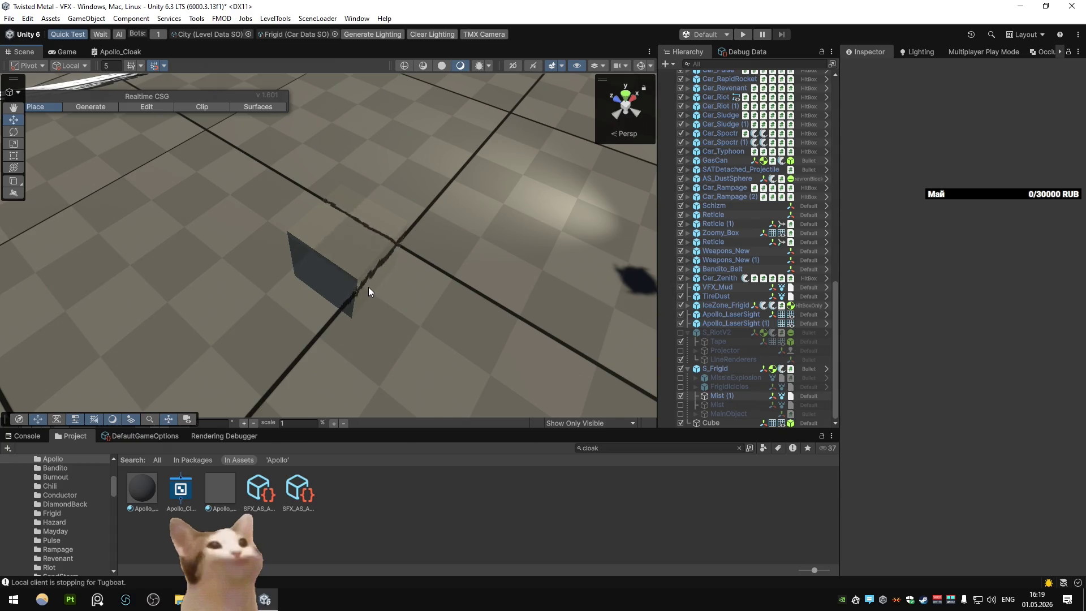
{"action": "mouse_move", "coordinate": [368, 287]}
{"action": "left_mouse_down"}
{"action": "mouse_move", "coordinate": [551, 229]}
{"action": "mouse_move", "coordinate": [376, 188]}
{"action": "mouse_move", "coordinate": [359, 219]}
{"action": "left_mouse_up"}
{"action": "left_click", "coordinate": [326, 289]}
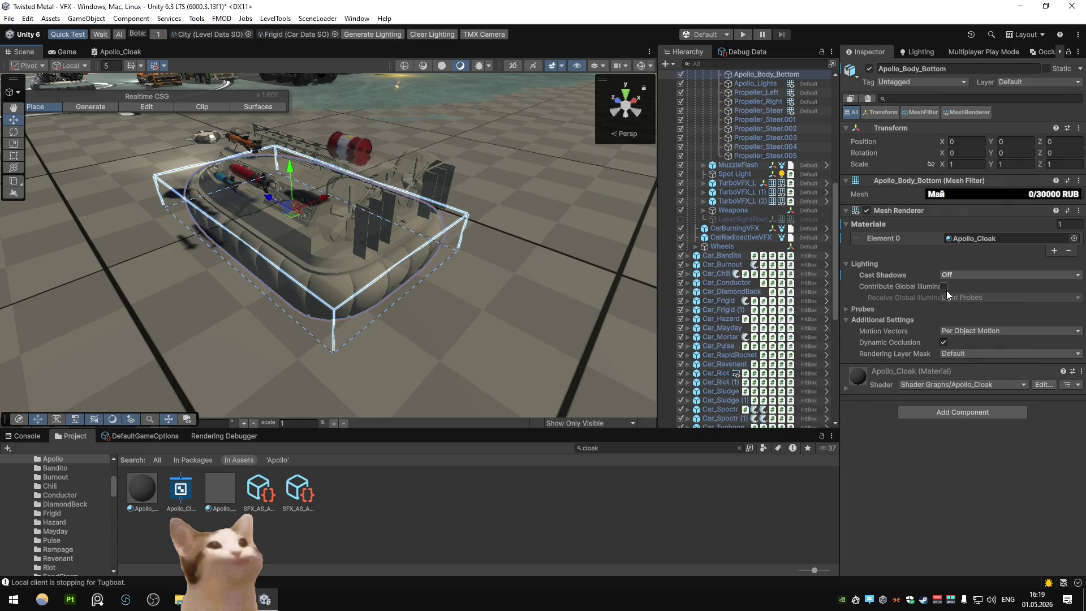
Step: Set Apollo_Body_Bottom's Cast Shadows to On, then back to Off
{"action": "left_click", "coordinate": [961, 274]}
{"action": "left_click", "coordinate": [965, 299]}
{"action": "left_click", "coordinate": [966, 276]}
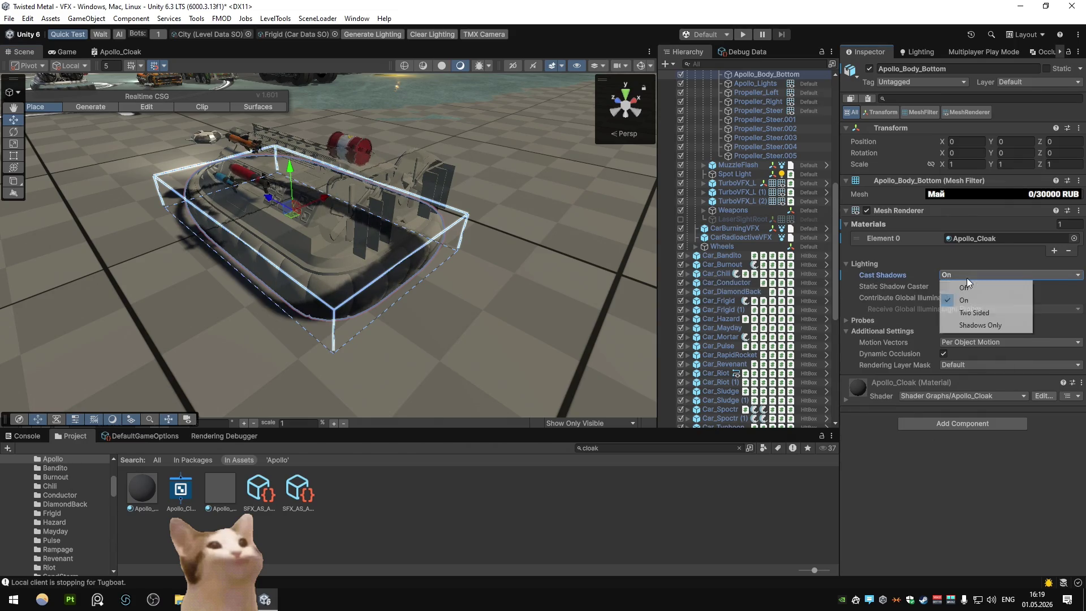
{"action": "left_click", "coordinate": [963, 287]}
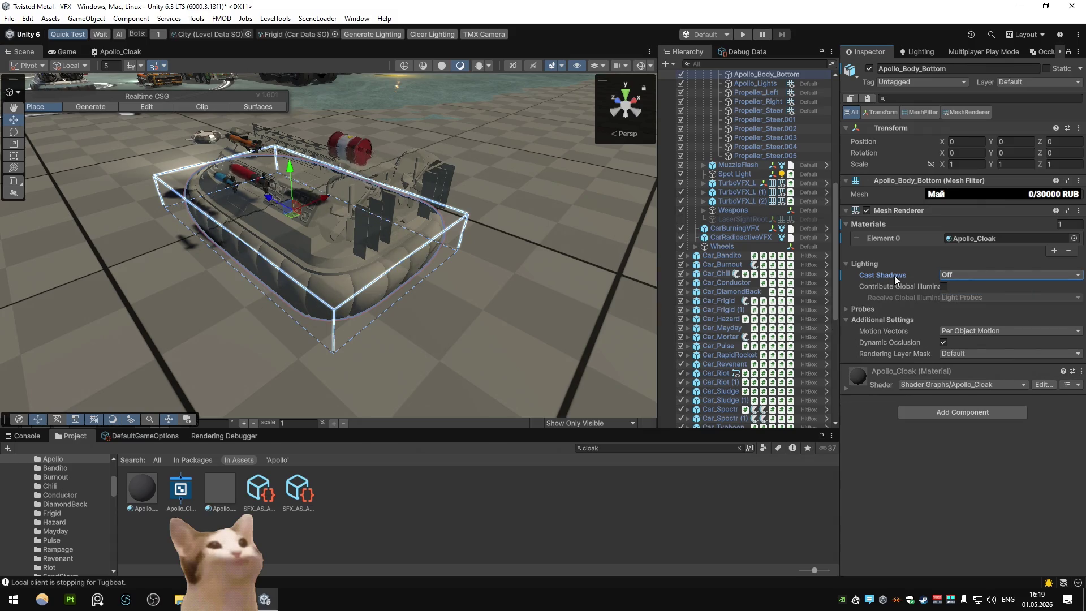
Step: Locate the Apollo_Cloak material from Element 0 and select it in the Project window
{"action": "left_click", "coordinate": [986, 238]}
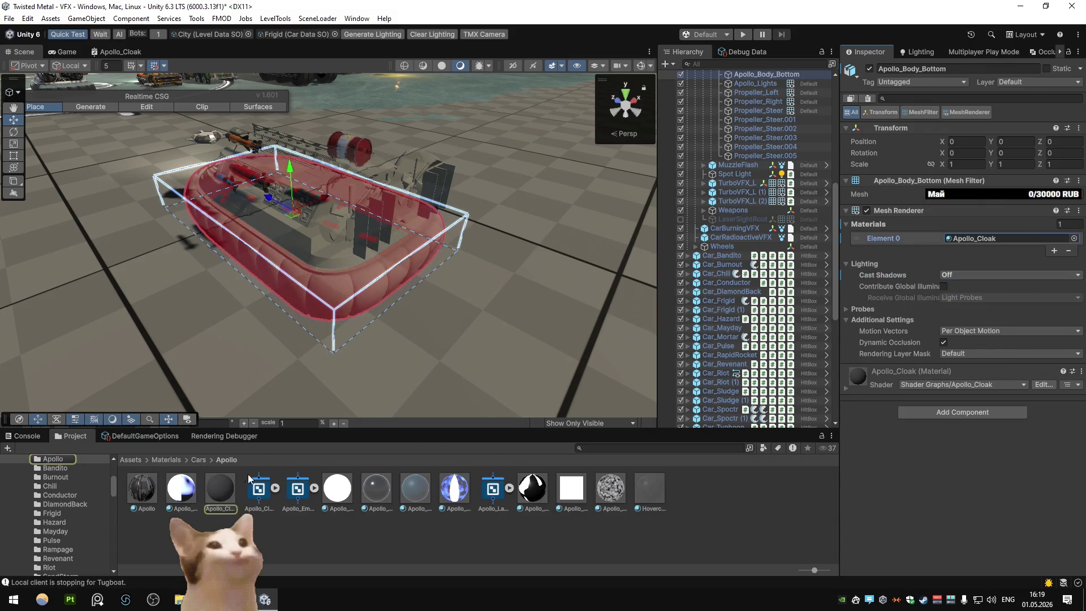
{"action": "left_click", "coordinate": [220, 488]}
{"action": "scroll", "coordinate": [887, 373], "scroll_direction": "down", "scroll_amount": 5}
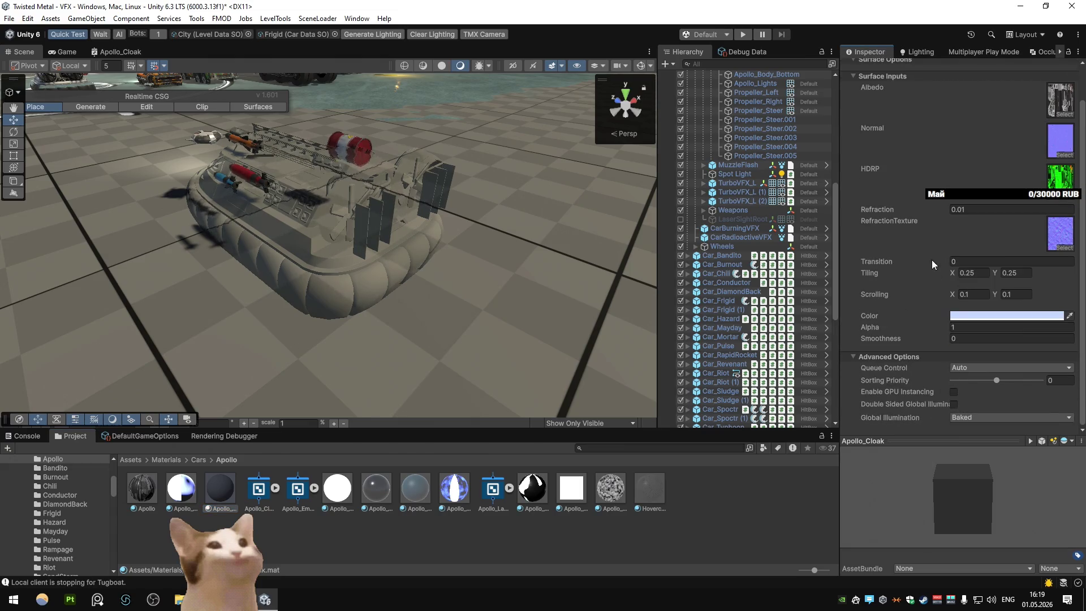
Step: Enable Allow Material Override in the Apollo_Cloak shader graph settings and close the graph
{"action": "scroll", "coordinate": [950, 238], "scroll_direction": "up", "scroll_amount": 3}
{"action": "left_click", "coordinate": [1039, 80]}
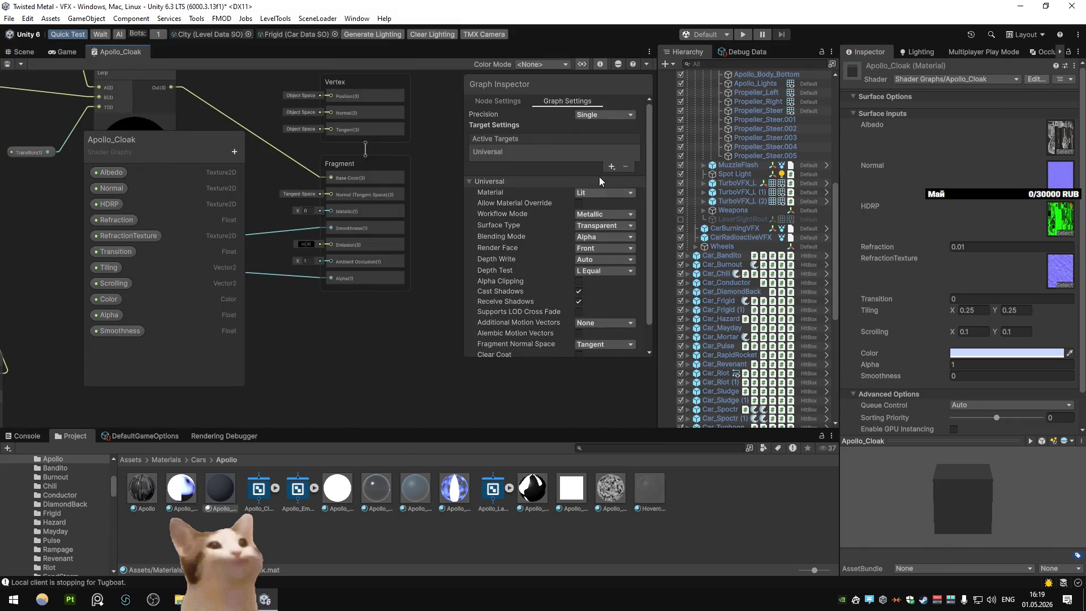
{"action": "left_click", "coordinate": [578, 203]}
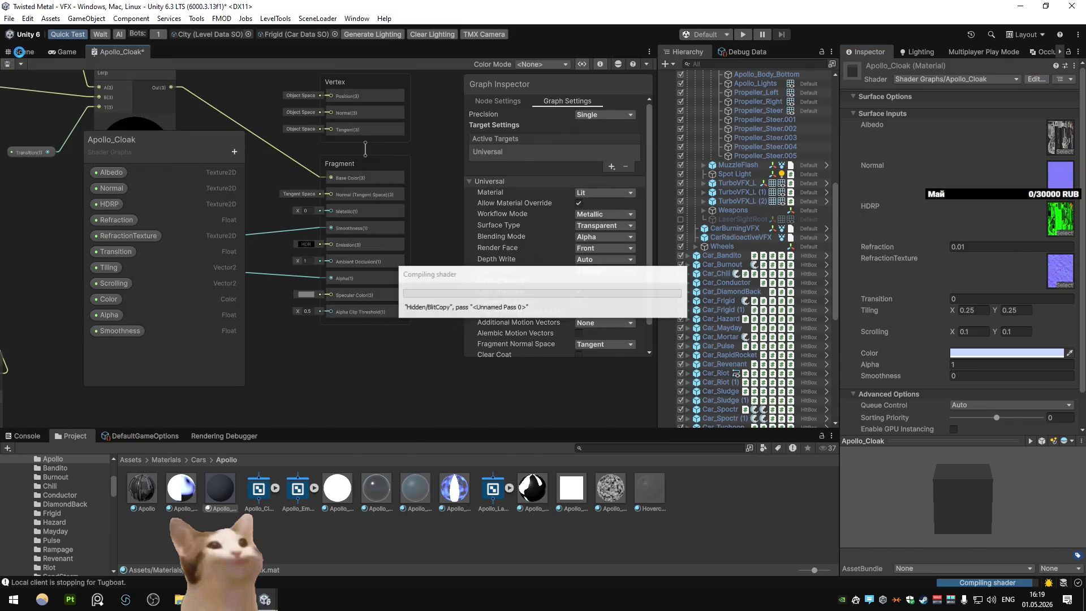
{"action": "left_click", "coordinate": [20, 52]}
Step: Turn the cloak material's Receive Shadows off and on again, and toggle Preserve Specular Lighting
{"action": "scroll", "coordinate": [879, 259], "scroll_direction": "down", "scroll_amount": 2}
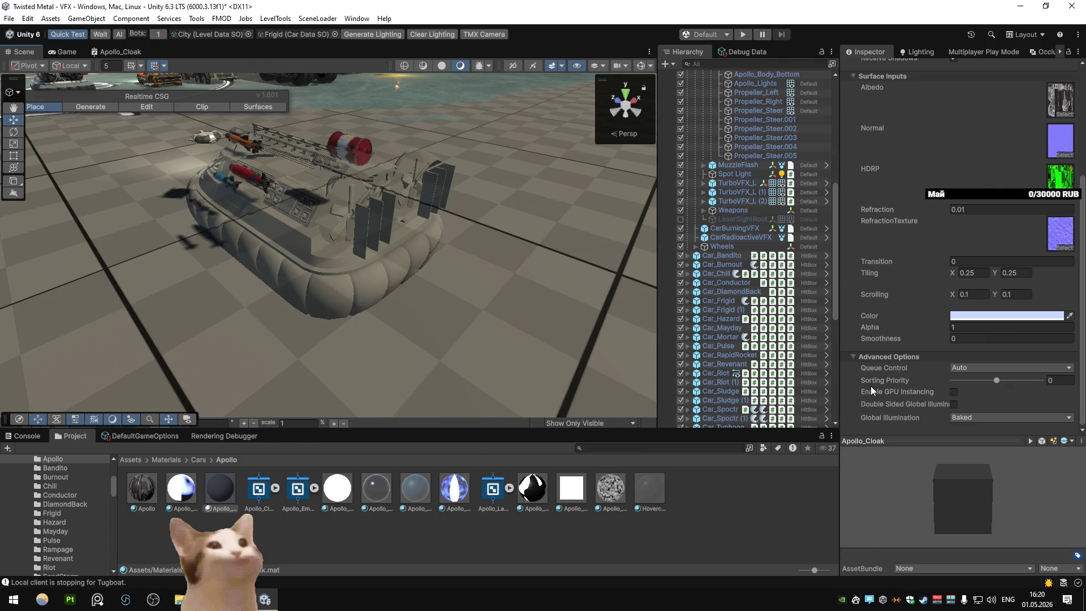
{"action": "scroll", "coordinate": [870, 386], "scroll_direction": "up", "scroll_amount": 5}
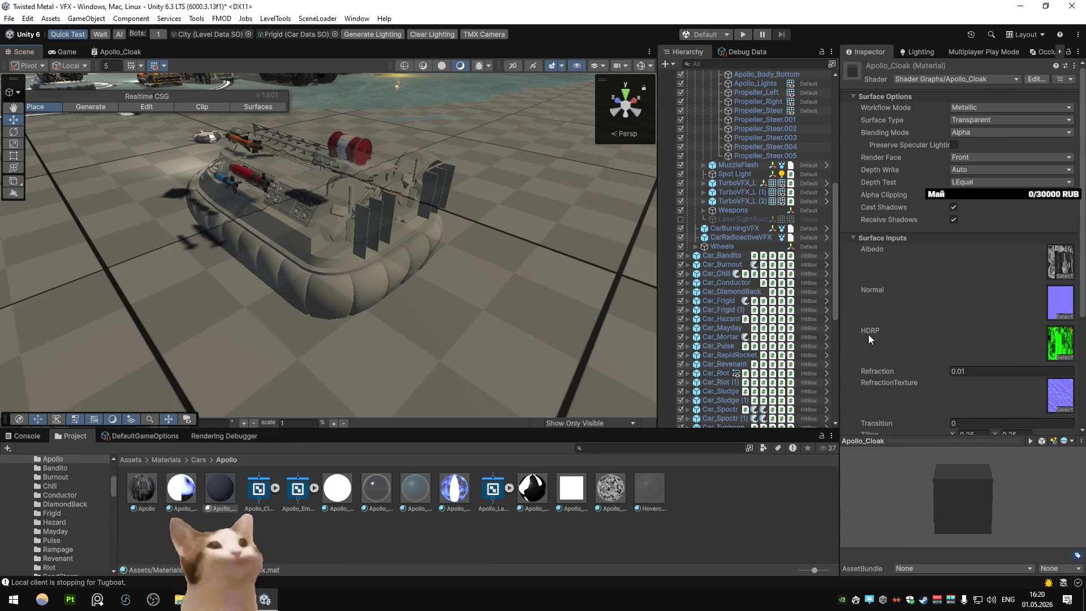
{"action": "left_click", "coordinate": [952, 221]}
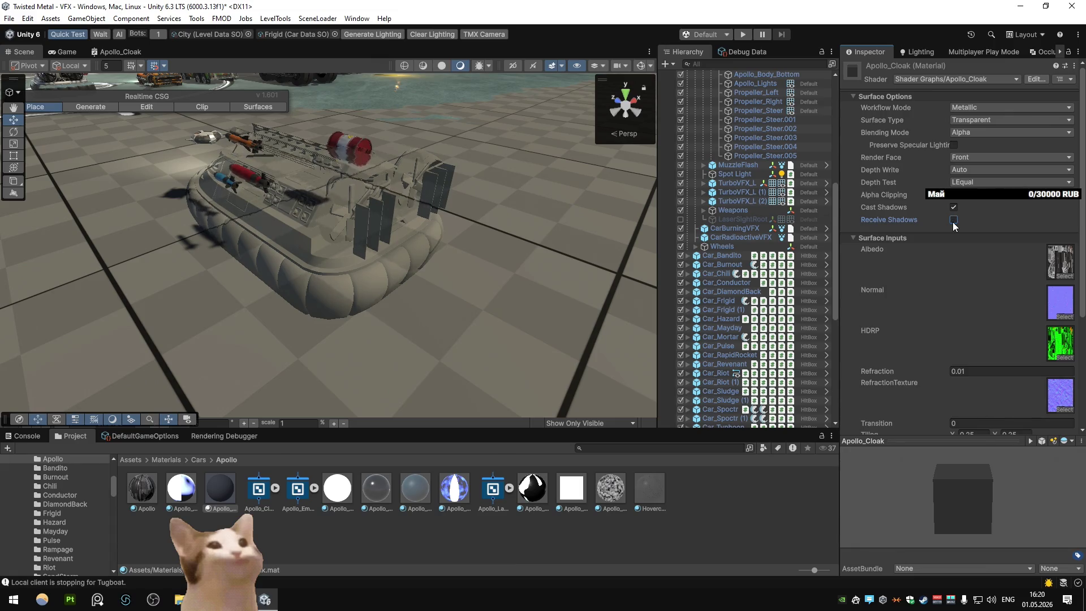
{"action": "left_click", "coordinate": [953, 220]}
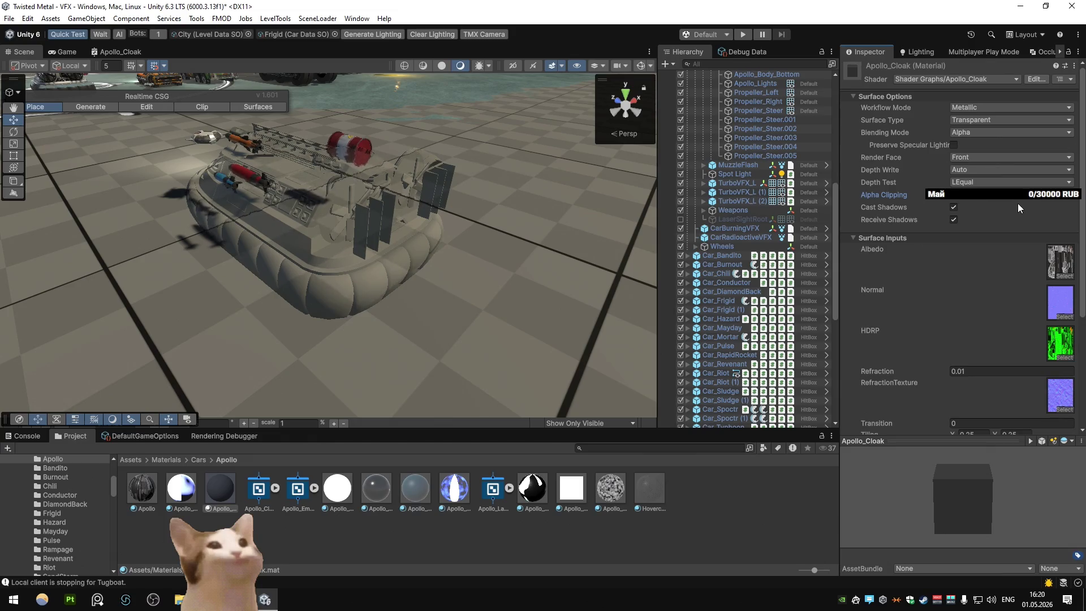
{"action": "left_click", "coordinate": [953, 144]}
Step: Try Additive and Multiply blending on the cloak, then return to Alpha
{"action": "left_click", "coordinate": [989, 133]}
{"action": "left_click", "coordinate": [976, 138]}
{"action": "left_click", "coordinate": [976, 134]}
{"action": "left_click", "coordinate": [976, 168]}
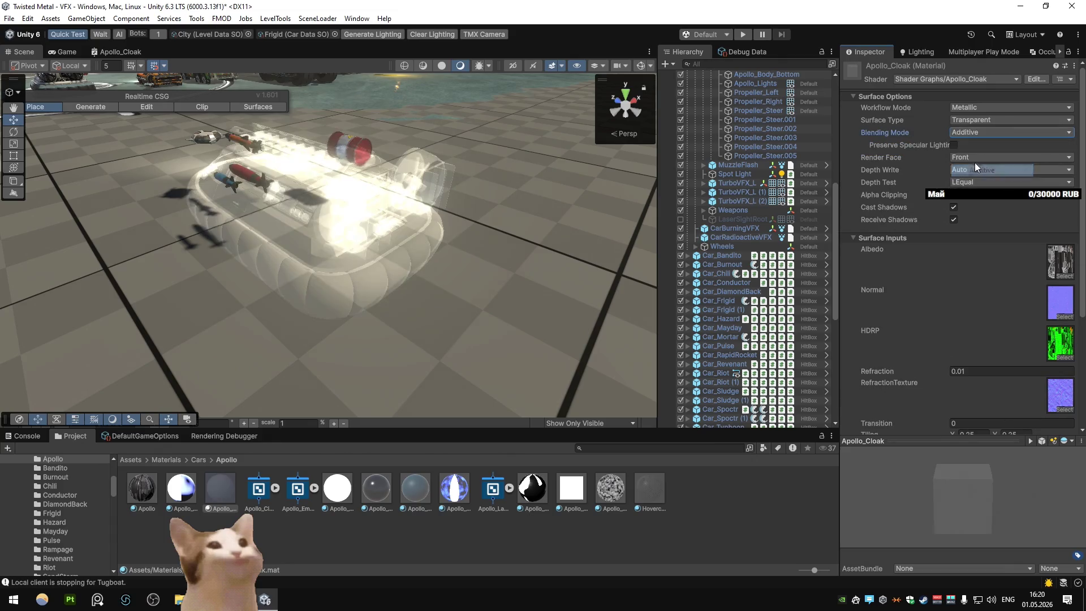
{"action": "left_click", "coordinate": [978, 134]}
{"action": "left_click", "coordinate": [981, 183]}
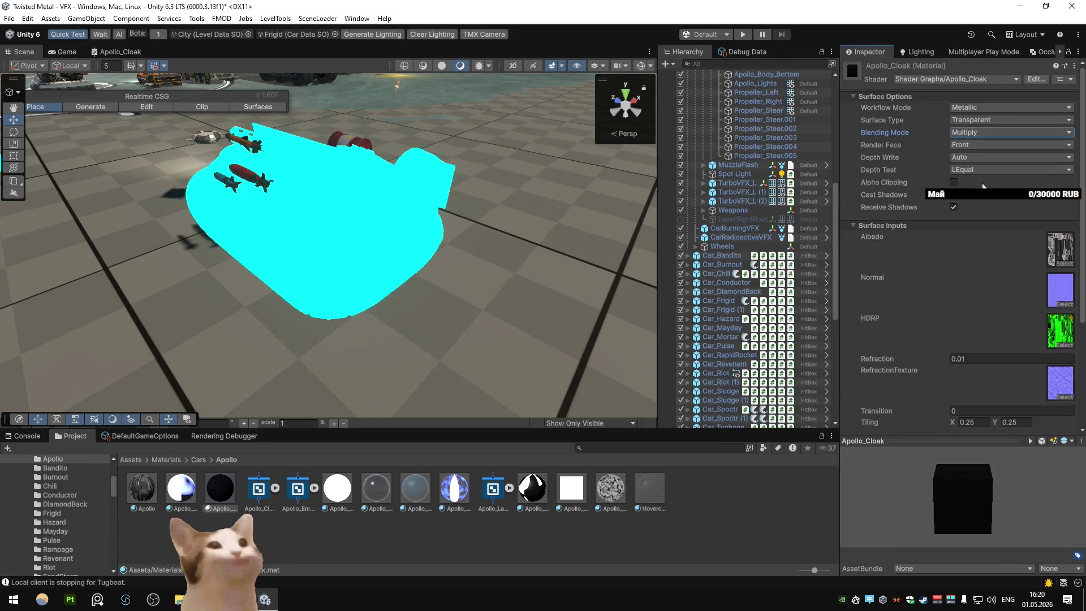
{"action": "left_click", "coordinate": [978, 133]}
{"action": "left_click", "coordinate": [976, 143]}
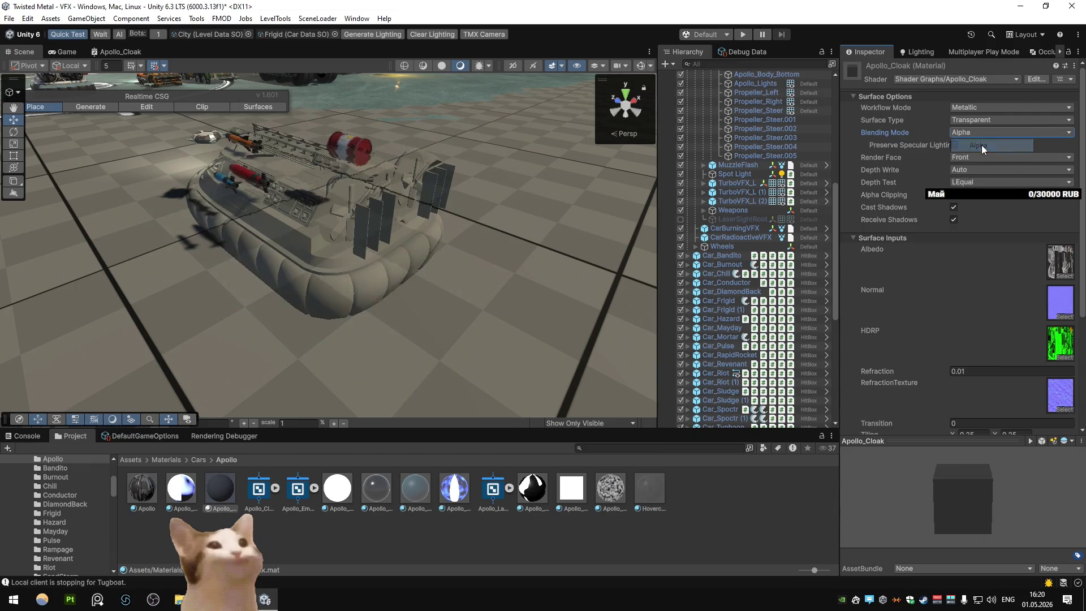
Step: Switch the cloak surface to Opaque and back to Transparent, leaving depth write on Auto
{"action": "left_click", "coordinate": [981, 133]}
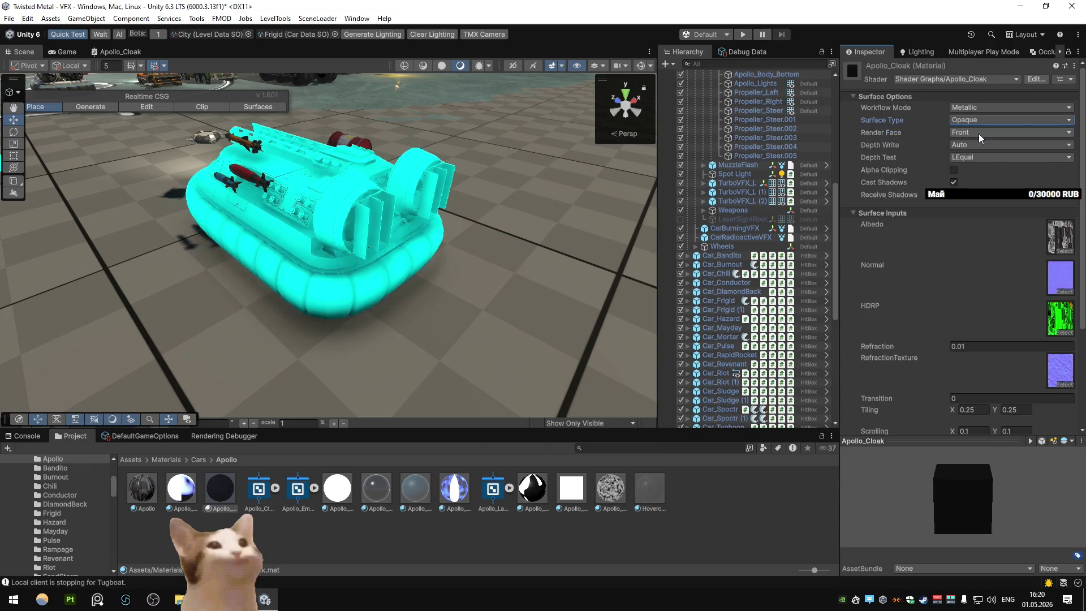
{"action": "left_click", "coordinate": [973, 120]}
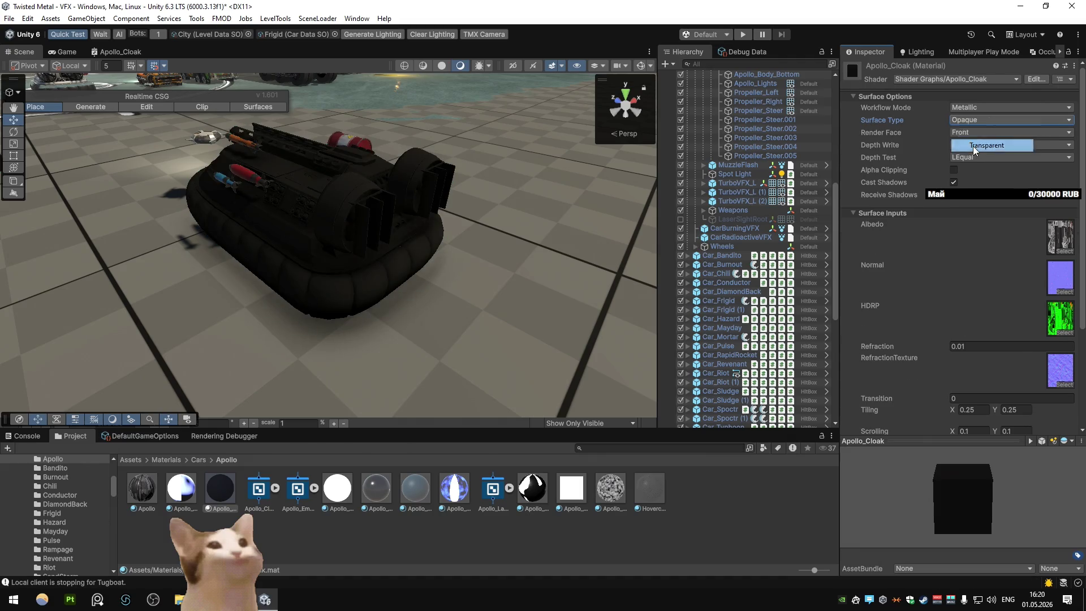
{"action": "left_click", "coordinate": [972, 145]}
{"action": "left_click", "coordinate": [971, 172]}
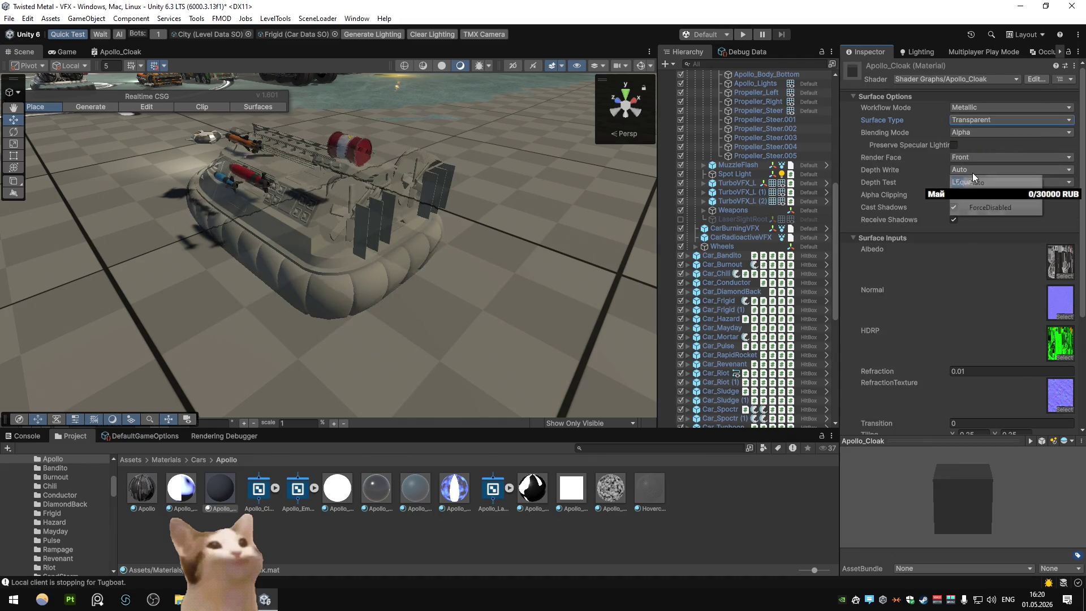
{"action": "left_click", "coordinate": [991, 208]}
{"action": "left_click", "coordinate": [978, 169]}
{"action": "left_click", "coordinate": [978, 170]}
Step: Try Back and Both render faces, settle on Front, and set Refraction to 0
{"action": "left_click", "coordinate": [978, 159]}
{"action": "left_click", "coordinate": [976, 182]}
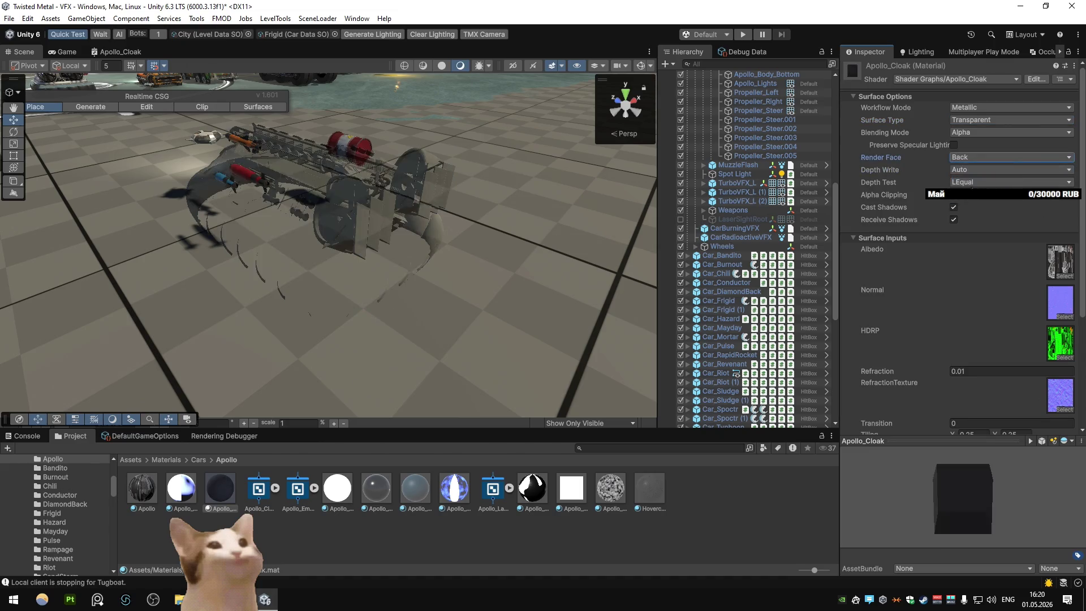
{"action": "left_click", "coordinate": [971, 159]}
{"action": "left_click", "coordinate": [975, 166]}
{"action": "left_click", "coordinate": [976, 155]}
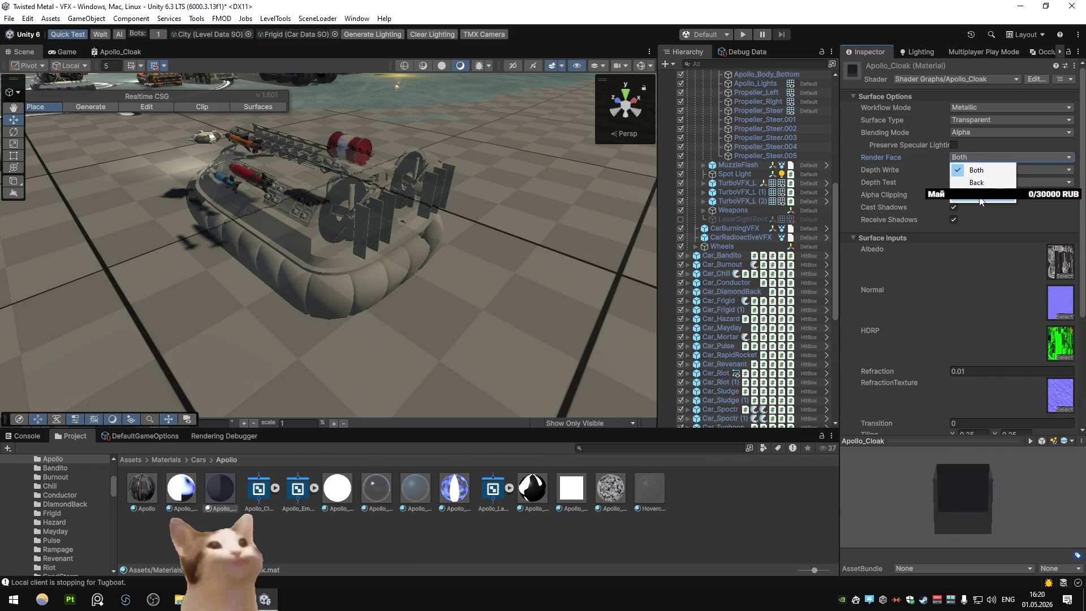
{"action": "left_click", "coordinate": [977, 169]}
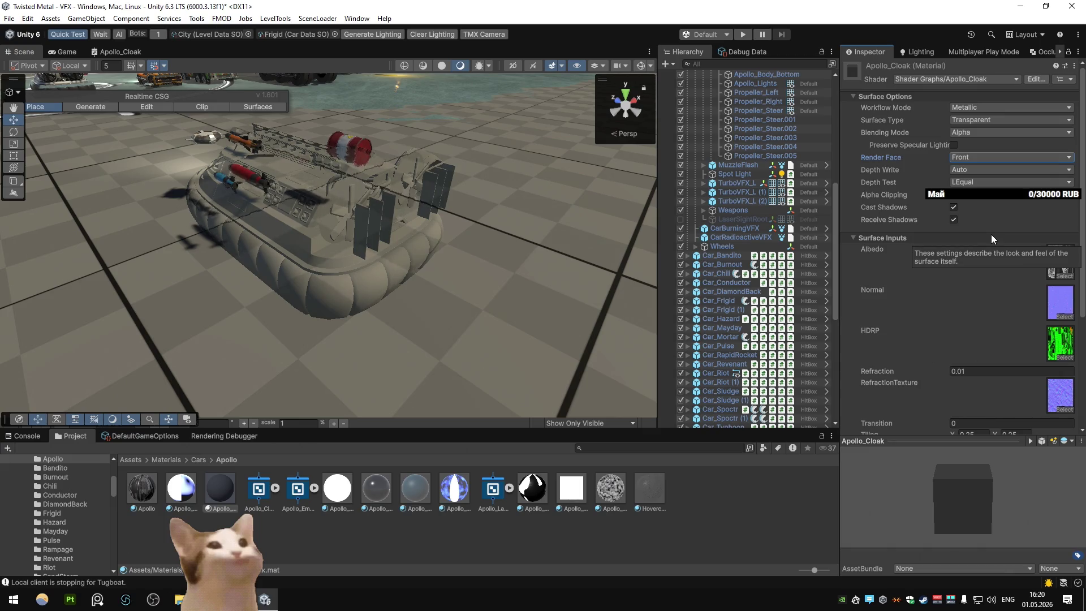
{"action": "left_click", "coordinate": [977, 370]}
{"action": "type", "text": "0"}
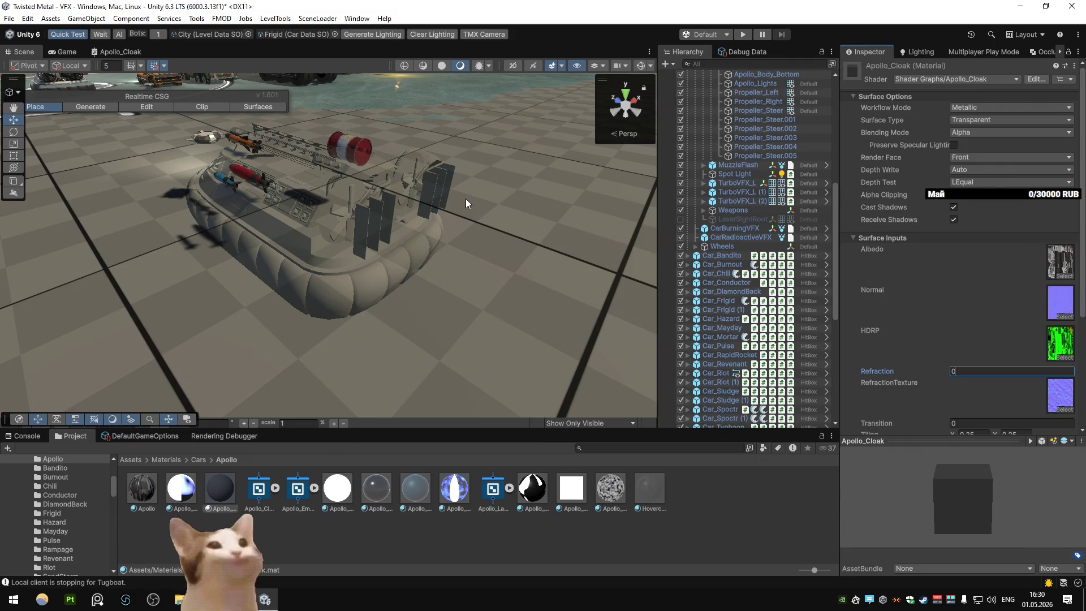
Step: Search the project for 'water' and select the KromsWater shader graph
{"action": "left_click", "coordinate": [593, 447]}
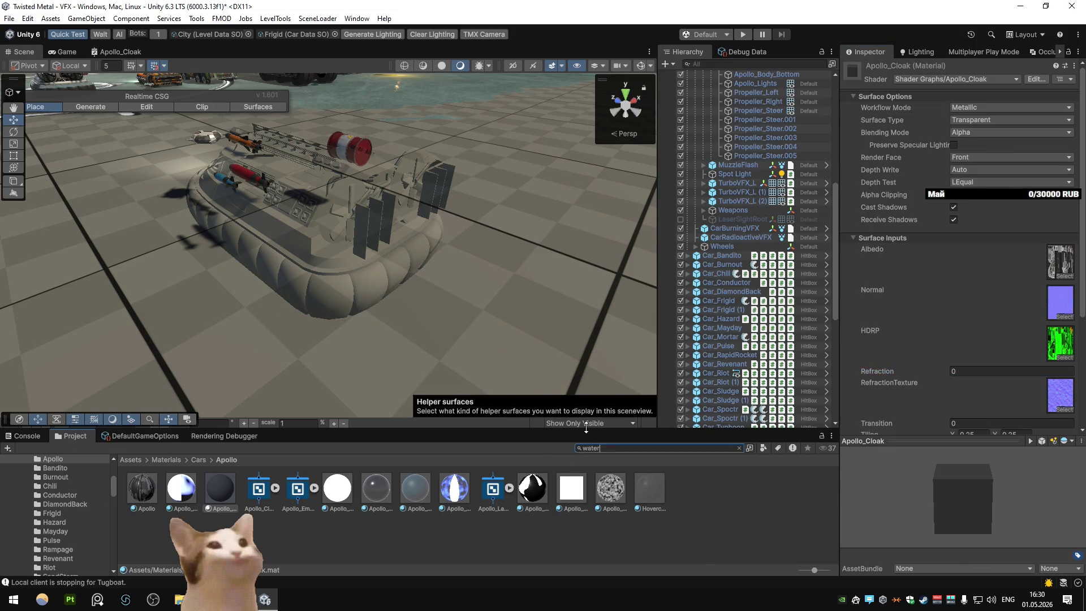
{"action": "type", "text": "water"}
{"action": "left_click", "coordinate": [220, 487]}
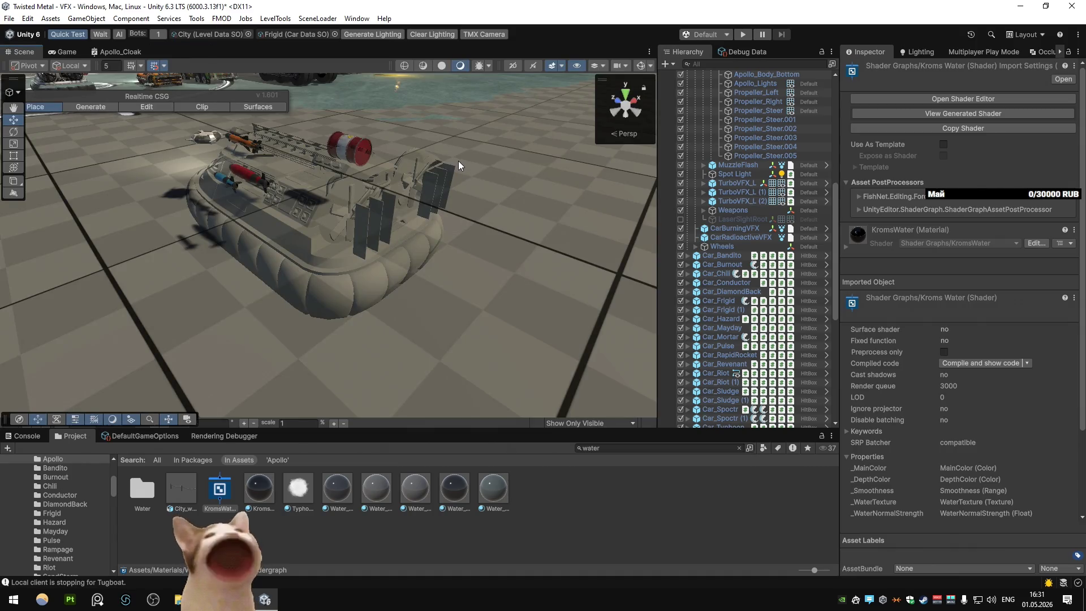
Step: Zoom the view in around the hovercraft, then switch to the YouTube music stream in the browser
{"action": "mouse_move", "coordinate": [457, 161]}
{"action": "left_mouse_down"}
{"action": "mouse_move", "coordinate": [385, 252]}
{"action": "mouse_move", "coordinate": [419, 245]}
{"action": "mouse_move", "coordinate": [558, 148]}
{"action": "mouse_move", "coordinate": [523, 158]}
{"action": "mouse_move", "coordinate": [385, 145]}
{"action": "left_mouse_up"}
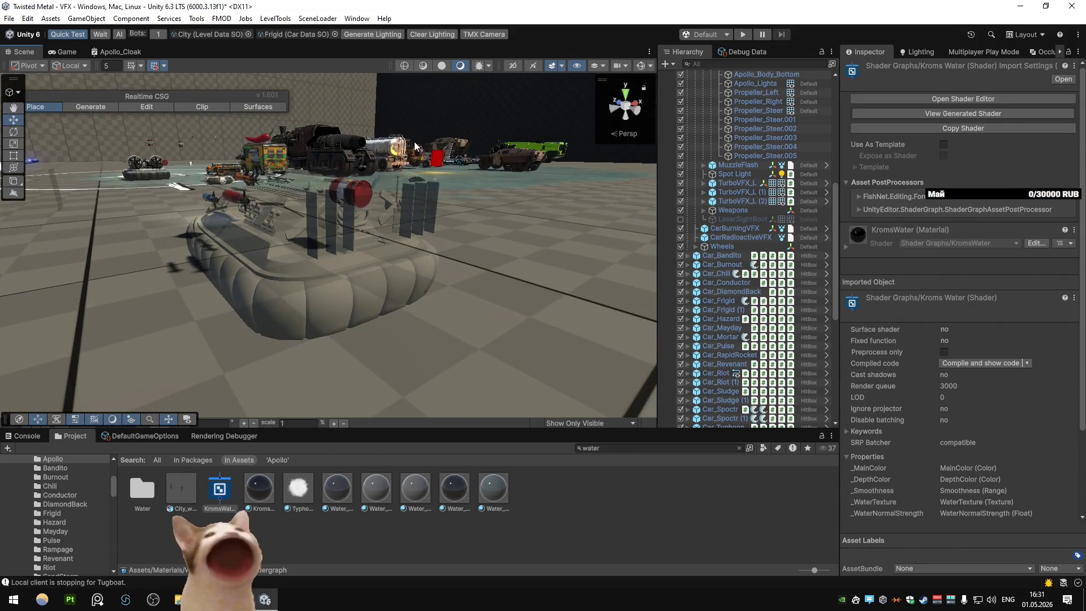
{"action": "scroll", "coordinate": [413, 134], "scroll_direction": "up", "scroll_amount": 5}
{"action": "scroll", "coordinate": [425, 154], "scroll_direction": "down", "scroll_amount": 5}
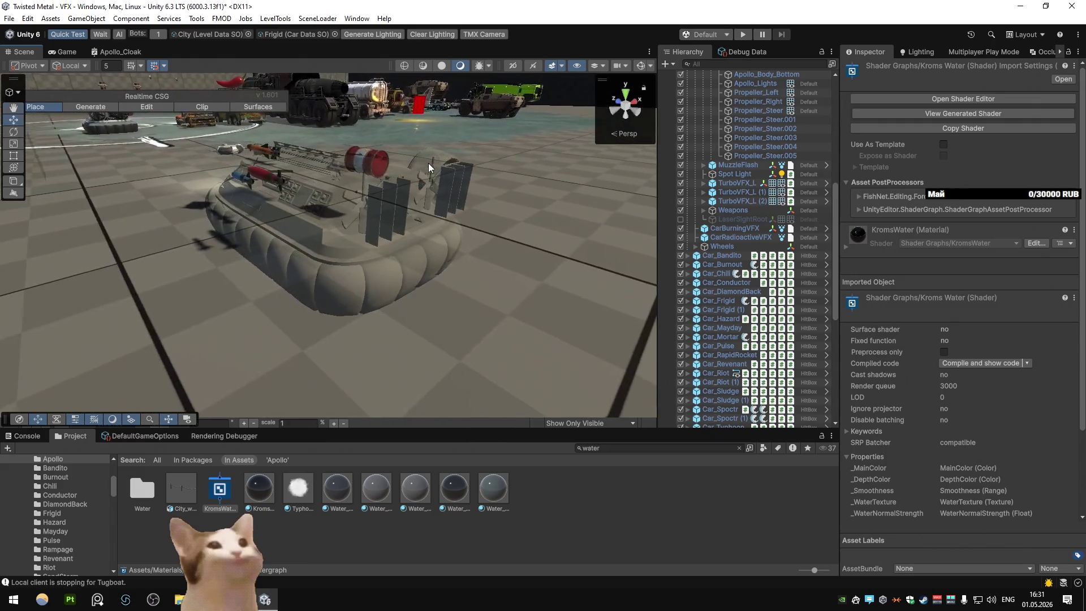
{"action": "key", "text": "alt+Tab"}
{"action": "key", "text": "ctrl+shift+Tab"}
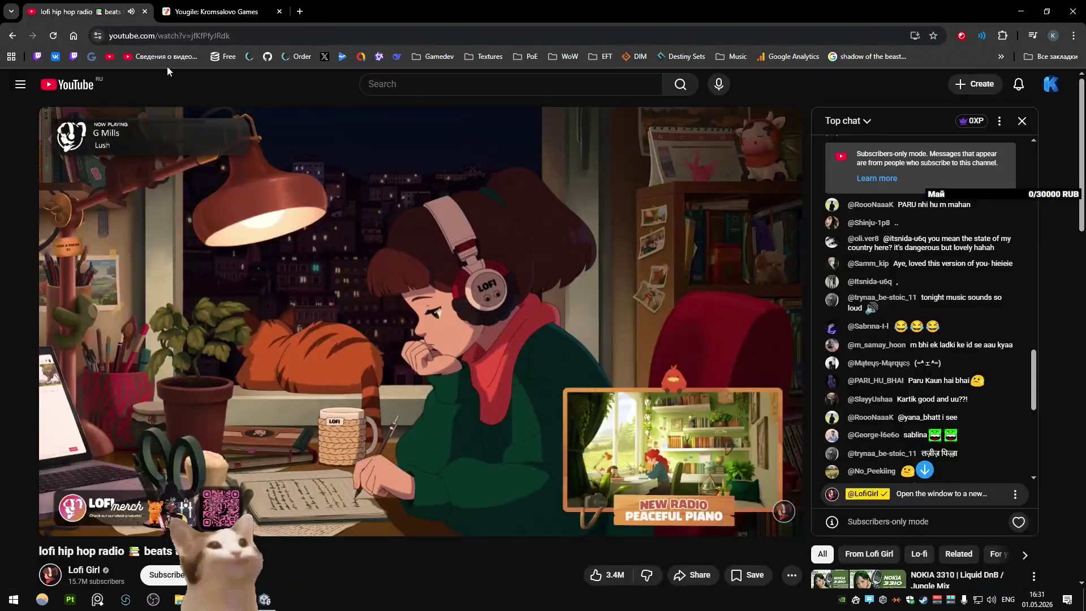
Step: Play the MIRROR'S EDGE Liquid DnB / Jungle Mix from the recommendations and return to Unity
{"action": "scroll", "coordinate": [1018, 363], "scroll_direction": "down", "scroll_amount": 6}
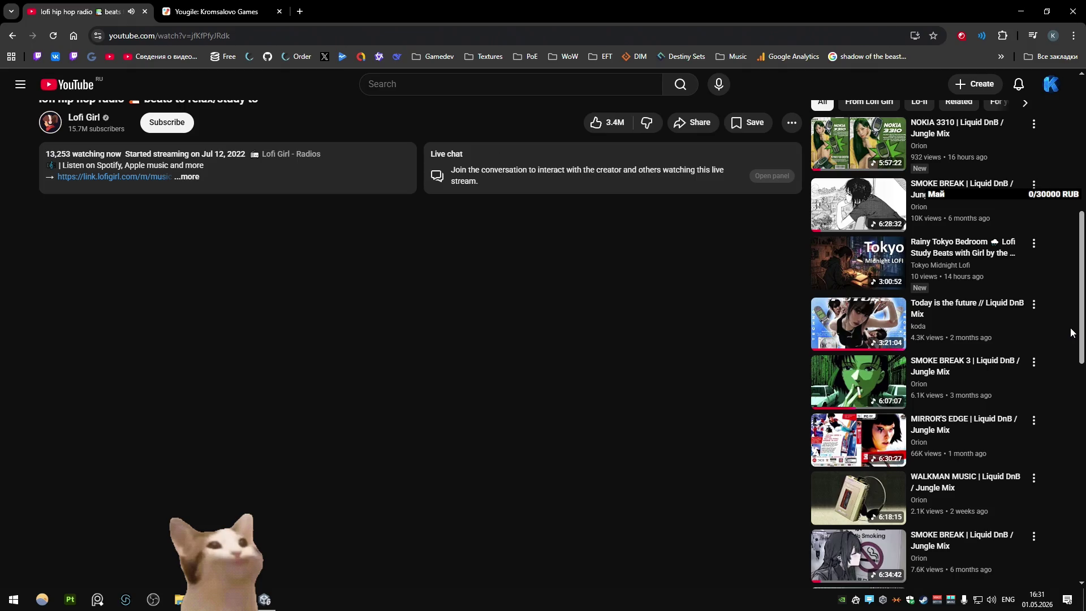
{"action": "scroll", "coordinate": [1071, 332], "scroll_direction": "down", "scroll_amount": 3}
{"action": "left_click", "coordinate": [874, 275]}
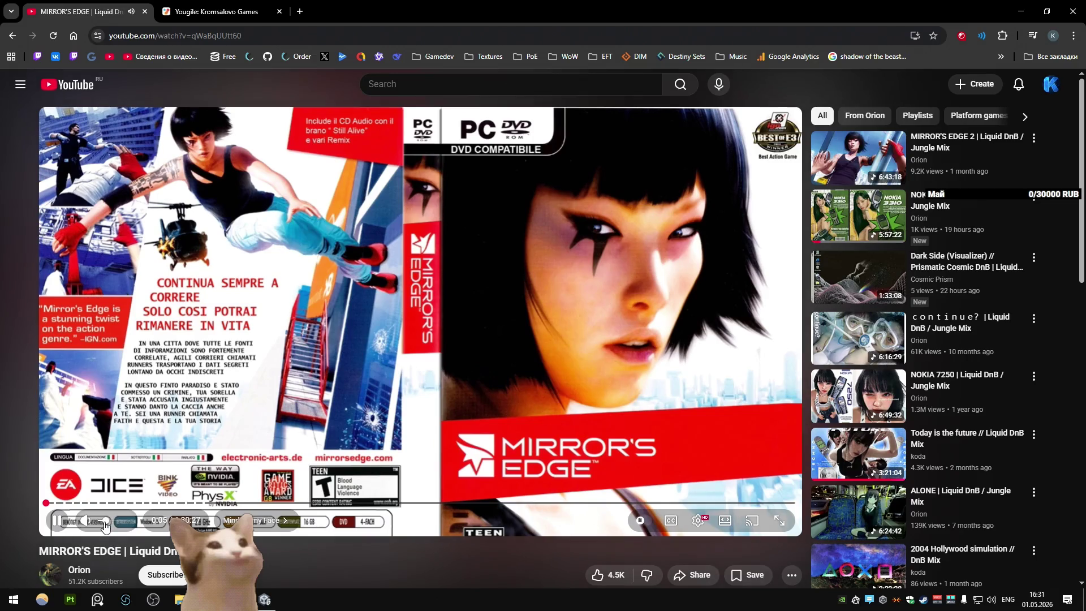
{"action": "left_click", "coordinate": [265, 599]}
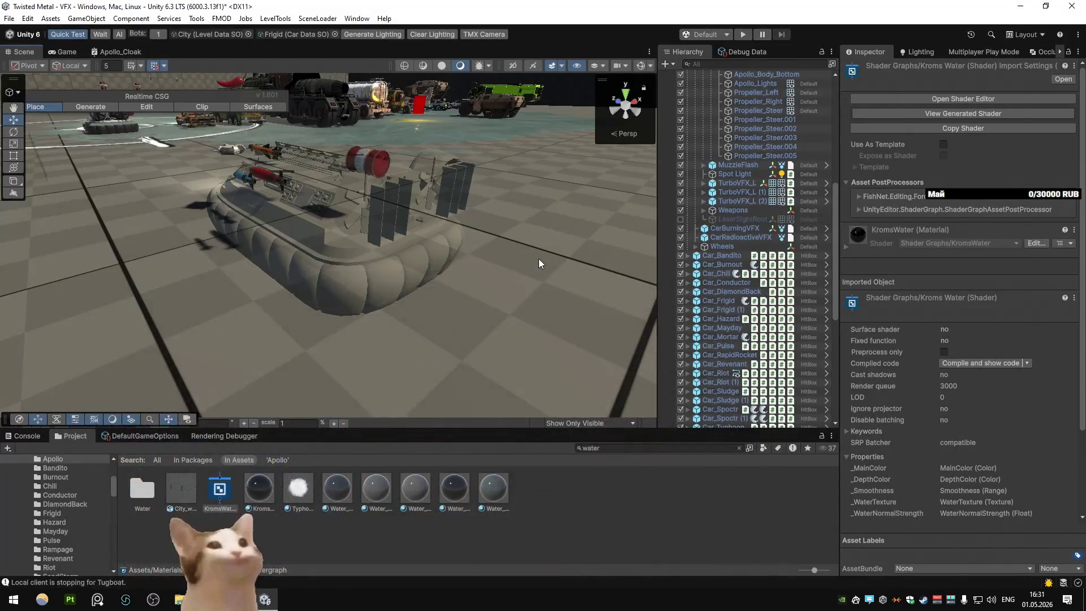
{"action": "scroll", "coordinate": [419, 248], "scroll_direction": "up", "scroll_amount": 5}
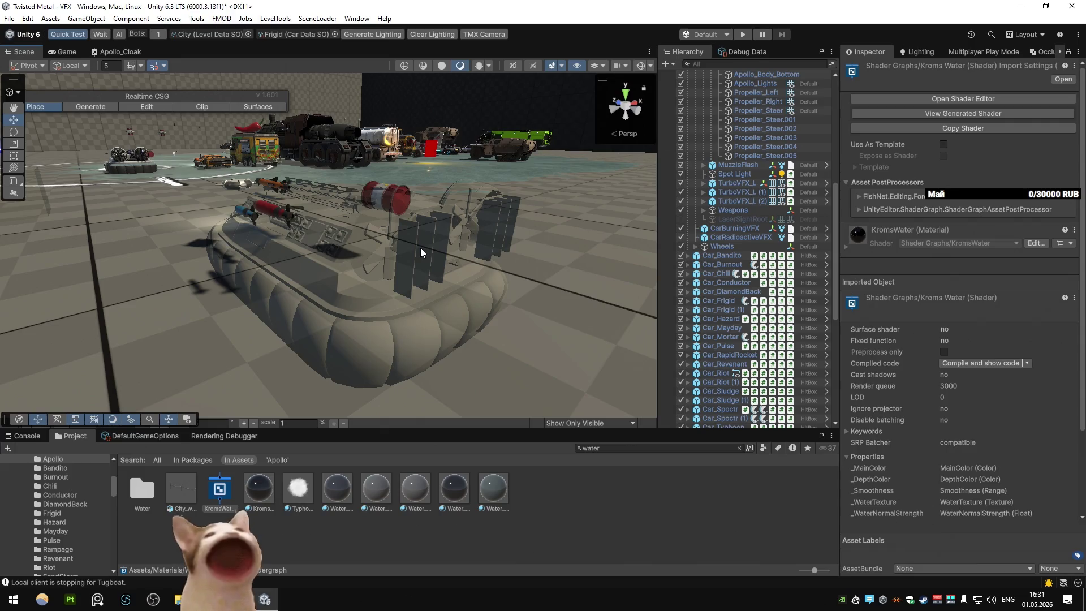
{"action": "key", "text": "alt+Tab"}
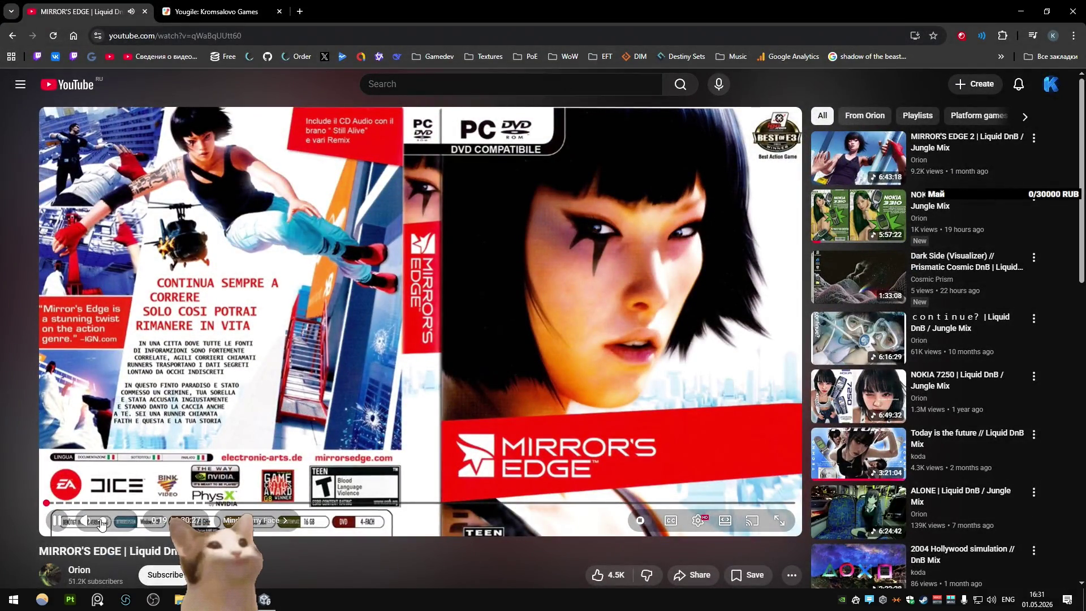
{"action": "key", "text": "alt+Tab"}
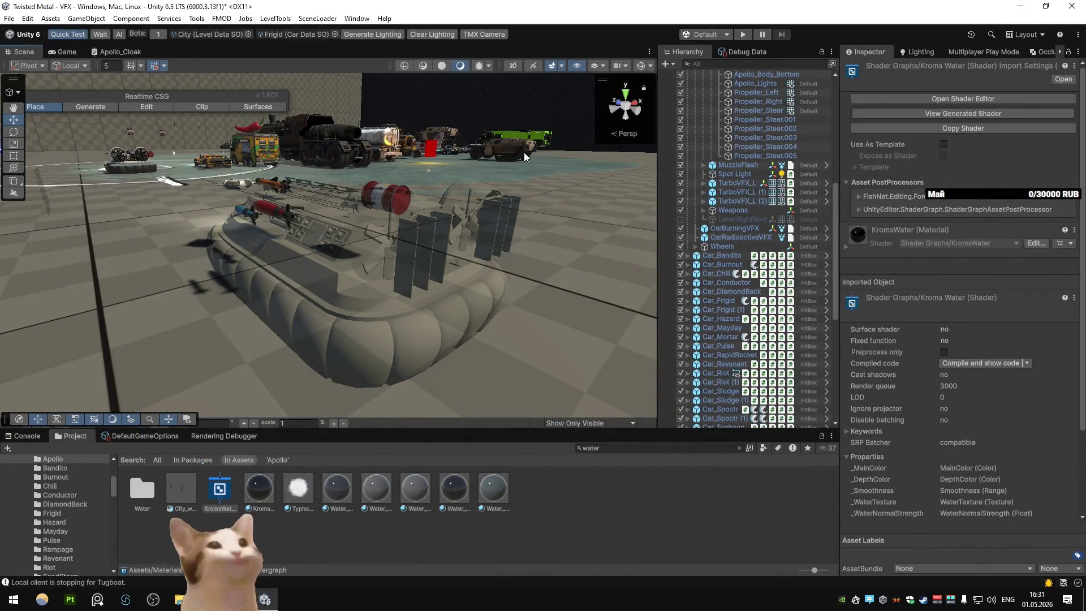
{"action": "mouse_move", "coordinate": [401, 172]}
{"action": "left_mouse_down"}
{"action": "mouse_move", "coordinate": [386, 209]}
{"action": "mouse_move", "coordinate": [636, 218]}
{"action": "mouse_move", "coordinate": [361, 210]}
{"action": "mouse_move", "coordinate": [457, 207]}
{"action": "left_mouse_up"}
{"action": "left_click", "coordinate": [418, 237]}
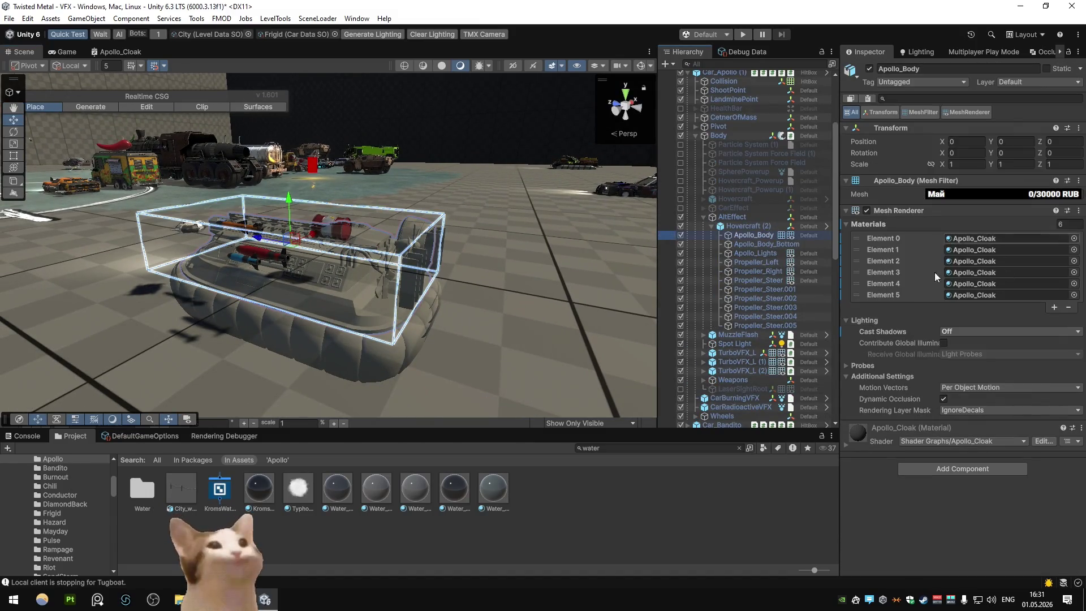
Step: Orbit around the hovercraft, select Apollo_Body_Bottom, and open its Apollo_Cloak material
{"action": "mouse_move", "coordinate": [421, 158]}
{"action": "left_mouse_down"}
{"action": "mouse_move", "coordinate": [380, 168]}
{"action": "mouse_move", "coordinate": [406, 162]}
{"action": "left_mouse_up"}
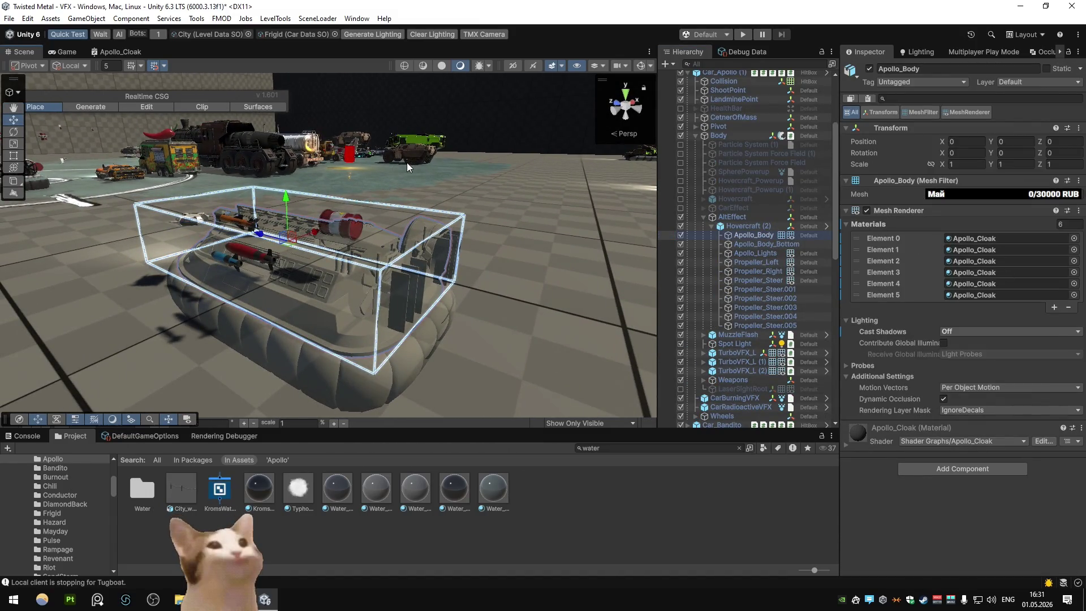
{"action": "mouse_move", "coordinate": [413, 165]}
{"action": "left_mouse_down"}
{"action": "mouse_move", "coordinate": [620, 173]}
{"action": "mouse_move", "coordinate": [383, 172]}
{"action": "mouse_move", "coordinate": [349, 178]}
{"action": "mouse_move", "coordinate": [359, 195]}
{"action": "mouse_move", "coordinate": [568, 181]}
{"action": "mouse_move", "coordinate": [355, 169]}
{"action": "left_mouse_up"}
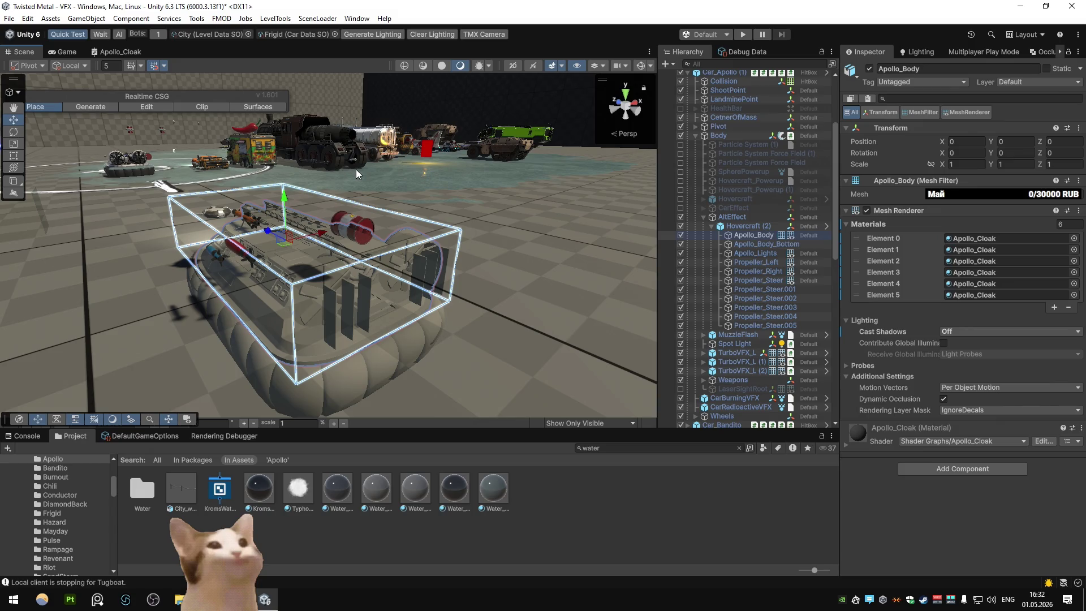
{"action": "mouse_move", "coordinate": [355, 169]}
{"action": "left_mouse_down"}
{"action": "mouse_move", "coordinate": [350, 181]}
{"action": "mouse_move", "coordinate": [541, 185]}
{"action": "mouse_move", "coordinate": [362, 175]}
{"action": "mouse_move", "coordinate": [345, 185]}
{"action": "left_mouse_up"}
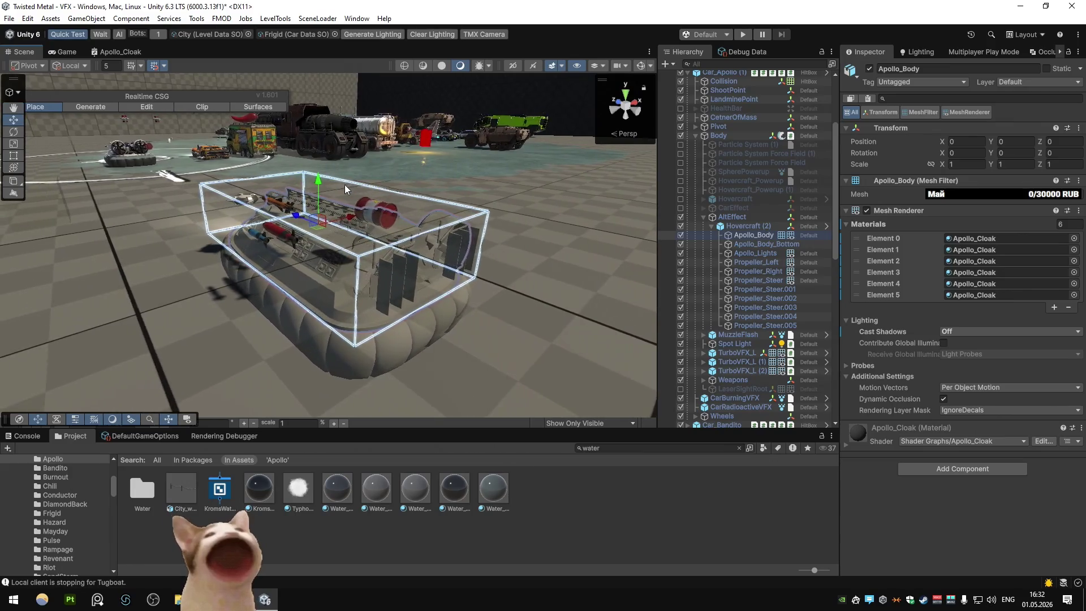
{"action": "left_click", "coordinate": [367, 310]}
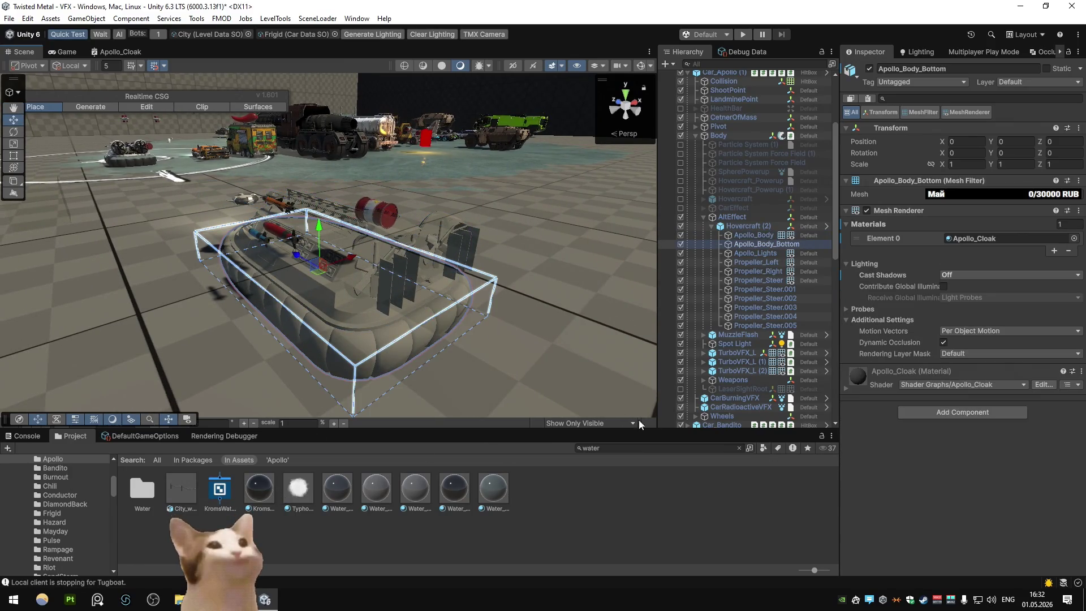
{"action": "double_click", "coordinate": [973, 238]}
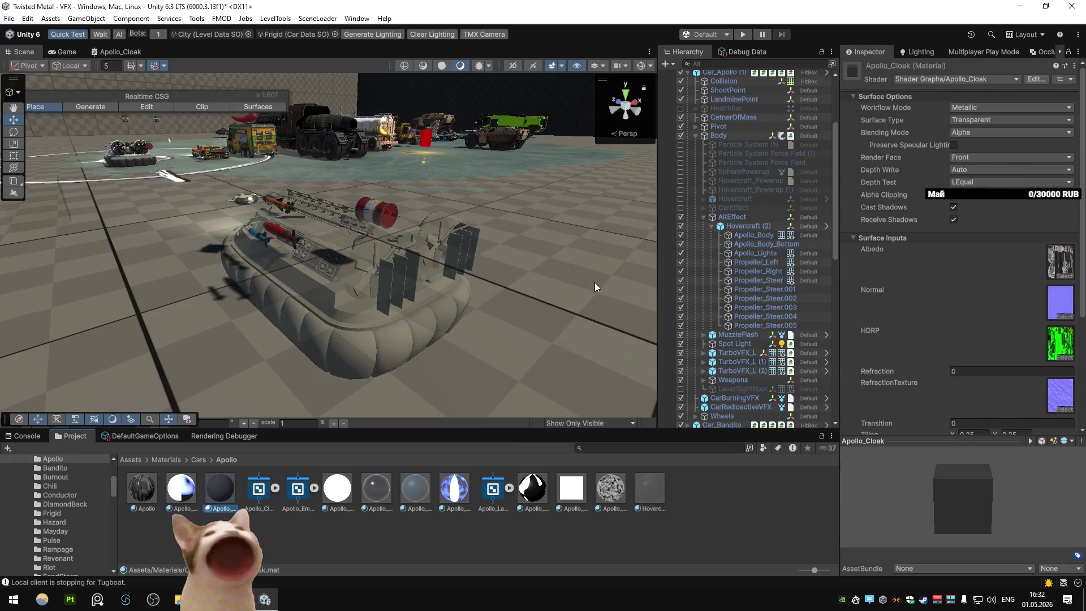
Step: Turn off both Cast Shadows and Receive Shadows on the Apollo_Cloak material
{"action": "left_click", "coordinate": [953, 208]}
{"action": "left_click", "coordinate": [954, 219]}
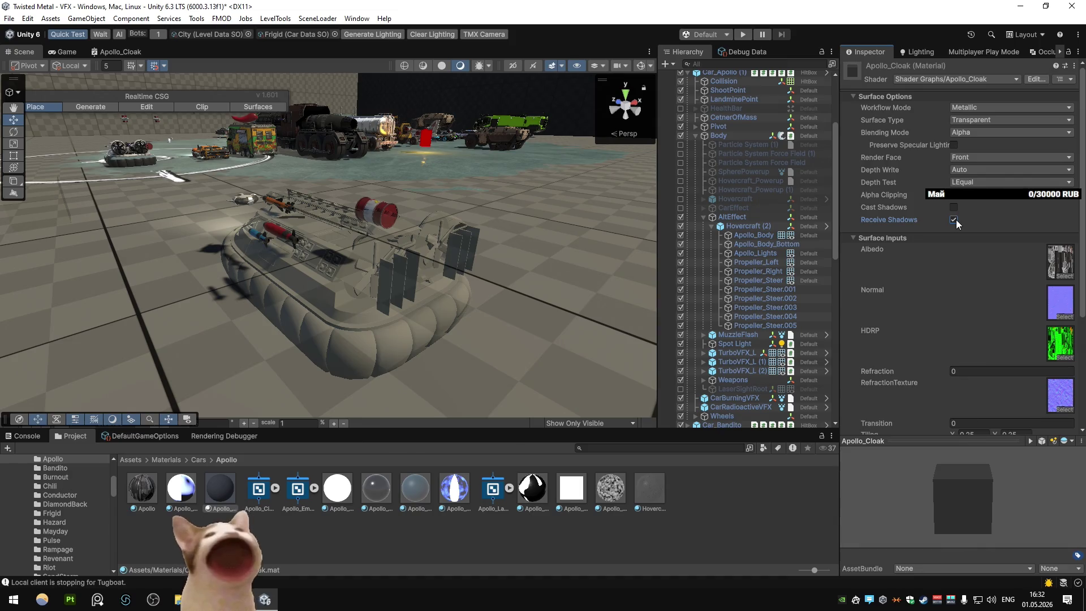
{"action": "left_click", "coordinate": [954, 220]}
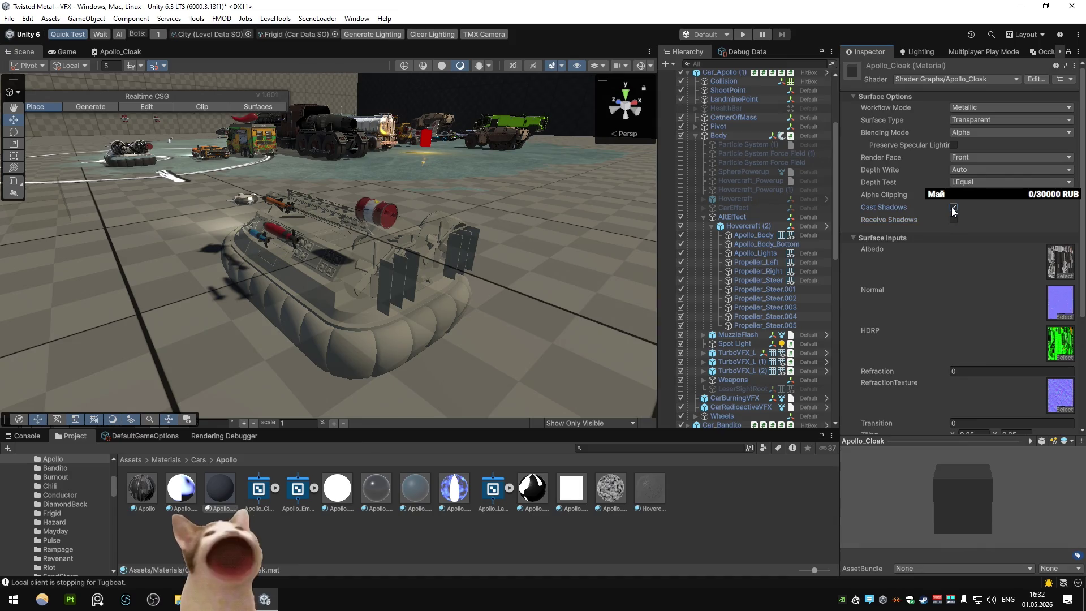
Step: Try a Refraction value of 1, then undo it back to 0
{"action": "scroll", "coordinate": [1019, 228], "scroll_direction": "down", "scroll_amount": 3}
{"action": "left_click", "coordinate": [970, 279]}
{"action": "type", "text": "1"}
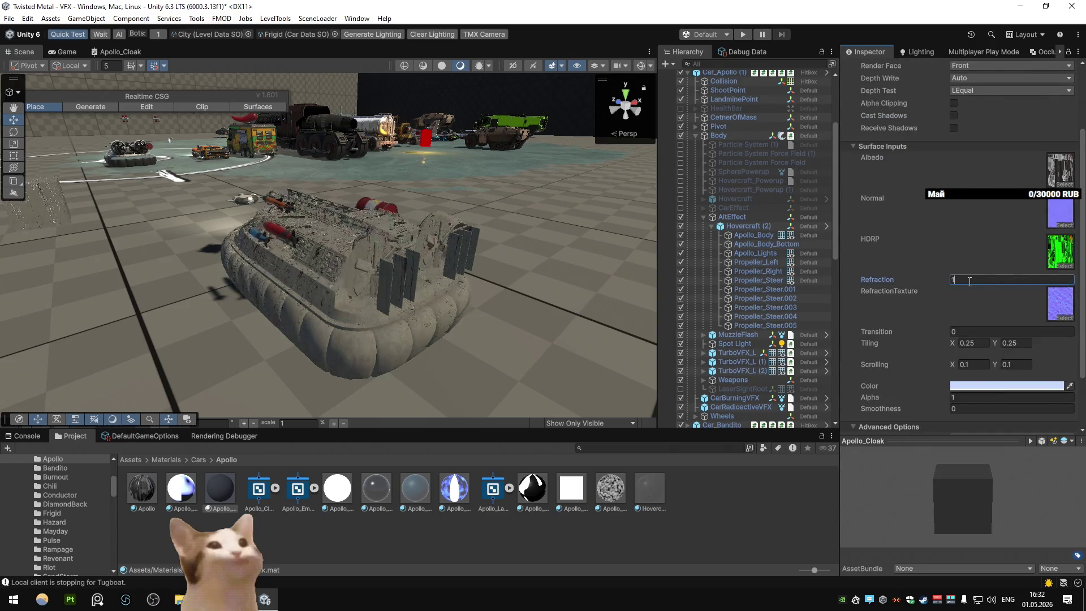
{"action": "scroll", "coordinate": [470, 198], "scroll_direction": "up", "scroll_amount": 5}
{"action": "scroll", "coordinate": [471, 197], "scroll_direction": "down", "scroll_amount": 5}
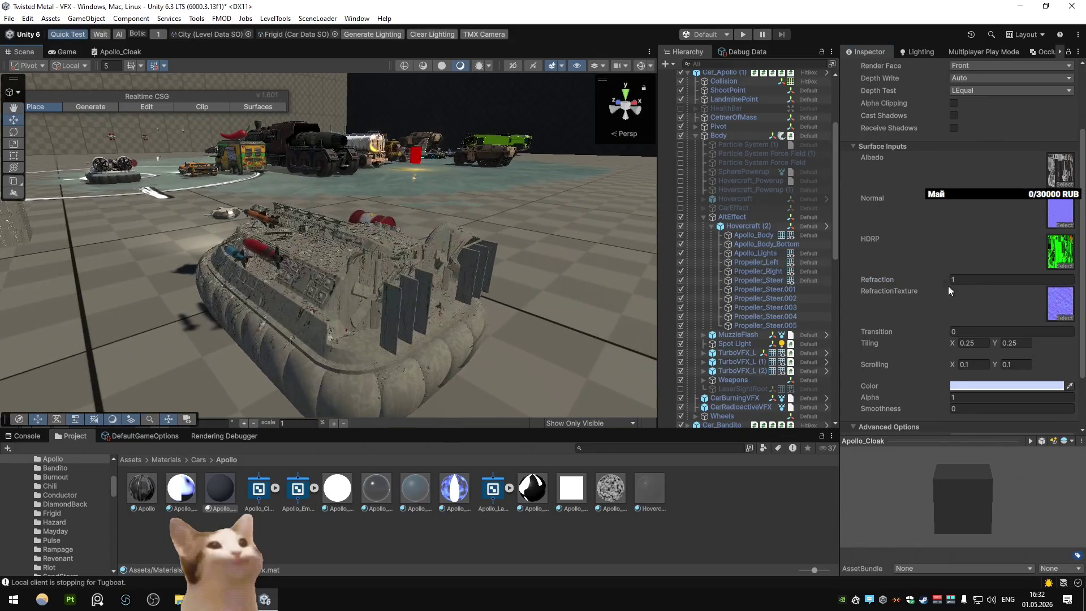
{"action": "key", "text": "ctrl+z"}
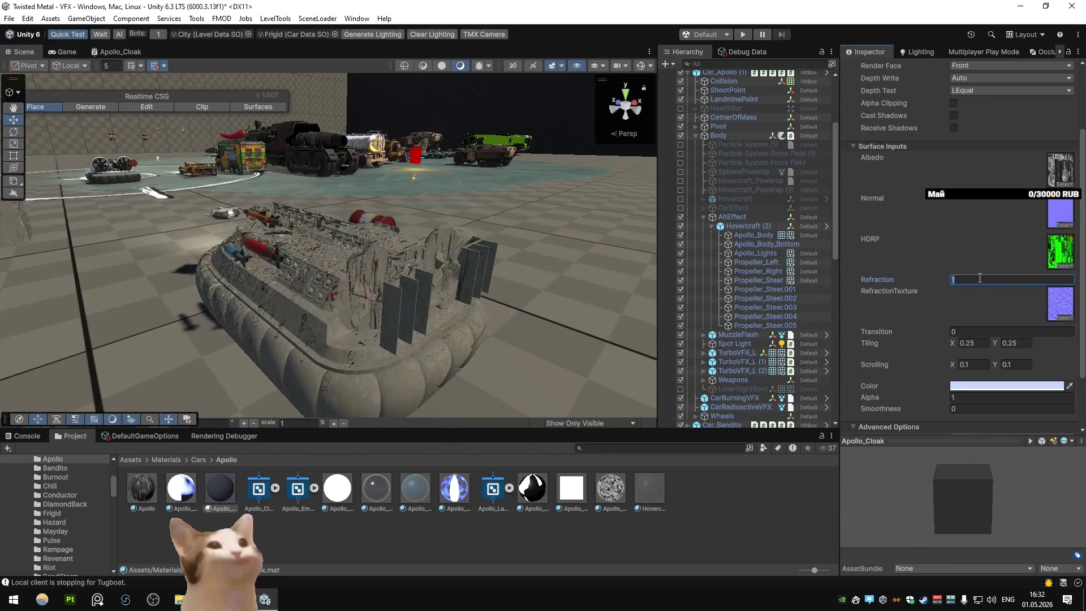
{"action": "double_click", "coordinate": [118, 52]}
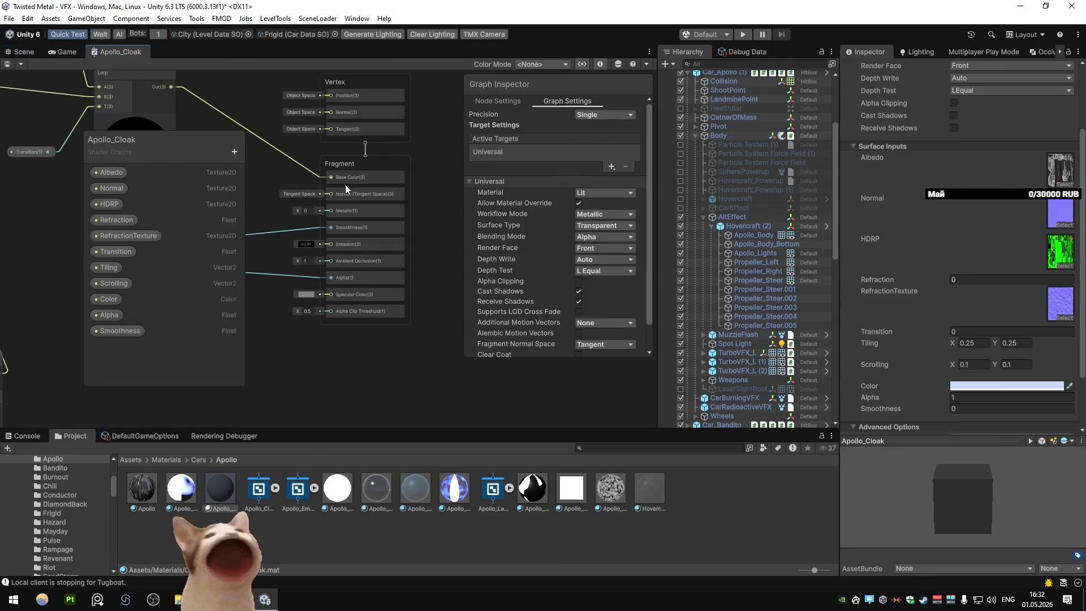
Step: Delete the Smoothness link into Fragment Smoothness, then restore it with undo
{"action": "left_click", "coordinate": [465, 310]}
{"action": "key", "text": "Delete"}
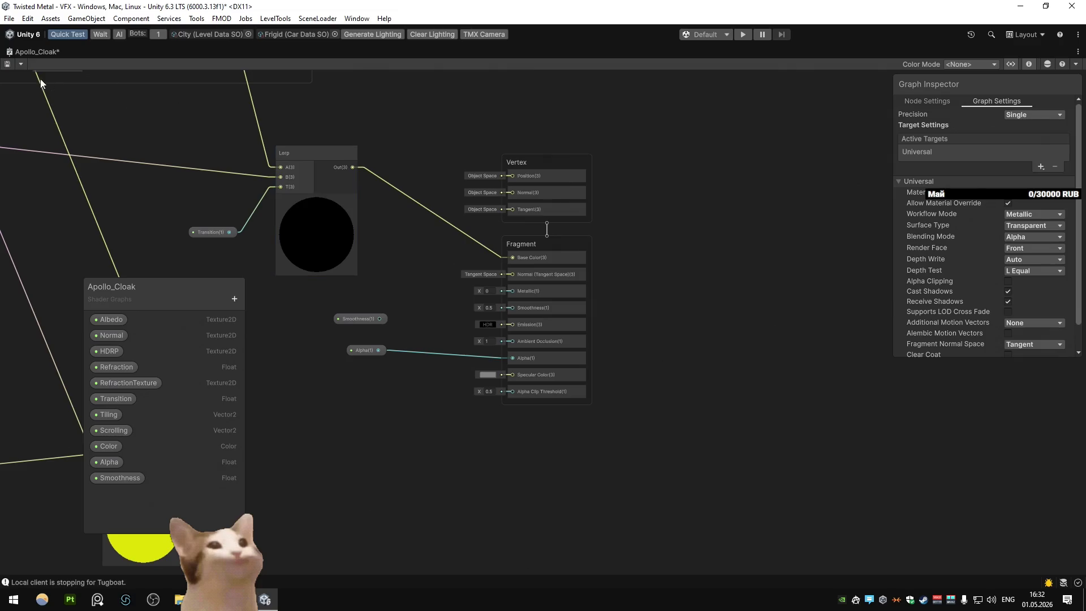
{"action": "double_click", "coordinate": [12, 50]}
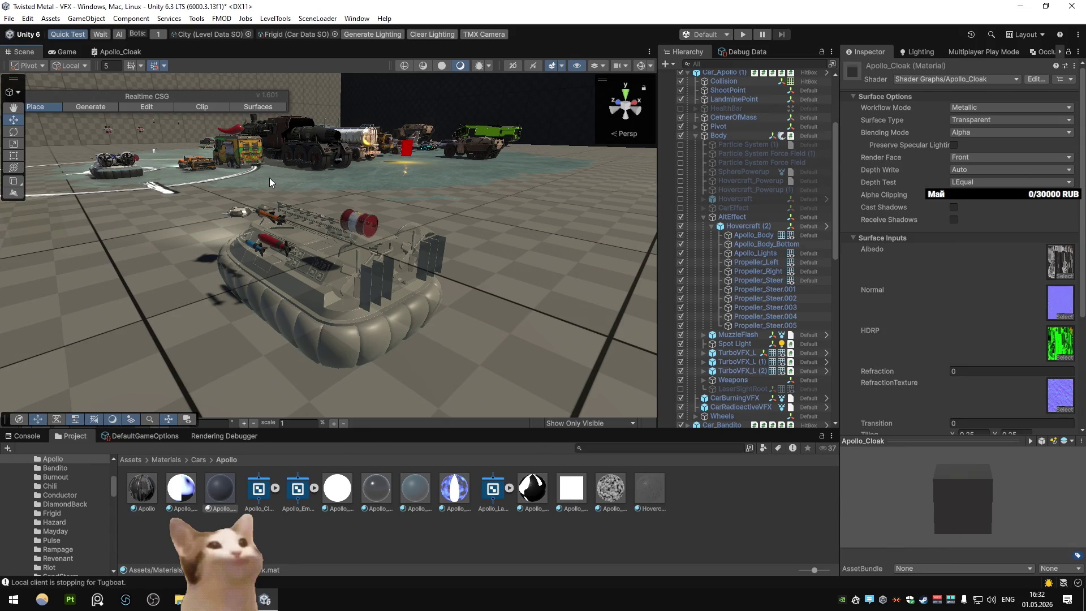
{"action": "double_click", "coordinate": [120, 51]}
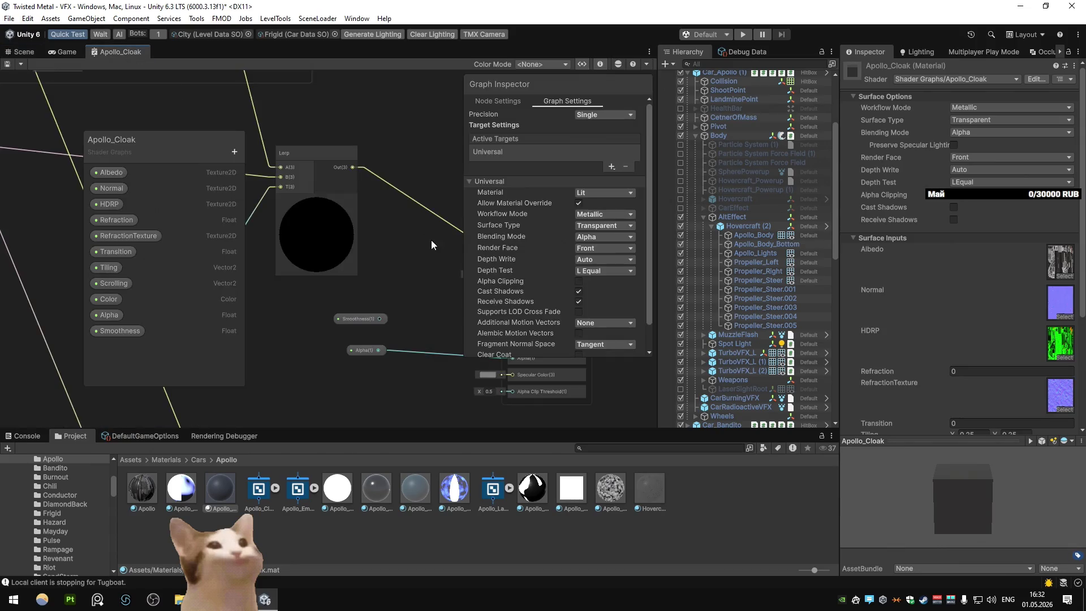
{"action": "key", "text": "ctrl+z"}
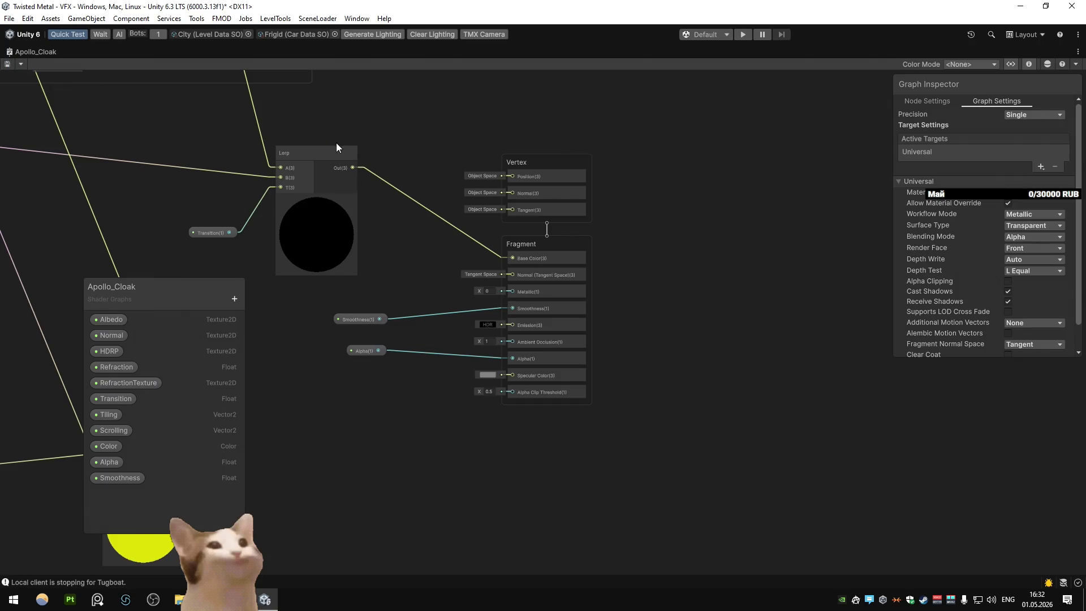
{"action": "double_click", "coordinate": [34, 52]}
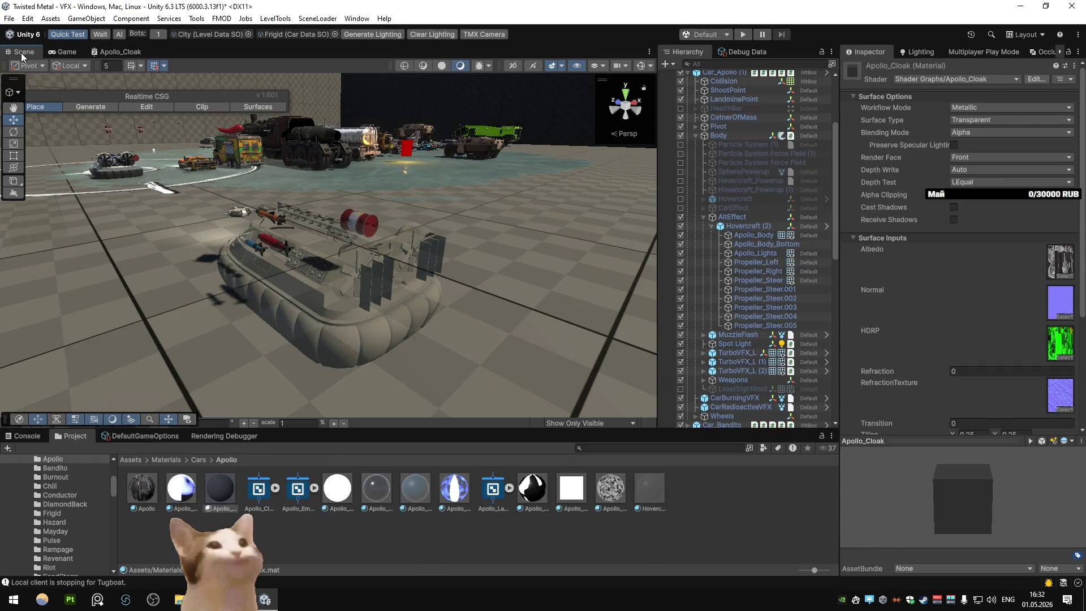
Step: Try a black Specular Color in the shader graph, save, and check it in the scene
{"action": "left_click", "coordinate": [112, 56]}
{"action": "left_click", "coordinate": [493, 374]}
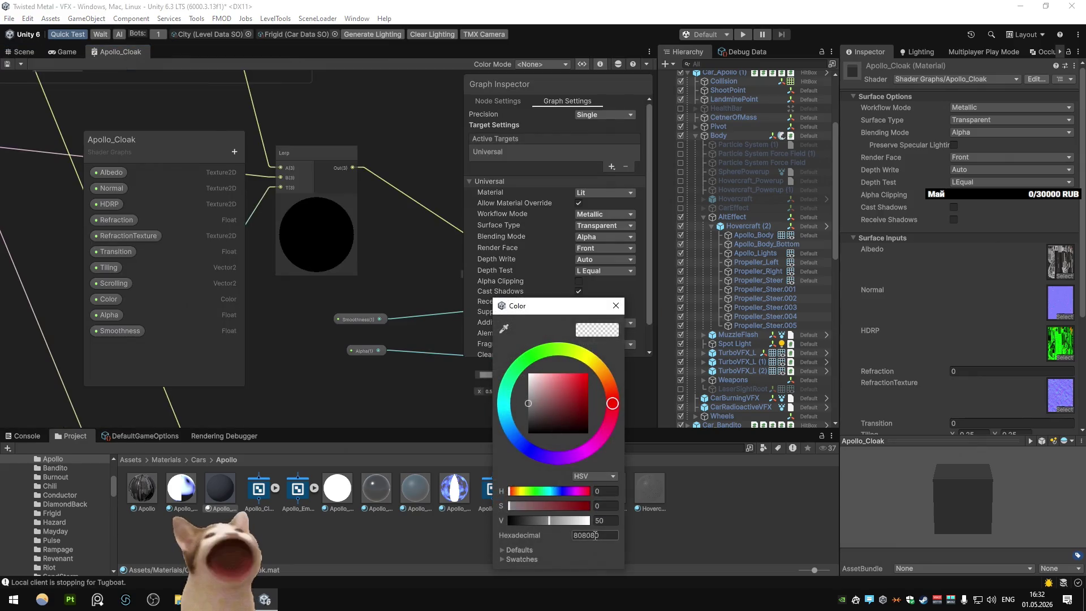
{"action": "left_click_drag", "start_coordinate": [564, 525], "coordinate": [290, 440]}
{"action": "left_click", "coordinate": [17, 60]}
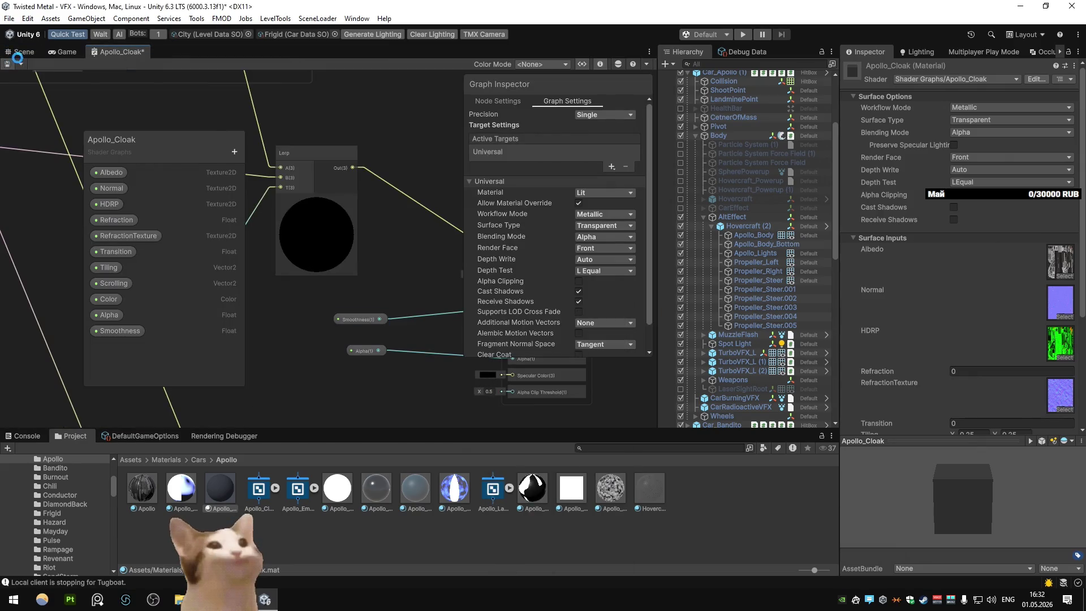
{"action": "left_click", "coordinate": [17, 53]}
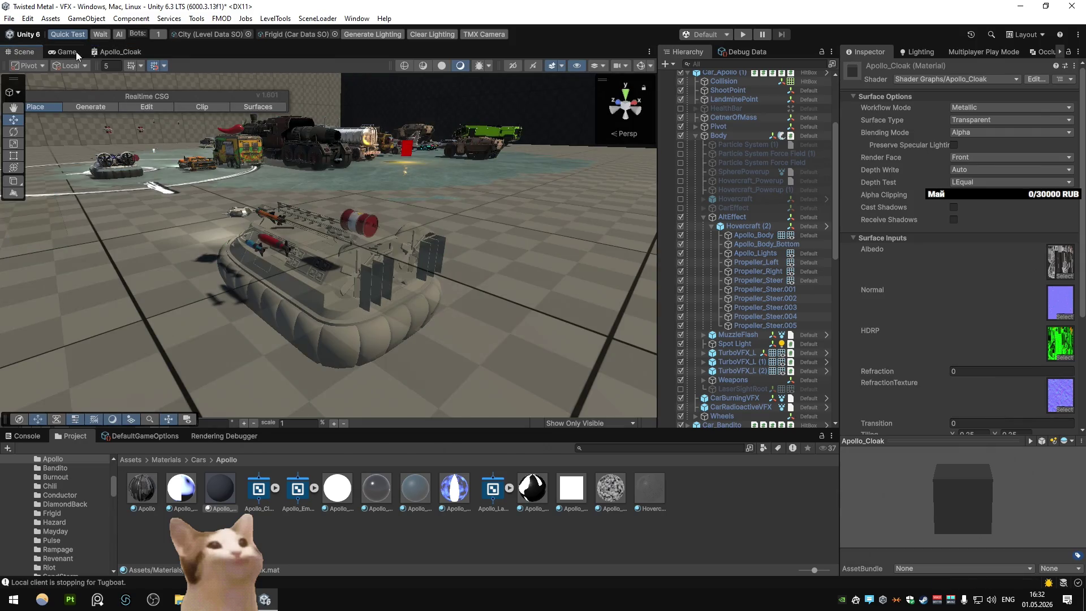
{"action": "left_click", "coordinate": [119, 53]}
{"action": "left_click", "coordinate": [486, 374]}
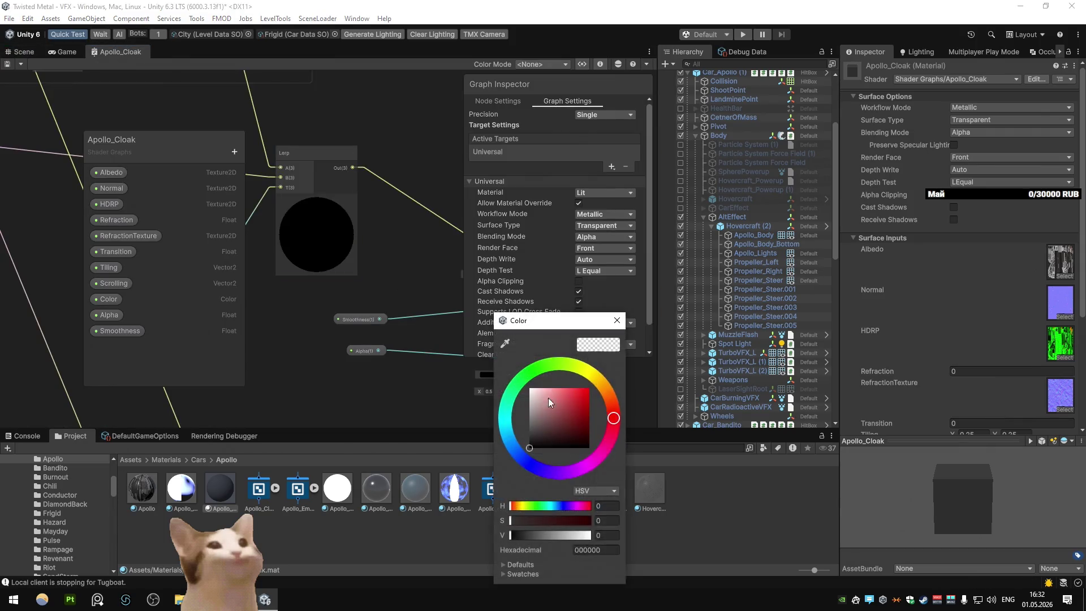
{"action": "left_click", "coordinate": [18, 53]}
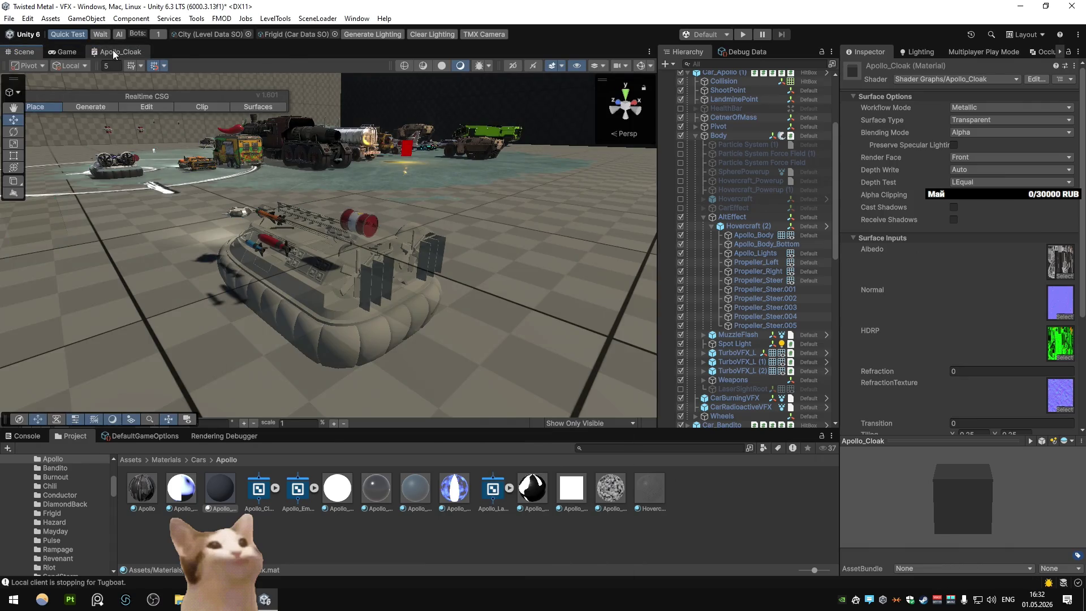
Step: Set the Specular Color to hex 808080 grey and save the shader graph
{"action": "left_click", "coordinate": [119, 51]}
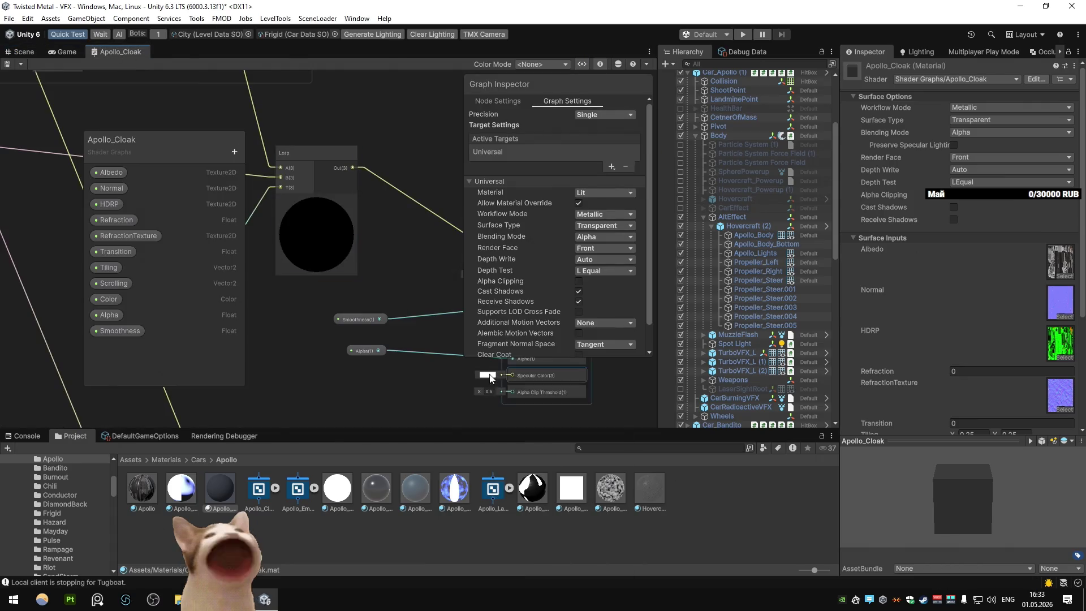
{"action": "left_click", "coordinate": [490, 378]}
{"action": "double_click", "coordinate": [592, 550]}
{"action": "type", "text": "808080"}
{"action": "key", "text": "Return"}
{"action": "left_click", "coordinate": [624, 333]}
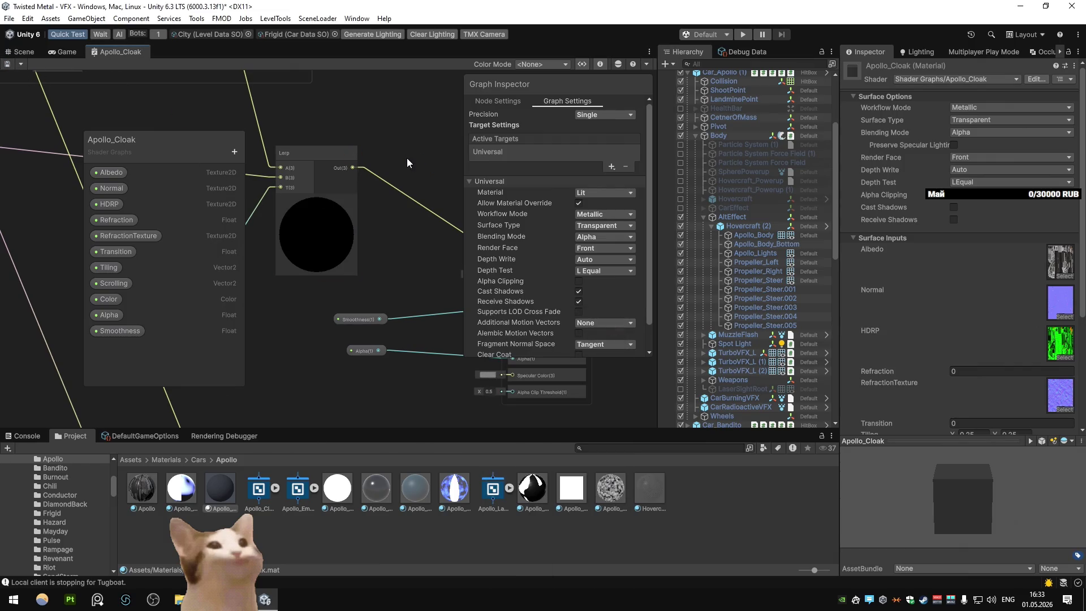
{"action": "left_click", "coordinate": [23, 52]}
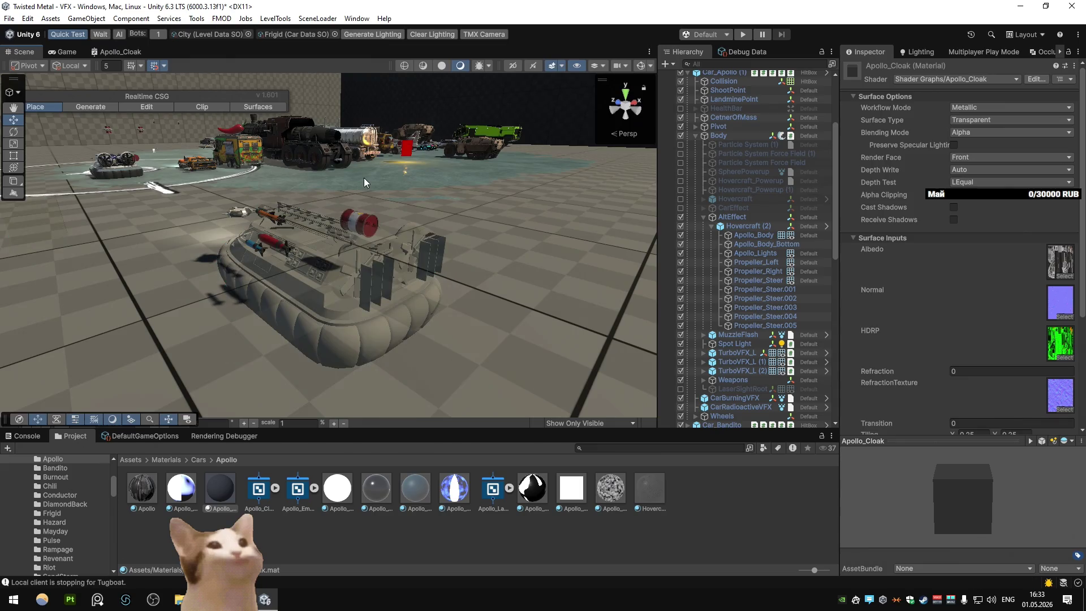
Step: Locate the material's Albedo, Normal and refraction textures in the project
{"action": "left_click", "coordinate": [1043, 276]}
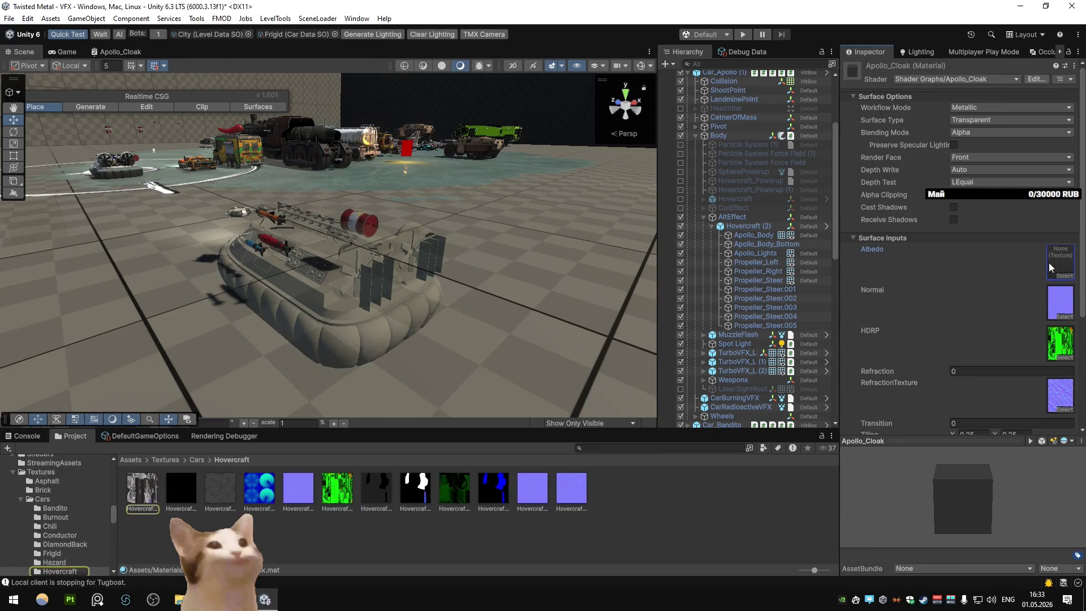
{"action": "left_click", "coordinate": [1055, 305]}
{"action": "key", "text": "Delete"}
{"action": "left_click", "coordinate": [1055, 351]}
{"action": "key", "text": "Delete"}
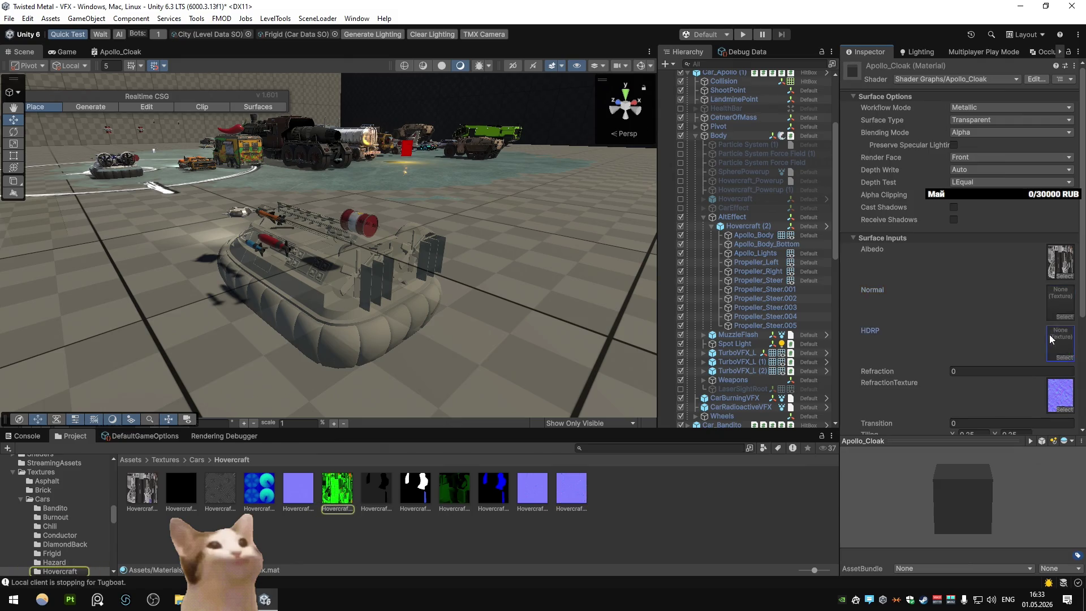
{"action": "scroll", "coordinate": [1051, 316], "scroll_direction": "down", "scroll_amount": 4}
{"action": "left_click", "coordinate": [1046, 276]}
{"action": "key", "text": "Delete"}
{"action": "key", "text": "ctrl+z"}
{"action": "key", "text": "ctrl+z"}
{"action": "key", "text": "ctrl+z"}
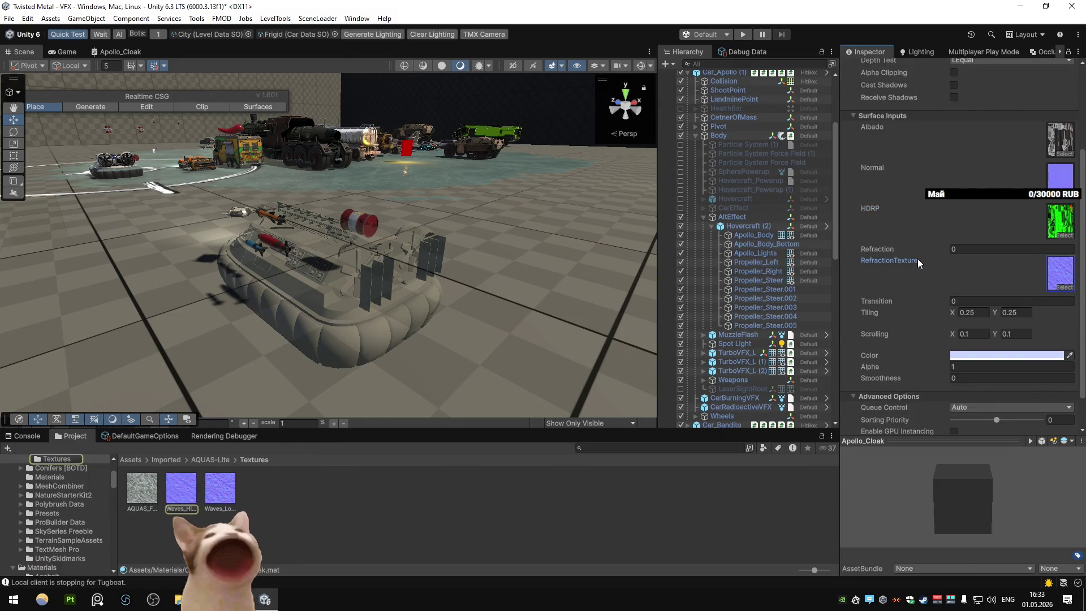
{"action": "scroll", "coordinate": [917, 259], "scroll_direction": "down", "scroll_amount": 2}
Step: Keep the light-blue tint Color, test Alpha at 0 then 1, and set Smoothness to 0
{"action": "left_click", "coordinate": [1006, 316]}
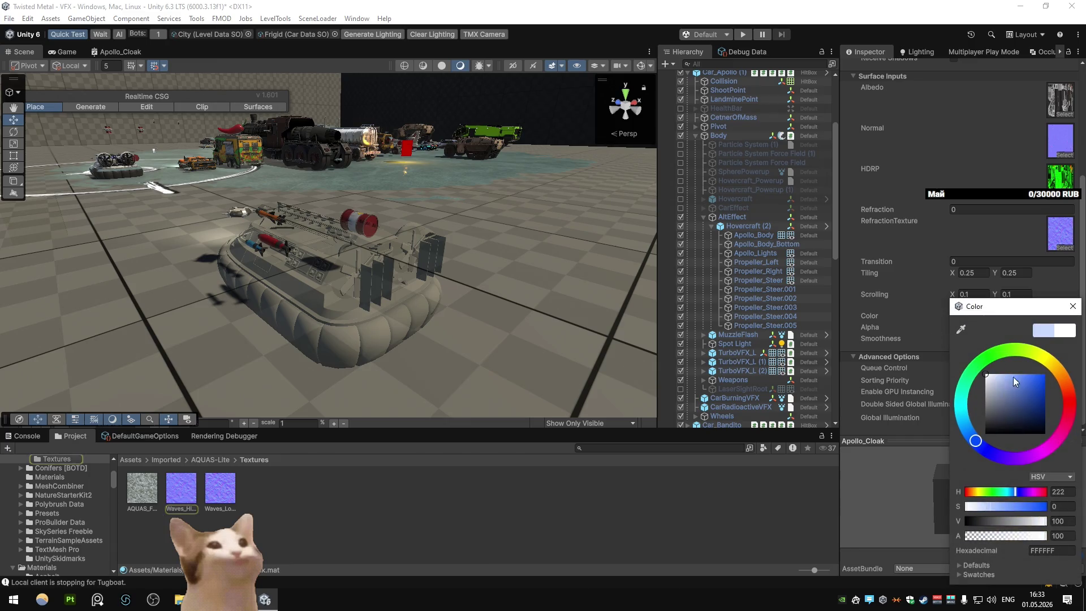
{"action": "key", "text": "Escape"}
{"action": "left_click", "coordinate": [1007, 327]}
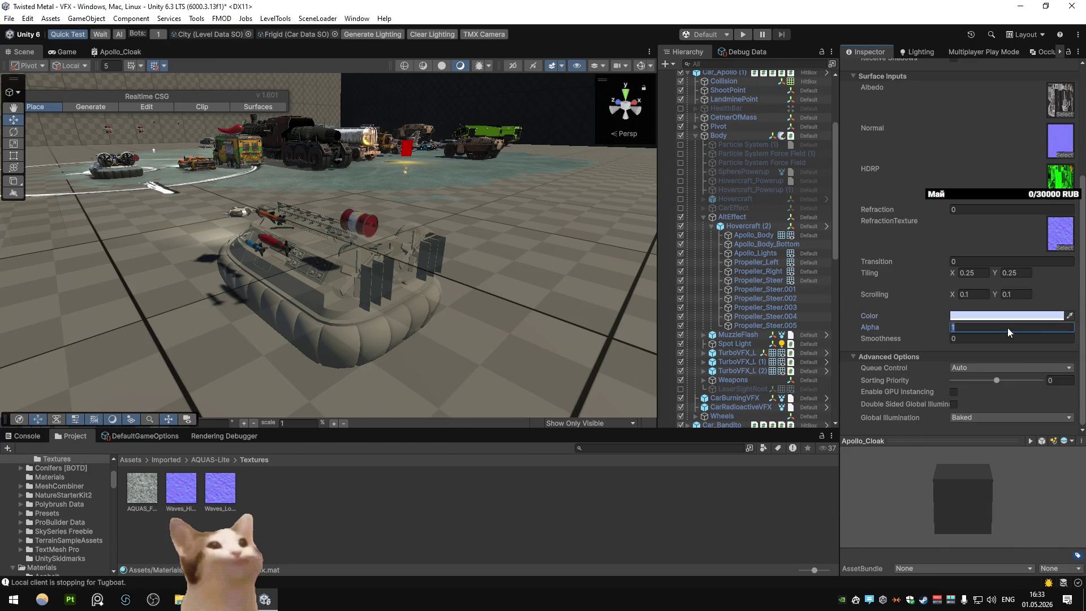
{"action": "type", "text": "0.36"}
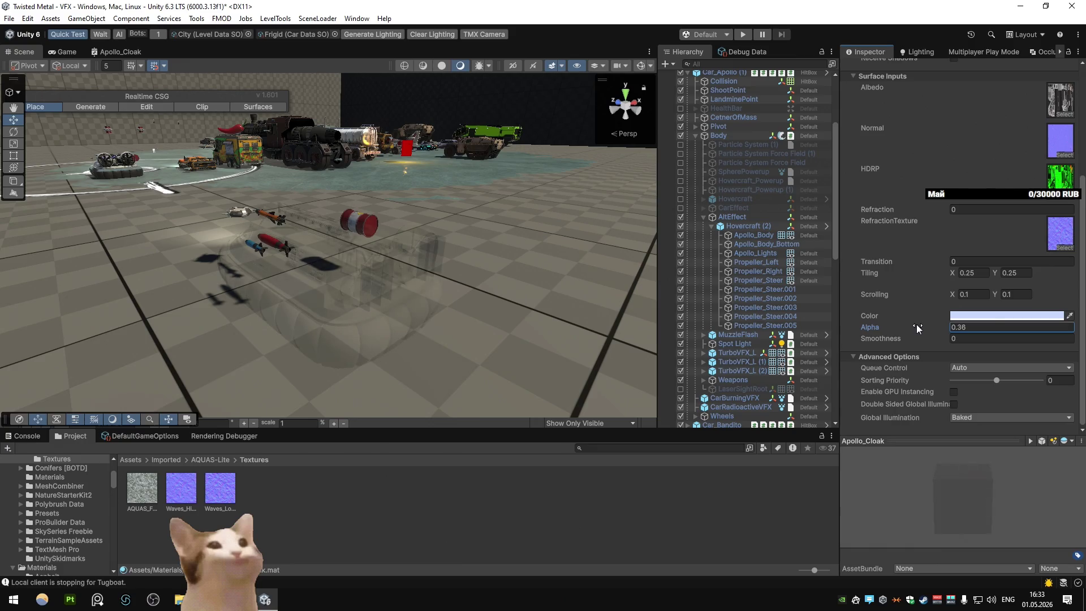
{"action": "left_click_drag", "start_coordinate": [916, 326], "coordinate": [977, 338]}
{"action": "left_click", "coordinate": [977, 337]}
{"action": "type", "text": "1"}
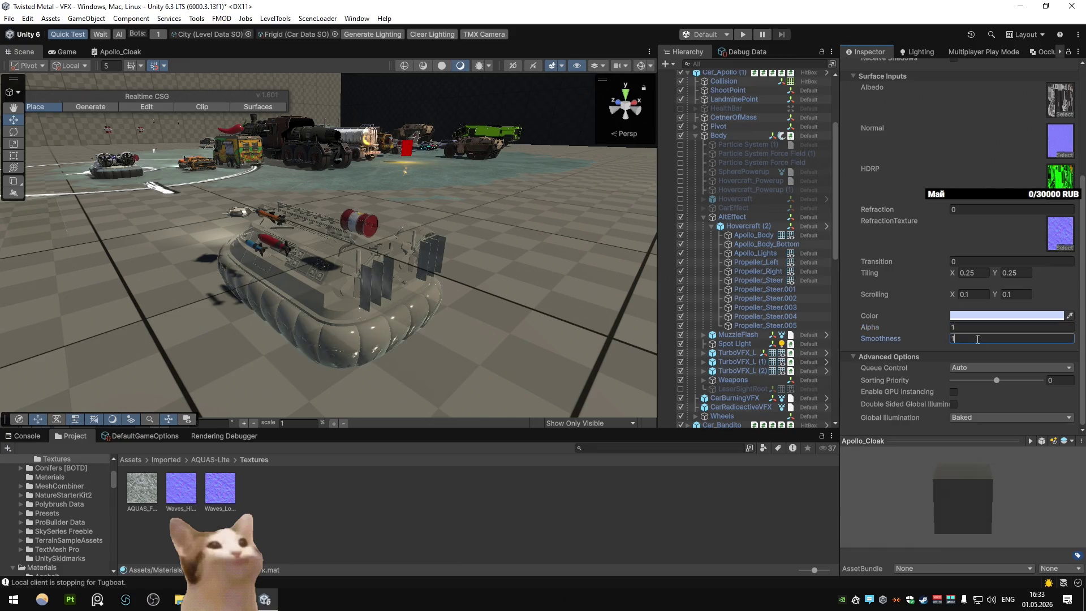
{"action": "type", "text": "0"}
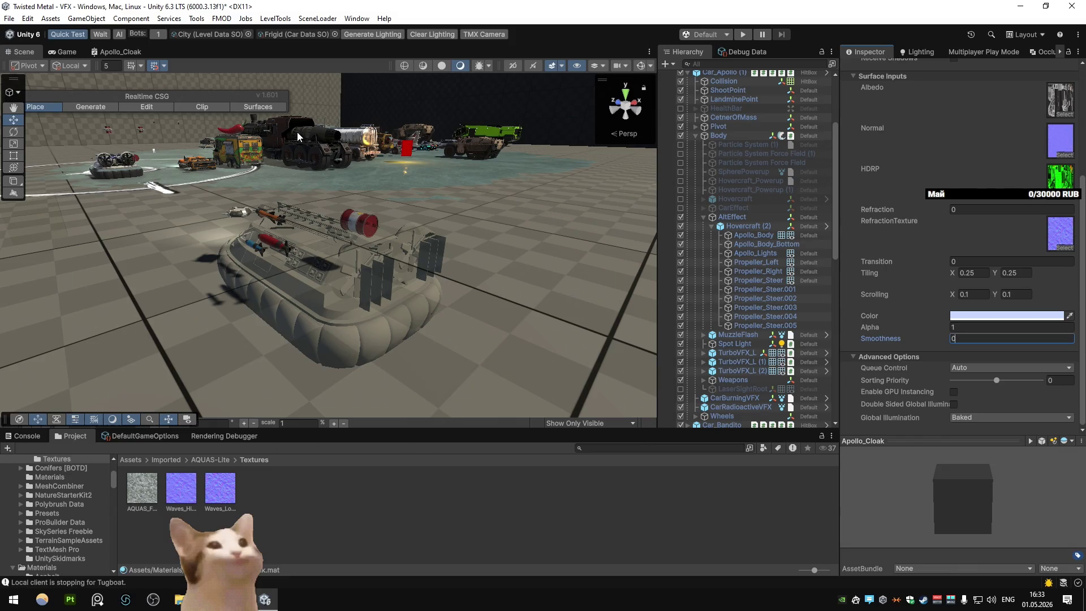
Step: Browse to Assets/Settings and select the GlobalPostProcessing volume profile
{"action": "left_click_drag", "start_coordinate": [298, 157], "coordinate": [310, 210]}
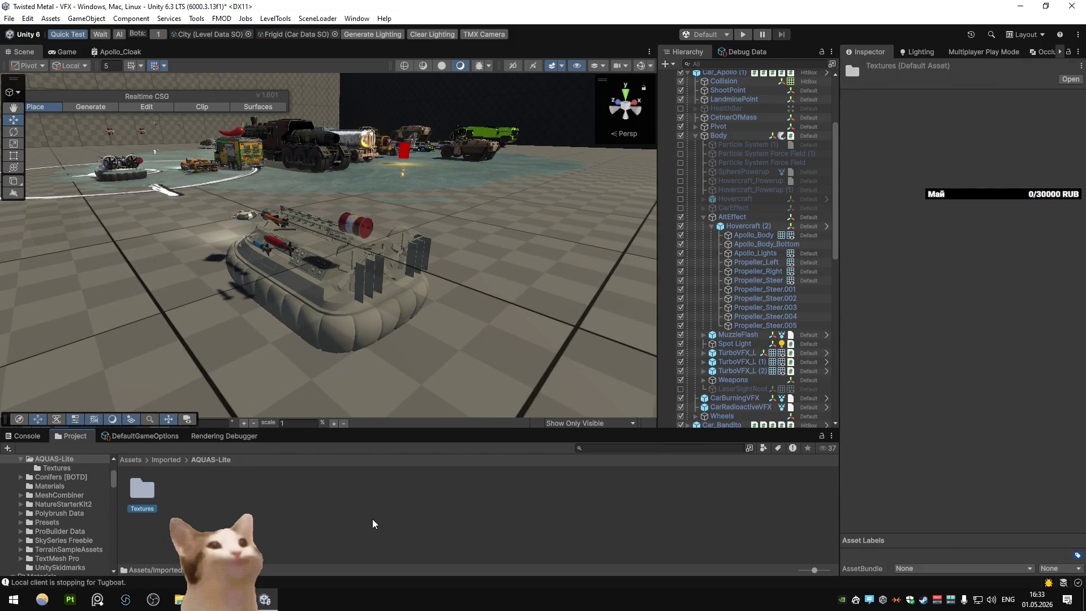
{"action": "double_click", "coordinate": [571, 496]}
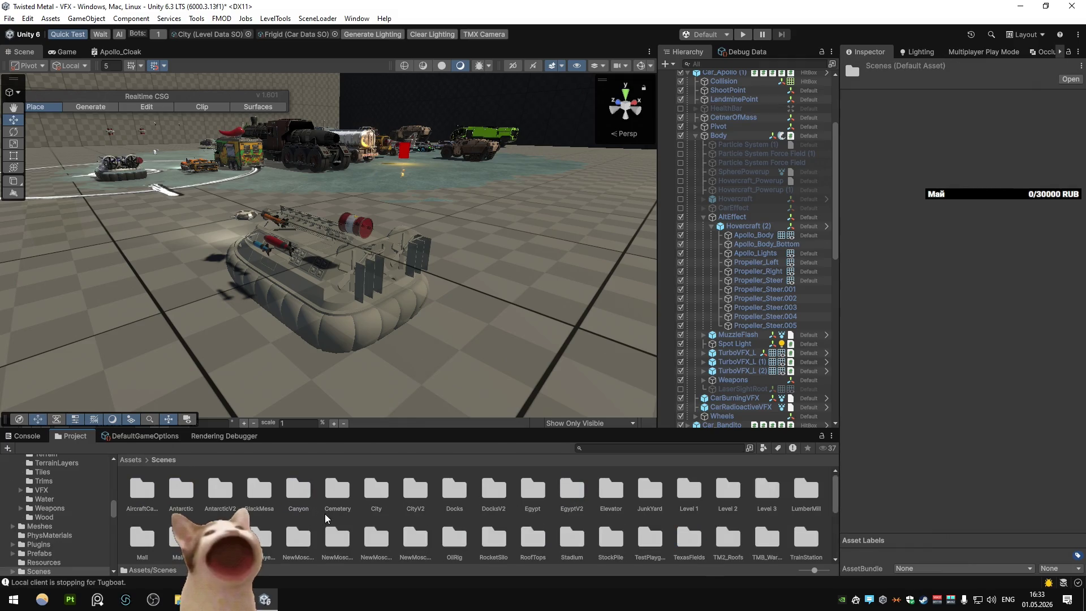
{"action": "key", "text": "BackSpace"}
{"action": "double_click", "coordinate": [688, 489]}
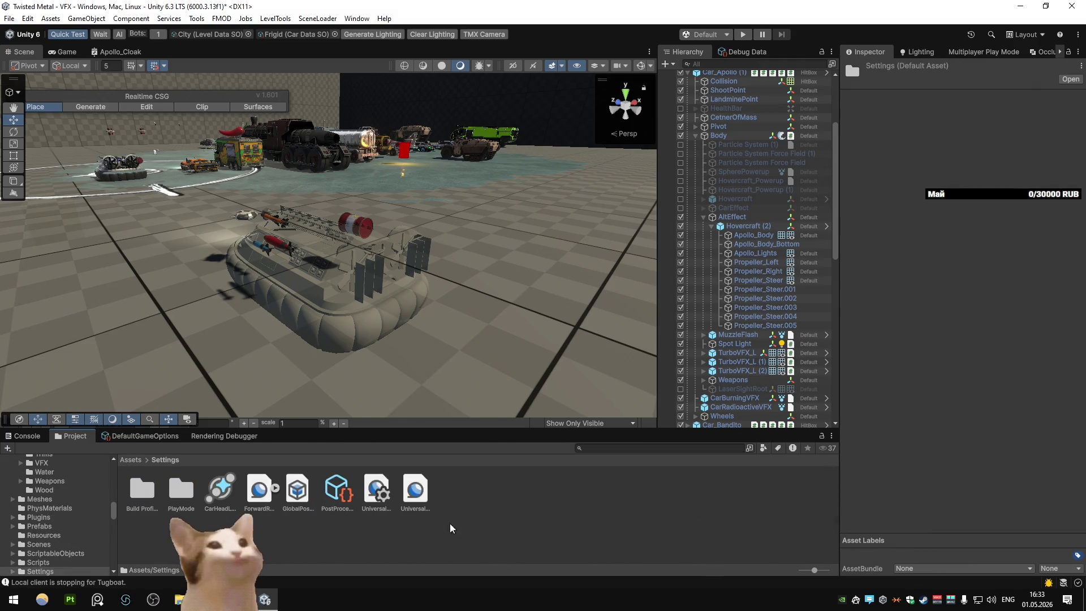
{"action": "left_click", "coordinate": [292, 498]}
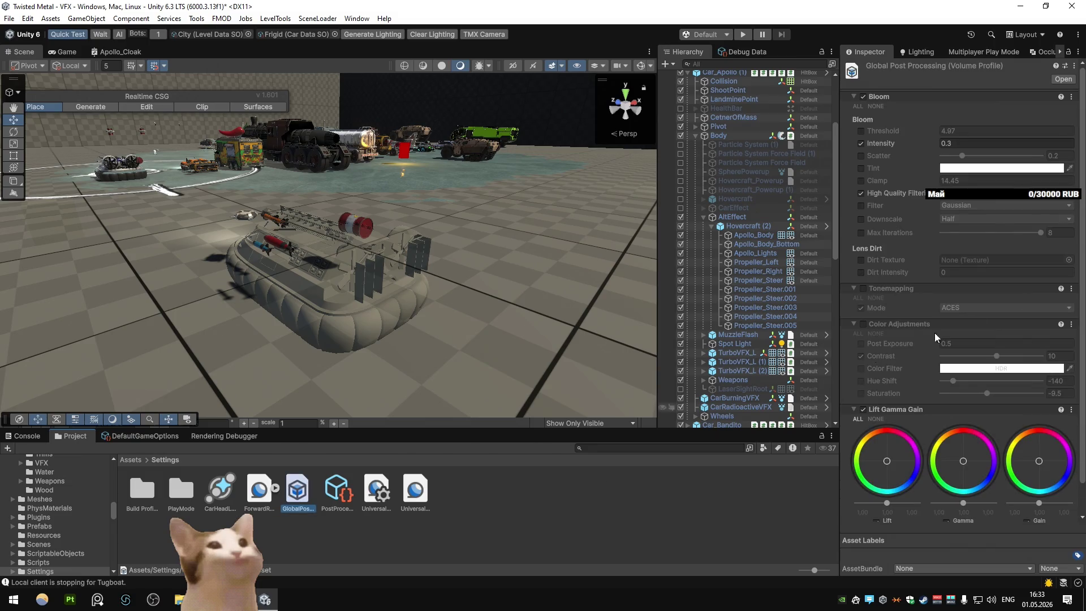
Step: Inspect the URP pipeline, global settings, post-processing and ForwardRenderer assets, toggling SSAO off and on
{"action": "scroll", "coordinate": [875, 357], "scroll_direction": "down", "scroll_amount": 2}
{"action": "left_click", "coordinate": [415, 489]}
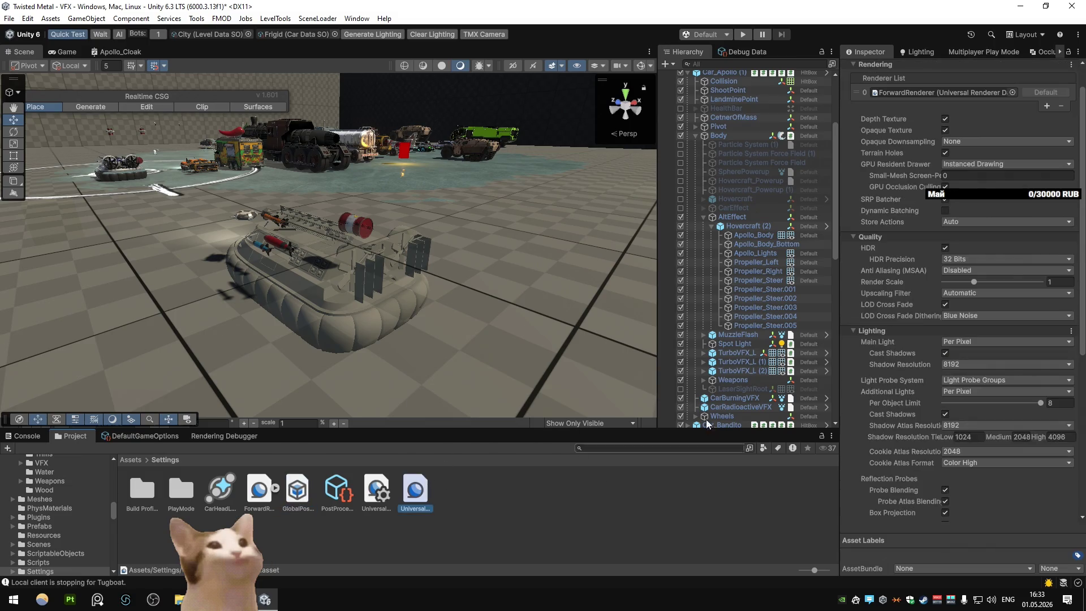
{"action": "scroll", "coordinate": [905, 396], "scroll_direction": "down", "scroll_amount": 10}
{"action": "left_click", "coordinate": [856, 496]}
{"action": "left_click", "coordinate": [376, 490]}
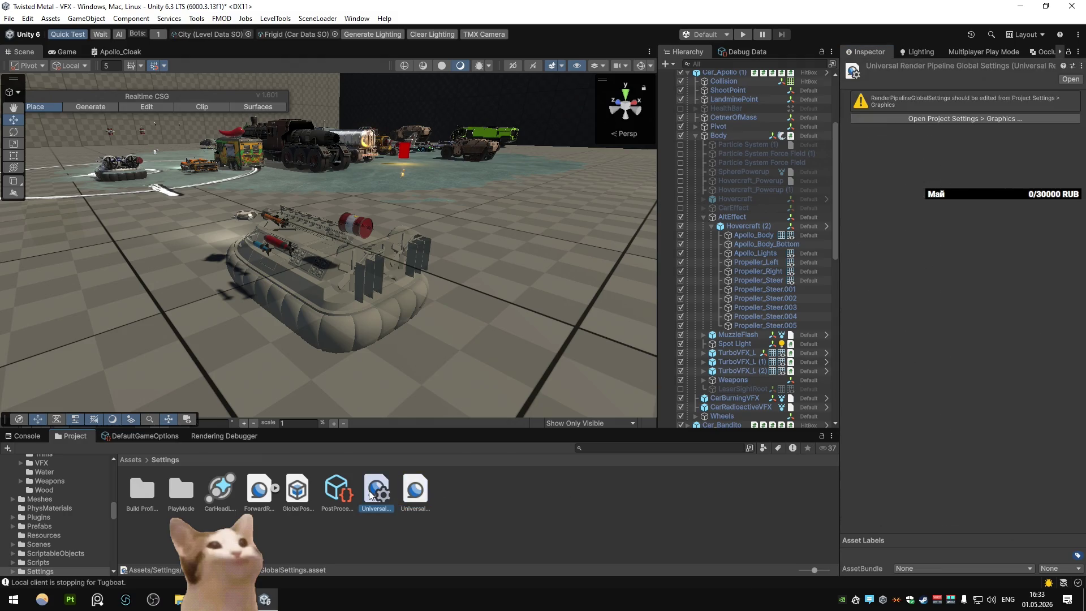
{"action": "left_click", "coordinate": [297, 490]}
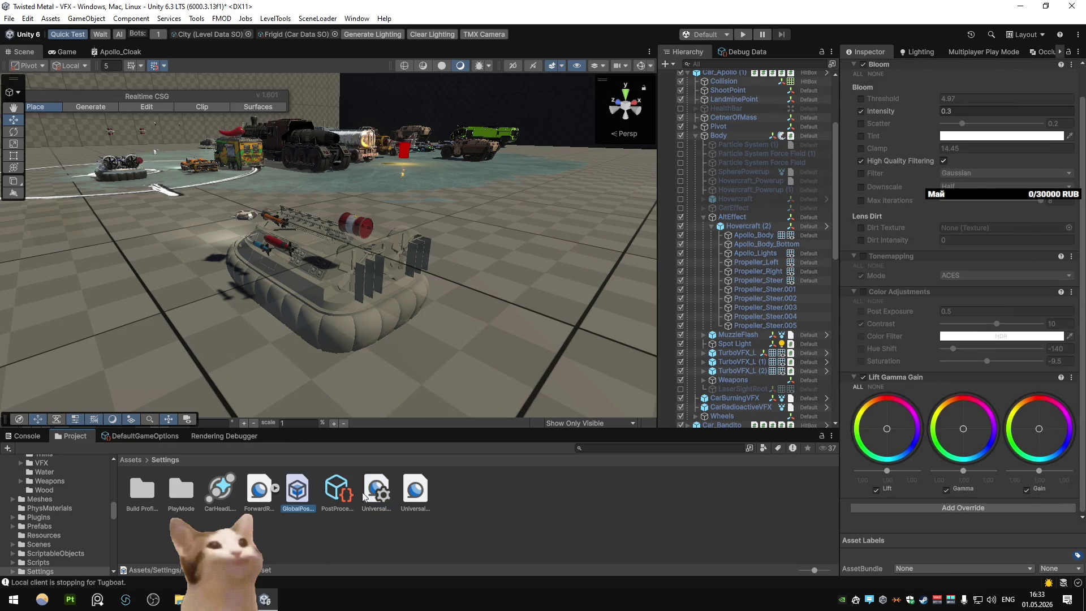
{"action": "left_click", "coordinate": [270, 496]}
{"action": "left_click", "coordinate": [863, 339]}
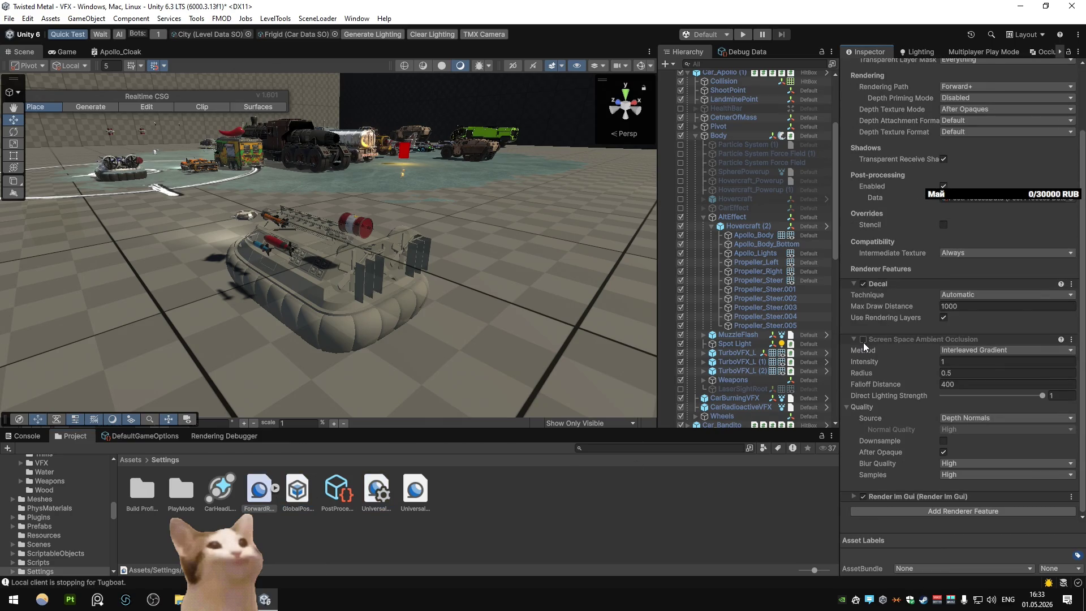
{"action": "left_click", "coordinate": [862, 339]}
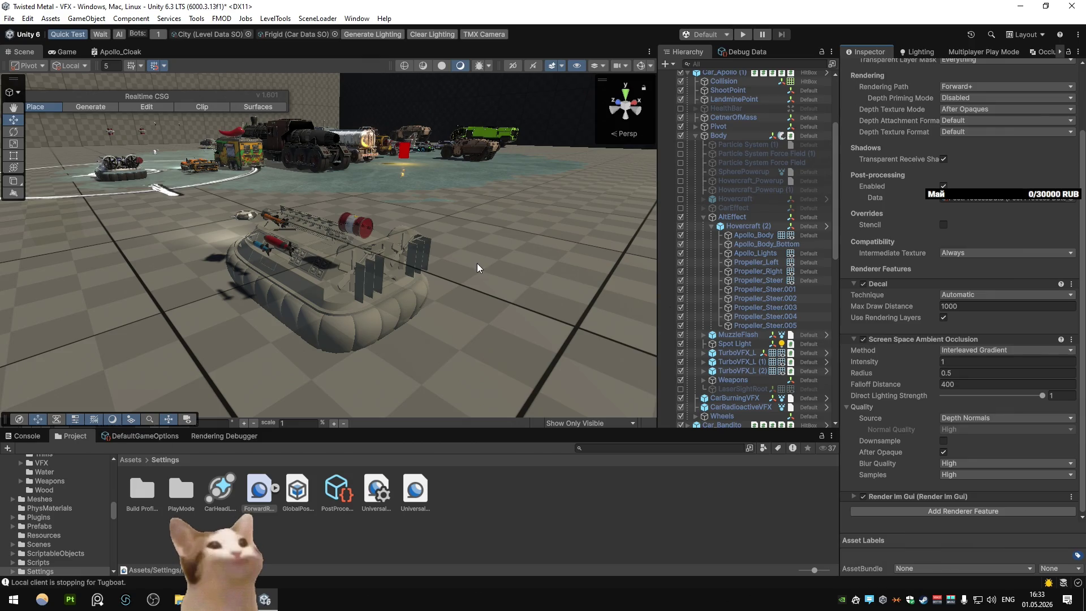
Step: Select Apollo_Body and frame it in the scene view from a new angle
{"action": "left_click", "coordinate": [564, 315]}
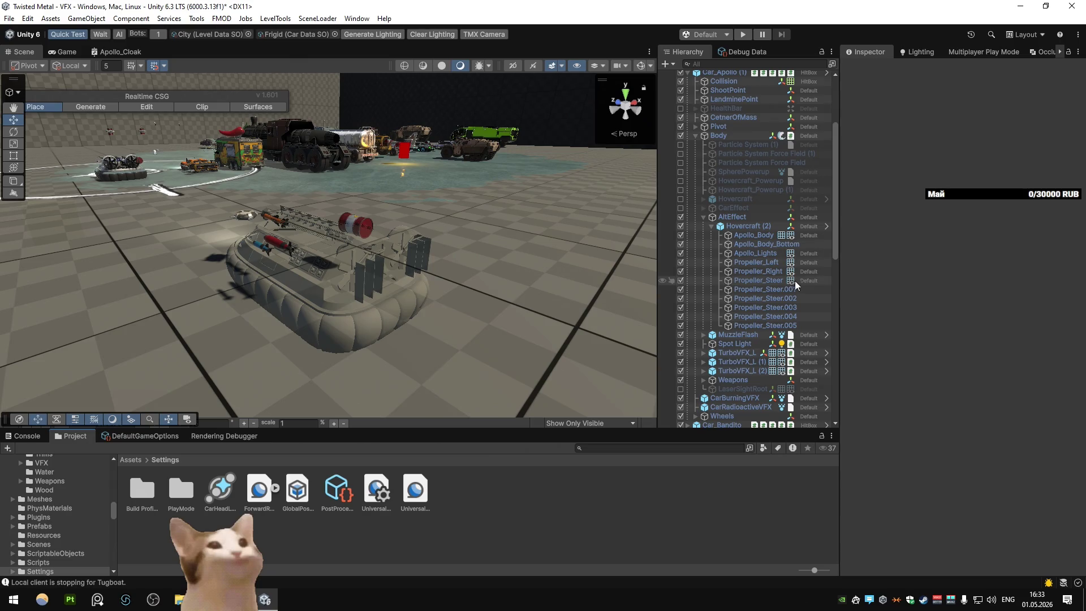
{"action": "left_click", "coordinate": [753, 235]}
{"action": "key", "text": "f"}
{"action": "mouse_move", "coordinate": [458, 214]}
{"action": "left_mouse_down"}
{"action": "mouse_move", "coordinate": [539, 274]}
{"action": "mouse_move", "coordinate": [495, 259]}
{"action": "mouse_move", "coordinate": [179, 302]}
{"action": "mouse_move", "coordinate": [266, 301]}
{"action": "mouse_move", "coordinate": [209, 253]}
{"action": "left_mouse_up"}
{"action": "mouse_move", "coordinate": [432, 237]}
{"action": "left_mouse_down"}
{"action": "mouse_move", "coordinate": [638, 269]}
{"action": "mouse_move", "coordinate": [565, 237]}
{"action": "mouse_move", "coordinate": [547, 211]}
{"action": "mouse_move", "coordinate": [577, 226]}
{"action": "mouse_move", "coordinate": [599, 281]}
{"action": "left_mouse_up"}
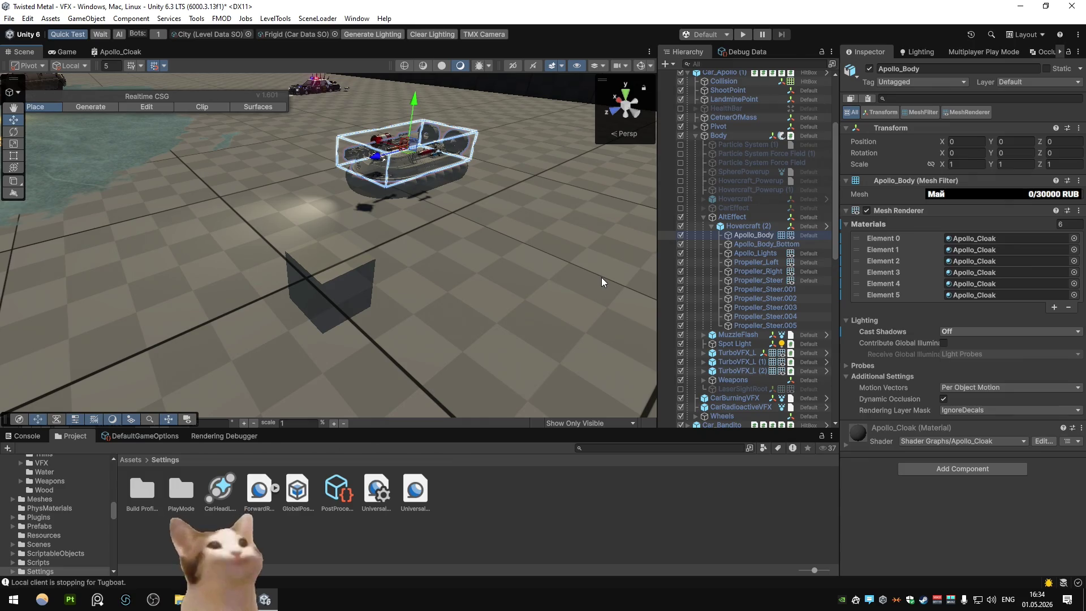
Step: Open the Cube's Apollo_Cloak shader graph, change its Material from Lit to Unlit, and save
{"action": "left_click", "coordinate": [327, 294]}
{"action": "double_click", "coordinate": [970, 235]}
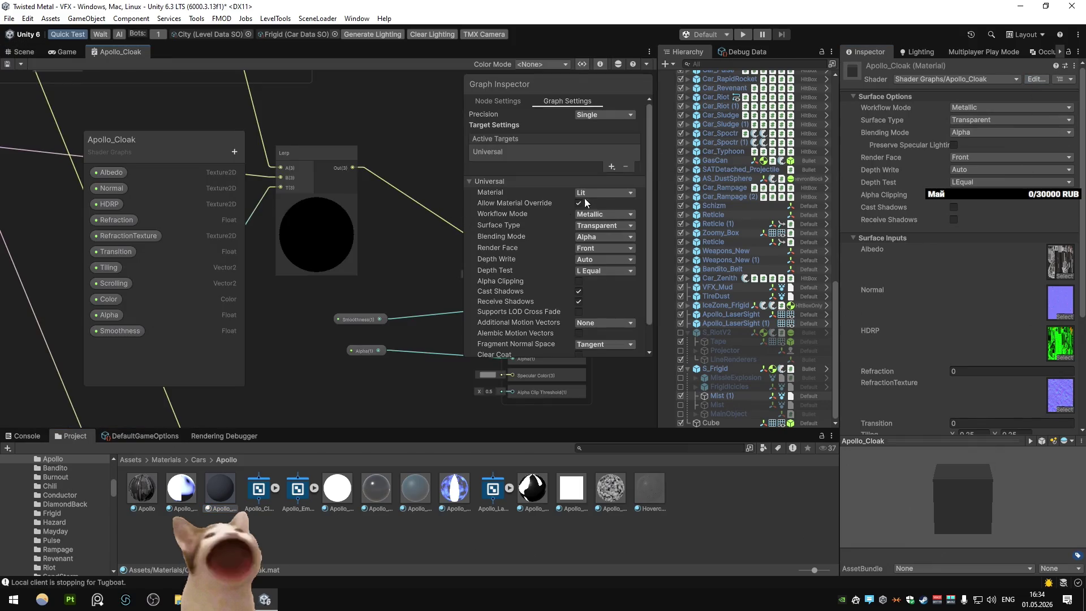
{"action": "left_click", "coordinate": [588, 192]}
{"action": "left_click", "coordinate": [612, 277]}
{"action": "left_click", "coordinate": [597, 195]}
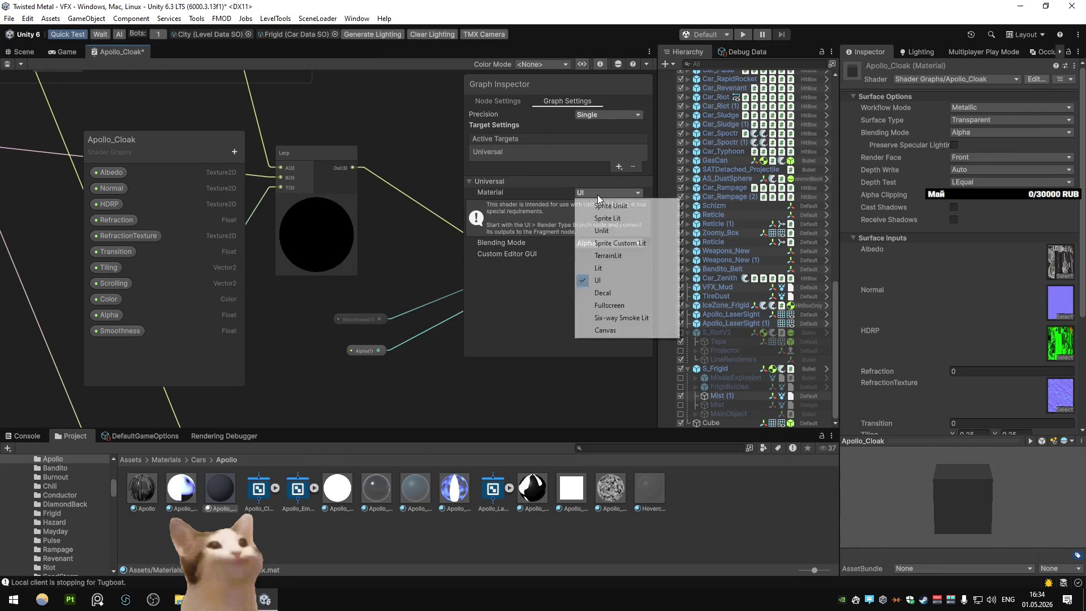
{"action": "left_click", "coordinate": [601, 231]}
{"action": "left_click_drag", "start_coordinate": [454, 224], "coordinate": [349, 212]}
{"action": "left_click", "coordinate": [8, 65]}
Step: Check the scene, then view the graph full-size and select the Scene Color node
{"action": "left_click", "coordinate": [24, 51]}
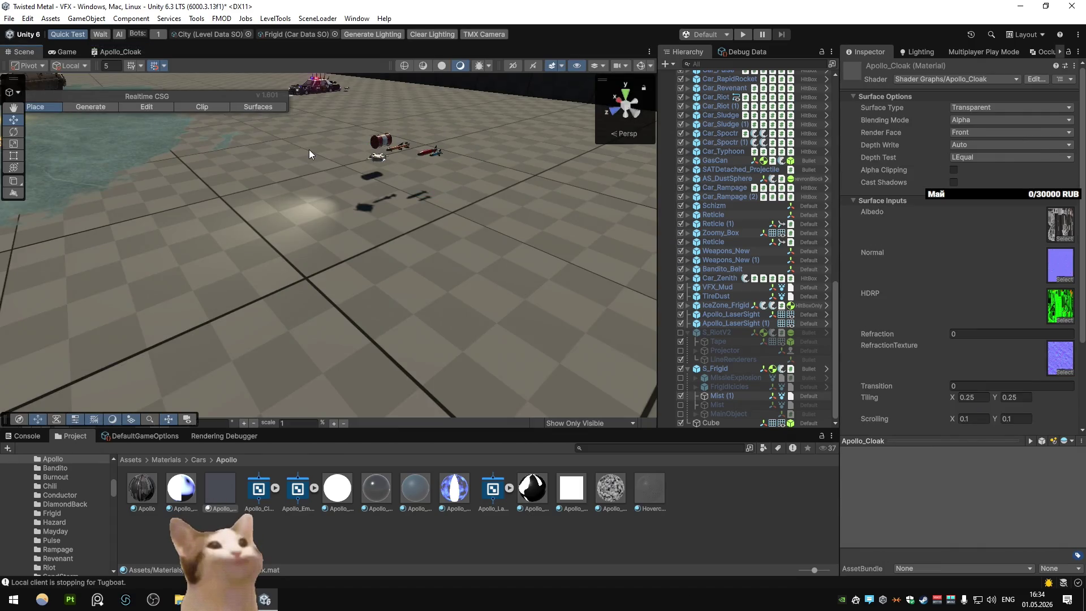
{"action": "mouse_move", "coordinate": [308, 149]}
{"action": "left_mouse_down"}
{"action": "mouse_move", "coordinate": [531, 196]}
{"action": "mouse_move", "coordinate": [328, 189]}
{"action": "mouse_move", "coordinate": [250, 203]}
{"action": "left_mouse_up"}
{"action": "left_click", "coordinate": [120, 52]}
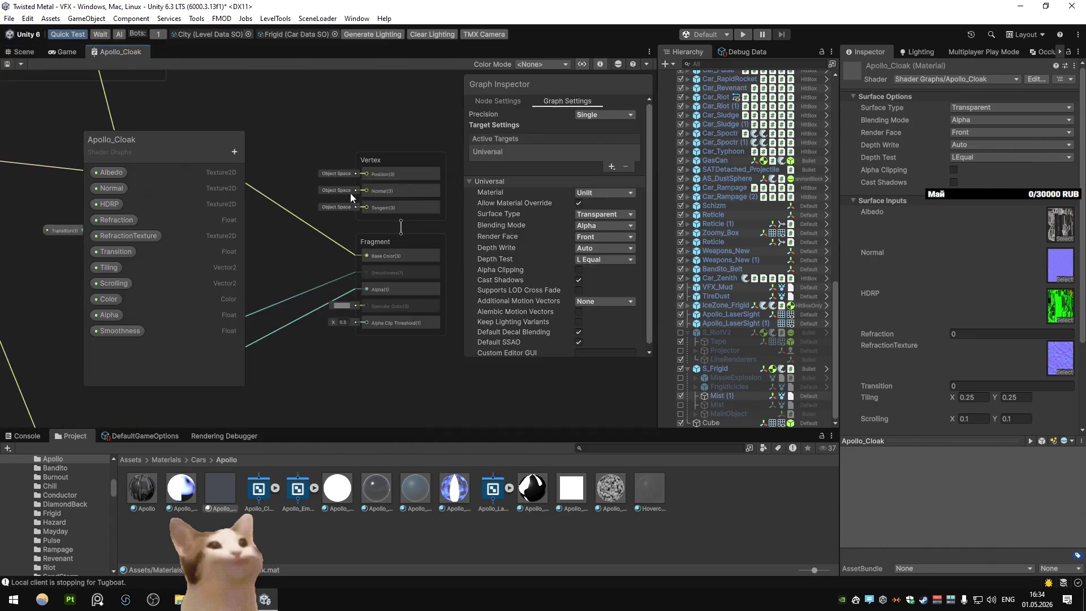
{"action": "key", "text": "shift+space"}
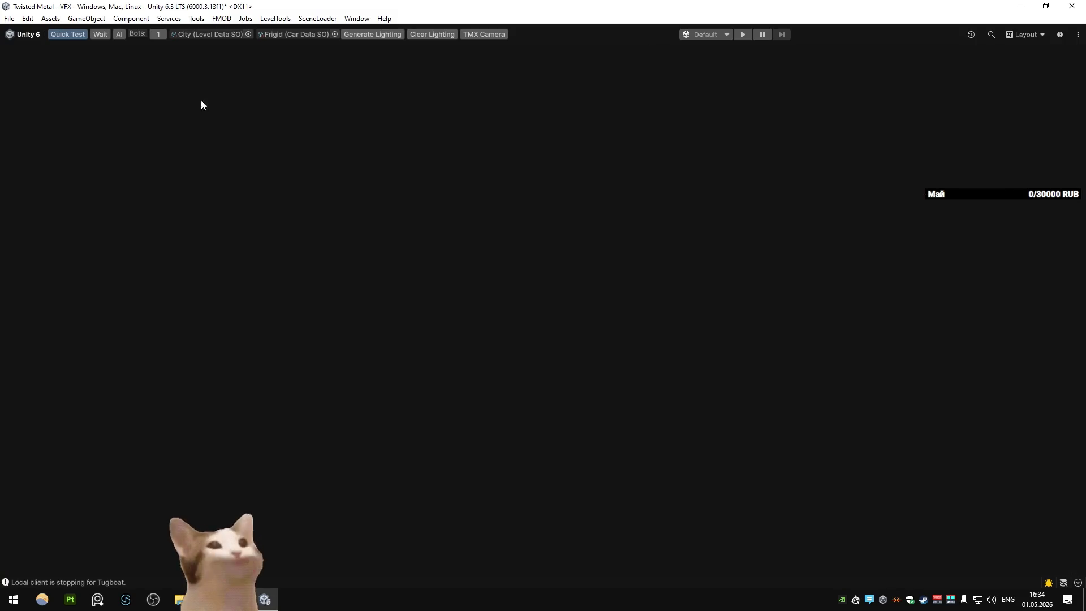
{"action": "left_click", "coordinate": [399, 182]}
{"action": "key", "text": "shift+space"}
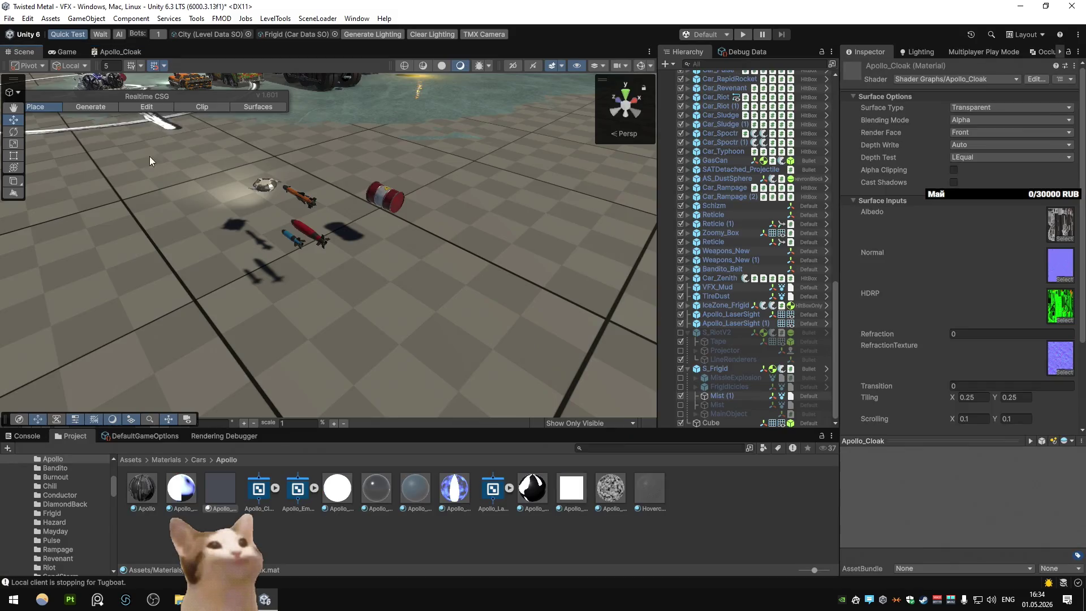
Step: Set Refraction to 0.015 and Tiling X and Y to 0.1
{"action": "type", "text": ".015"}
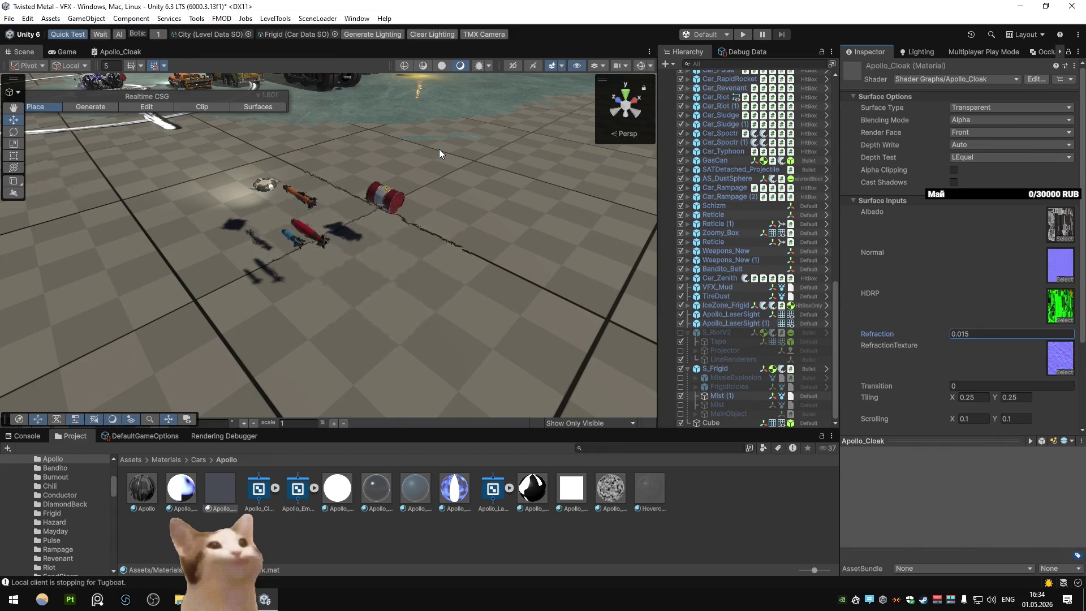
{"action": "mouse_move", "coordinate": [439, 148]}
{"action": "left_mouse_down"}
{"action": "mouse_move", "coordinate": [433, 201]}
{"action": "mouse_move", "coordinate": [372, 179]}
{"action": "left_mouse_up"}
{"action": "scroll", "coordinate": [372, 179], "scroll_direction": "down", "scroll_amount": 8}
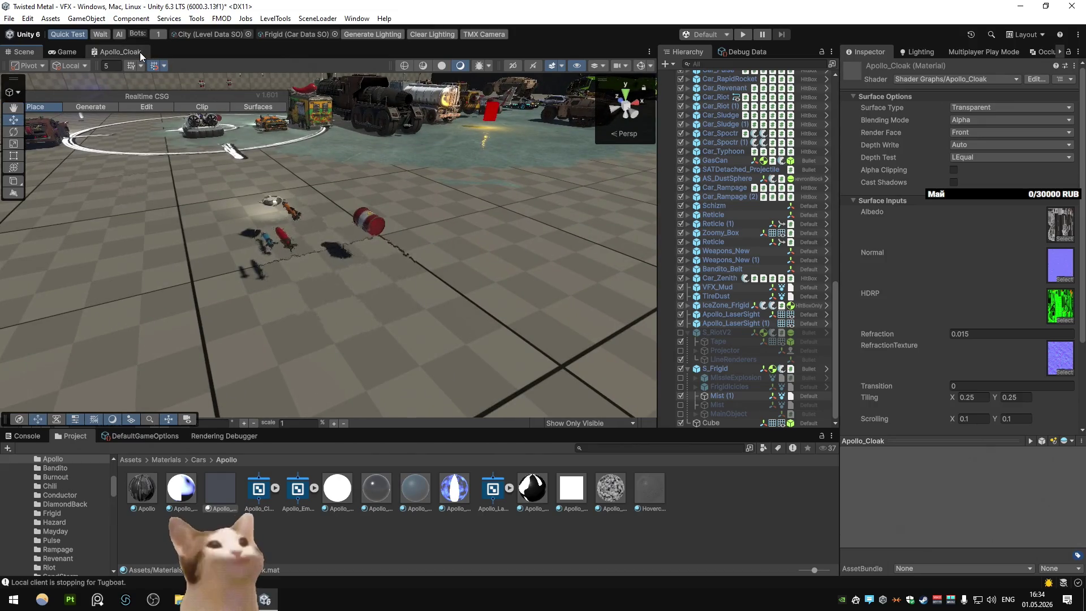
{"action": "left_click", "coordinate": [140, 52]}
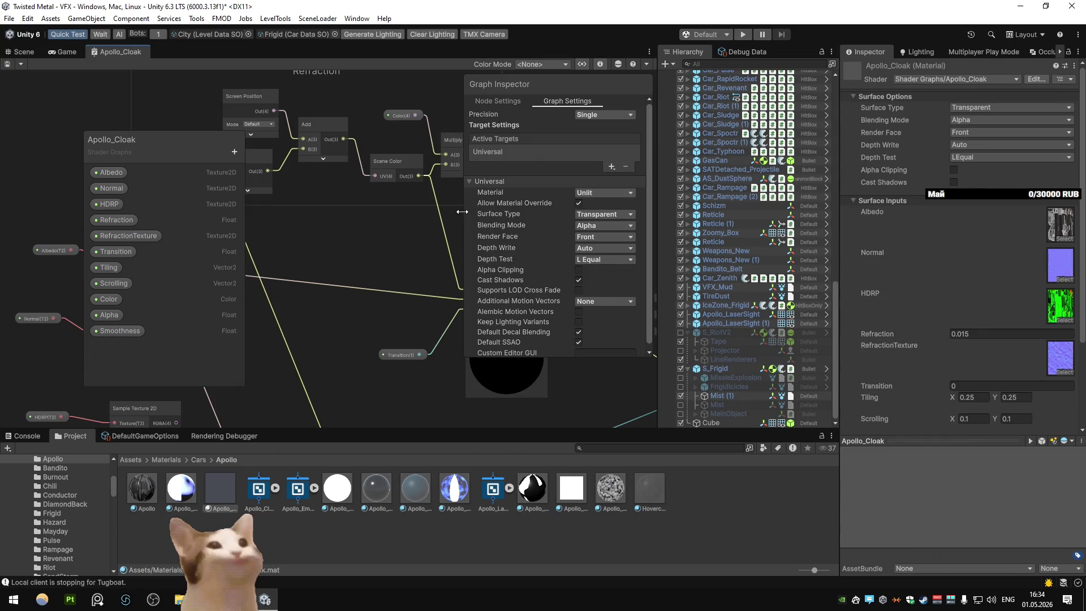
{"action": "left_click", "coordinate": [26, 55]}
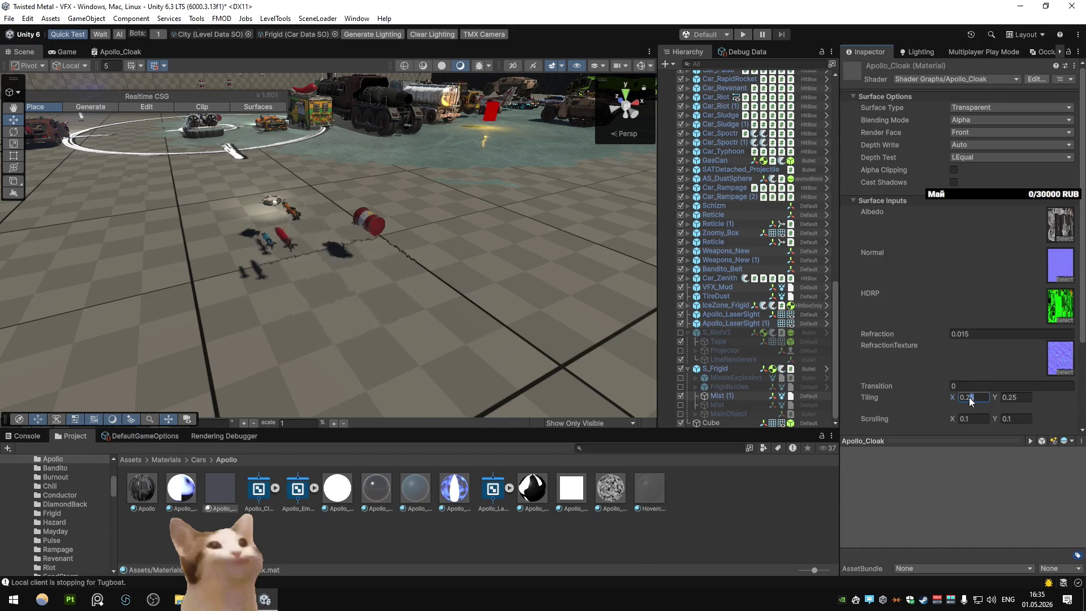
{"action": "type", "text": "0.1"}
{"action": "left_click", "coordinate": [1015, 399]}
{"action": "mouse_move", "coordinate": [458, 281]}
{"action": "left_mouse_down"}
{"action": "mouse_move", "coordinate": [643, 299]}
{"action": "mouse_move", "coordinate": [486, 288]}
{"action": "mouse_move", "coordinate": [538, 259]}
{"action": "mouse_move", "coordinate": [566, 289]}
{"action": "left_mouse_up"}
Step: Connect the refraction Multiply output to the Lerp's A input in the full-size graph
{"action": "double_click", "coordinate": [115, 50]}
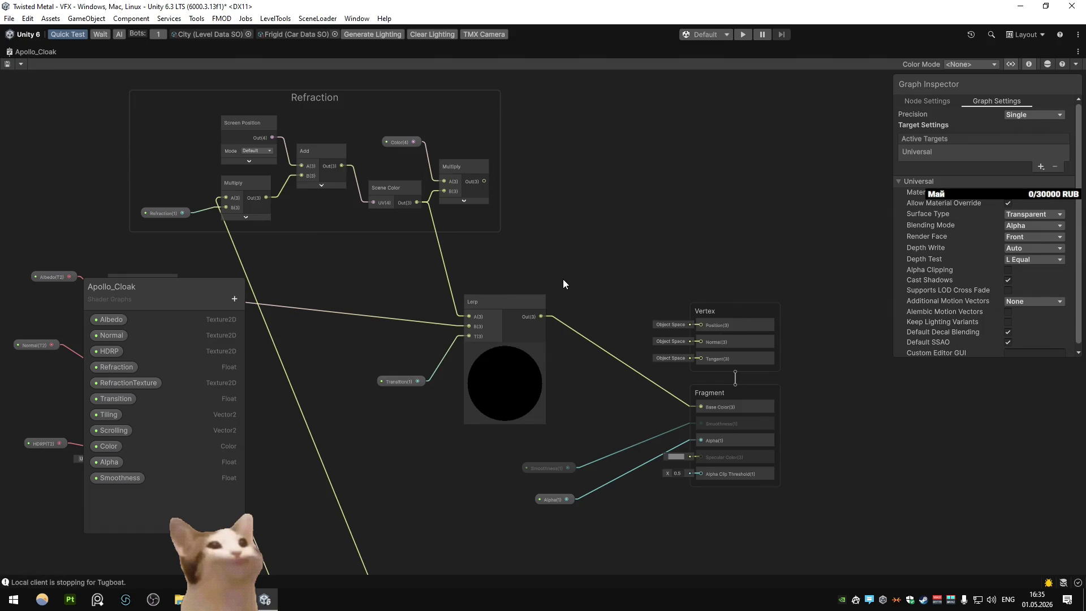
{"action": "left_click_drag", "start_coordinate": [563, 281], "coordinate": [612, 332]}
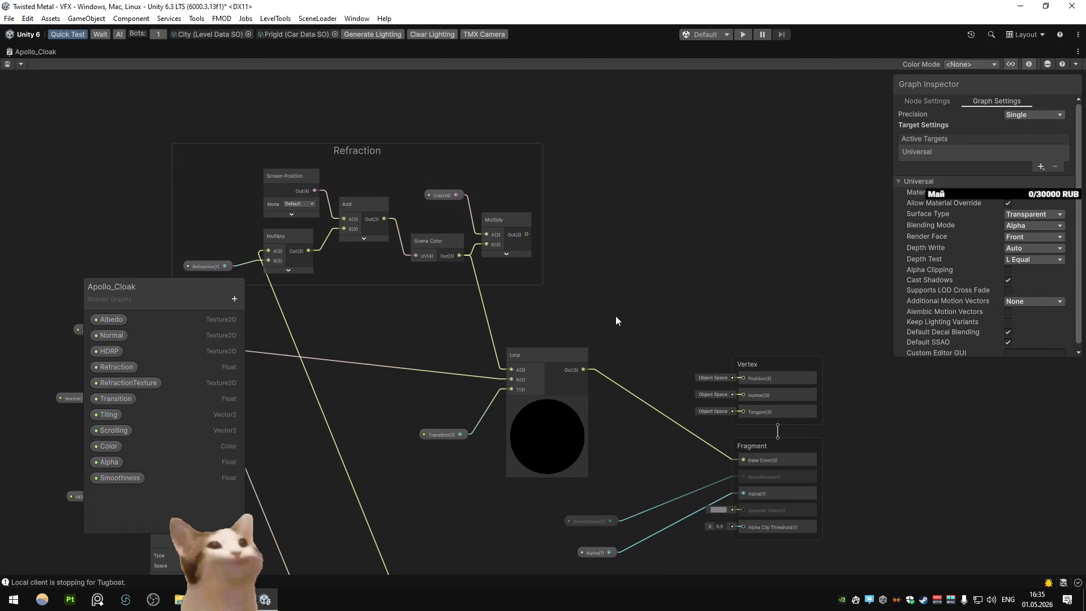
{"action": "left_click_drag", "start_coordinate": [527, 234], "coordinate": [512, 368]}
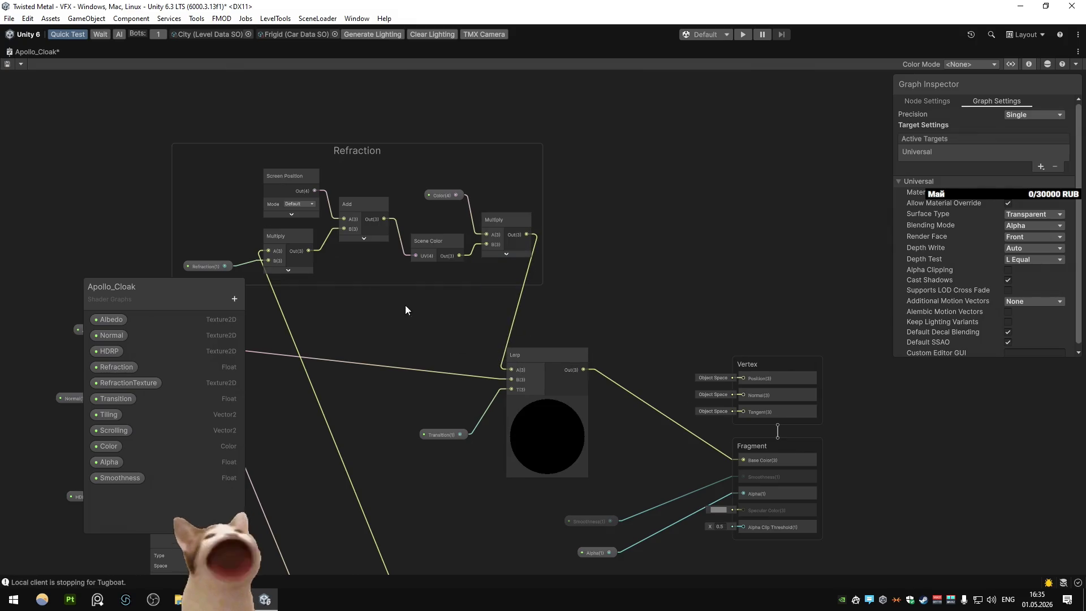
{"action": "double_click", "coordinate": [18, 51]}
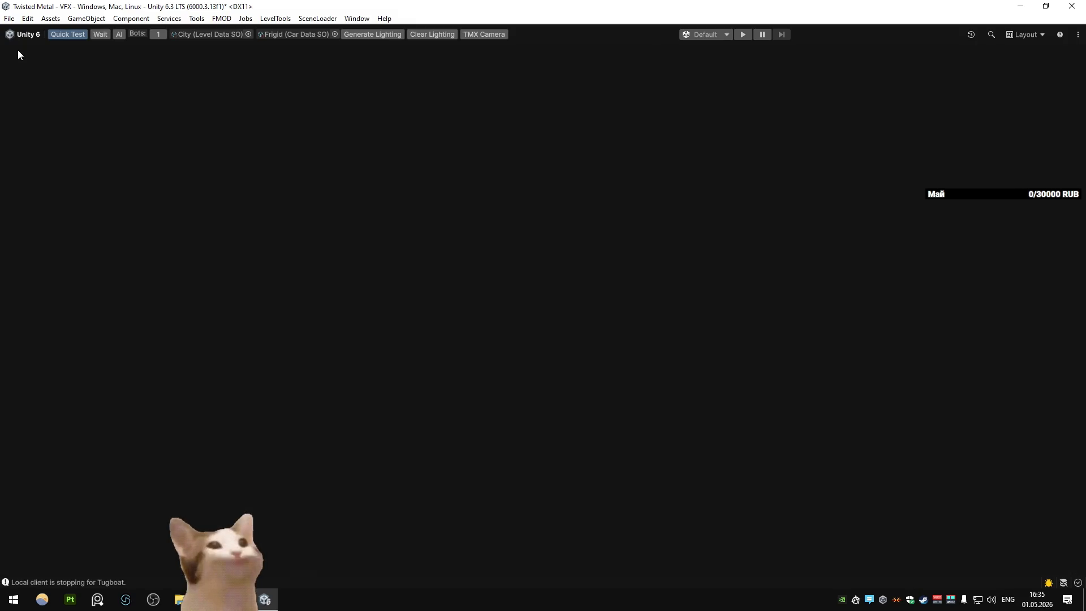
{"action": "scroll", "coordinate": [534, 202], "scroll_direction": "up", "scroll_amount": 3}
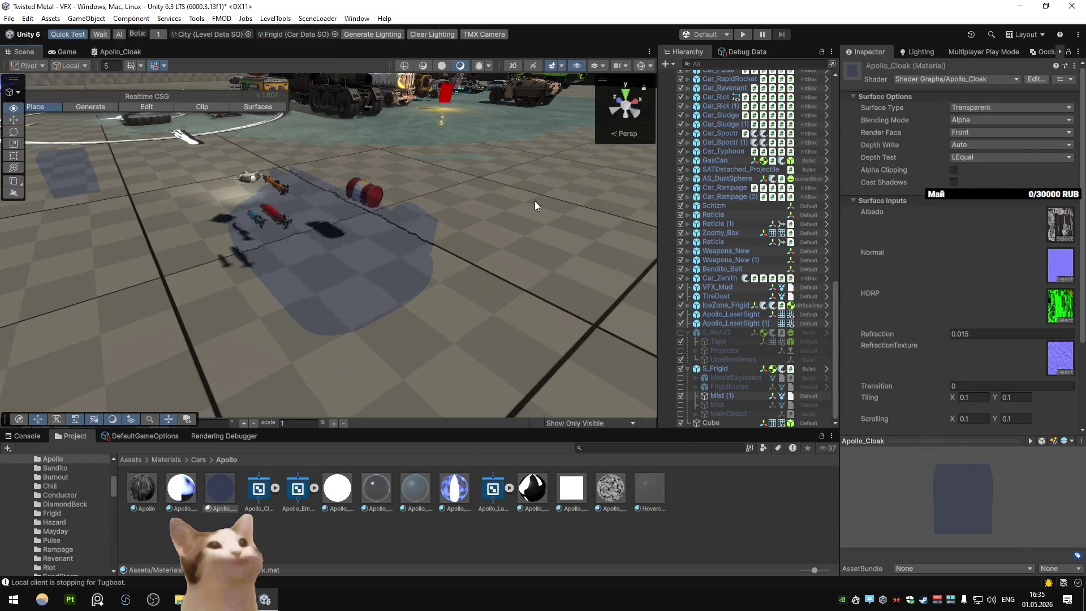
Step: Try white and then a light cyan tint for the cloak Color
{"action": "scroll", "coordinate": [962, 293], "scroll_direction": "down", "scroll_amount": 4}
{"action": "left_click", "coordinate": [982, 327]}
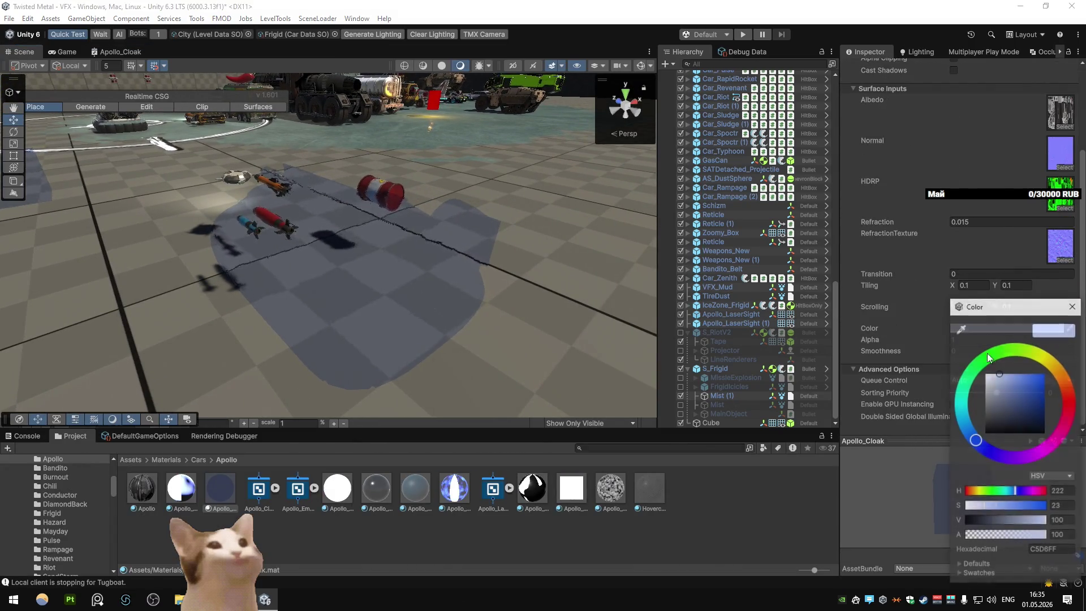
{"action": "left_click_drag", "start_coordinate": [997, 378], "coordinate": [985, 355]}
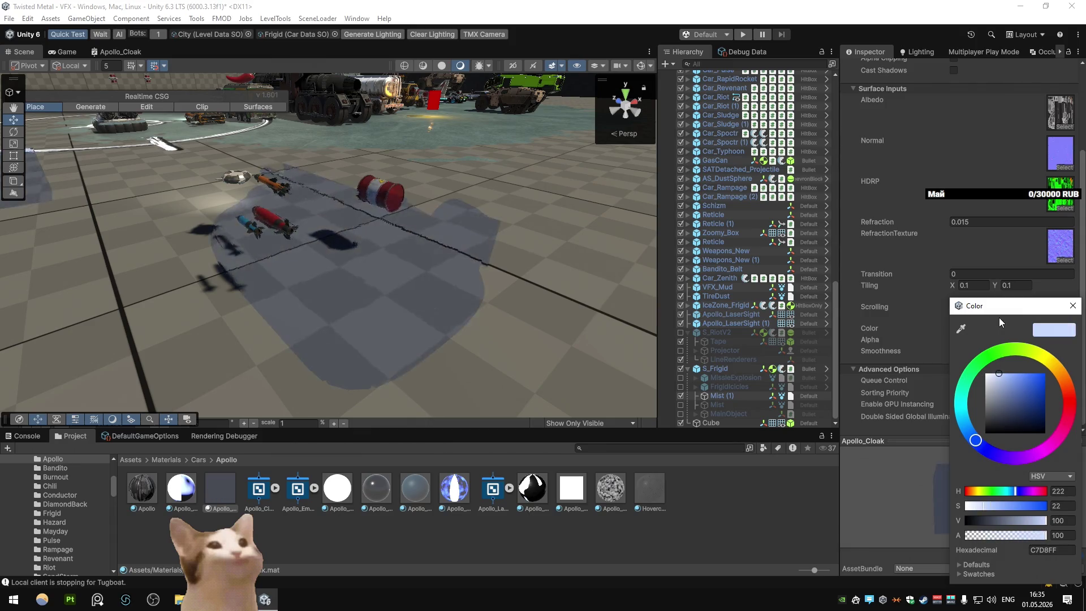
{"action": "left_click", "coordinate": [996, 373]}
{"action": "left_click_drag", "start_coordinate": [975, 440], "coordinate": [960, 403]}
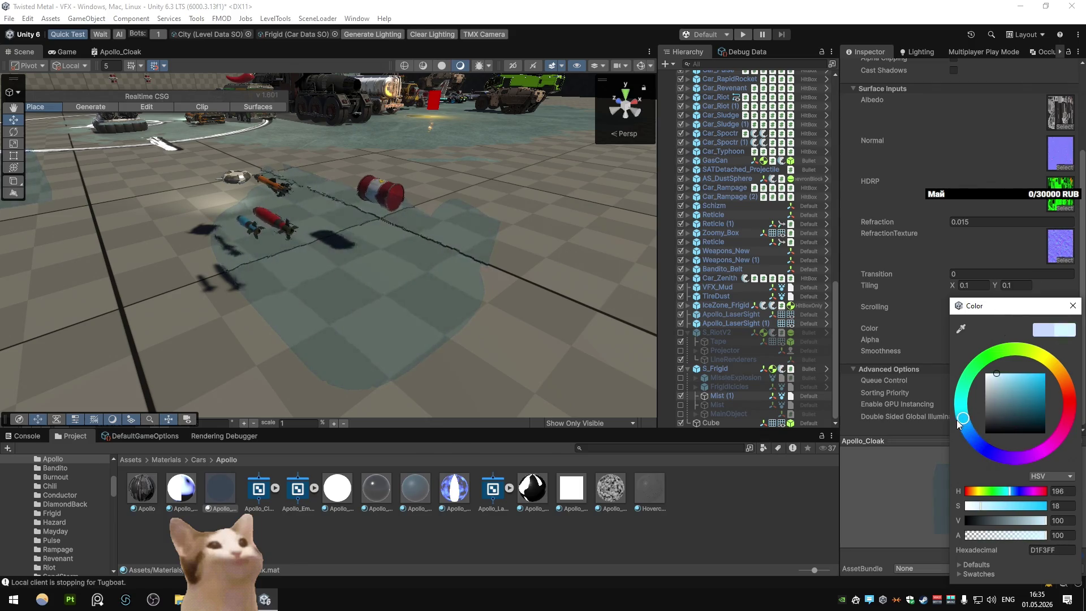
{"action": "mouse_move", "coordinate": [340, 226]}
{"action": "left_mouse_down"}
{"action": "mouse_move", "coordinate": [293, 229]}
{"action": "mouse_move", "coordinate": [500, 227]}
{"action": "mouse_move", "coordinate": [480, 229]}
{"action": "left_mouse_up"}
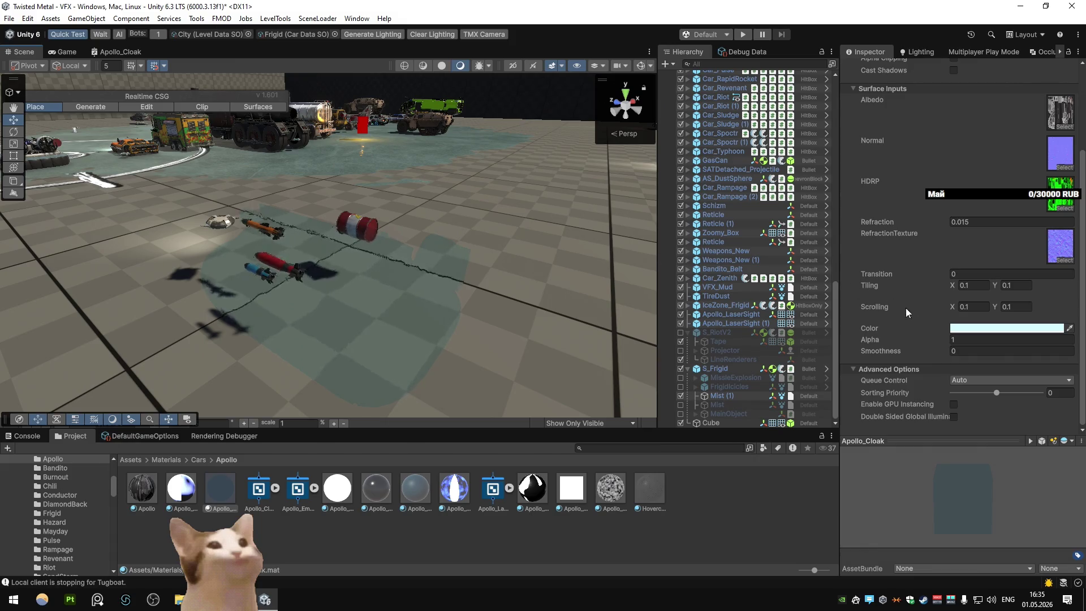
Step: Reset the cloak Color to pure white FFFFFF and show the shader graph full-window
{"action": "left_click", "coordinate": [1007, 328]}
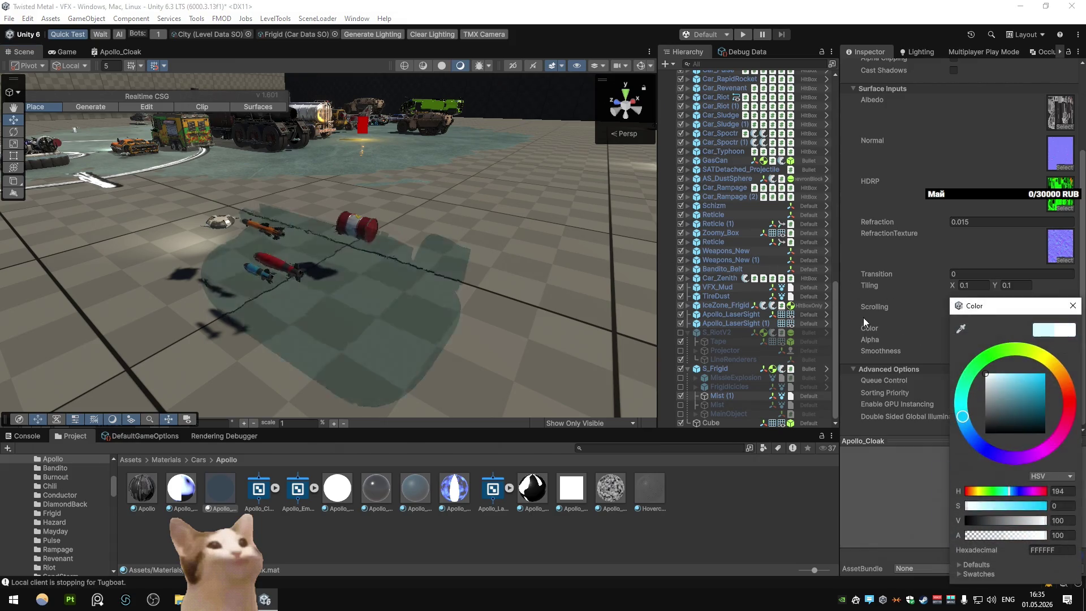
{"action": "left_click", "coordinate": [463, 196]}
{"action": "mouse_move", "coordinate": [449, 187]}
{"action": "left_mouse_down"}
{"action": "mouse_move", "coordinate": [282, 188]}
{"action": "mouse_move", "coordinate": [469, 191]}
{"action": "left_mouse_up"}
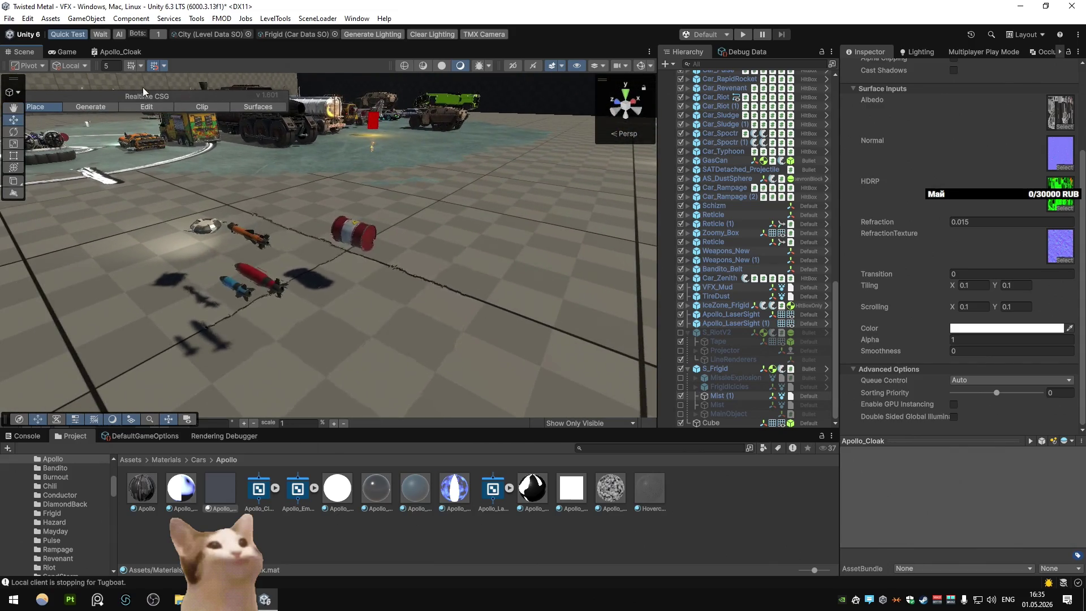
{"action": "left_click", "coordinate": [121, 51]}
{"action": "key", "text": "shift+space"}
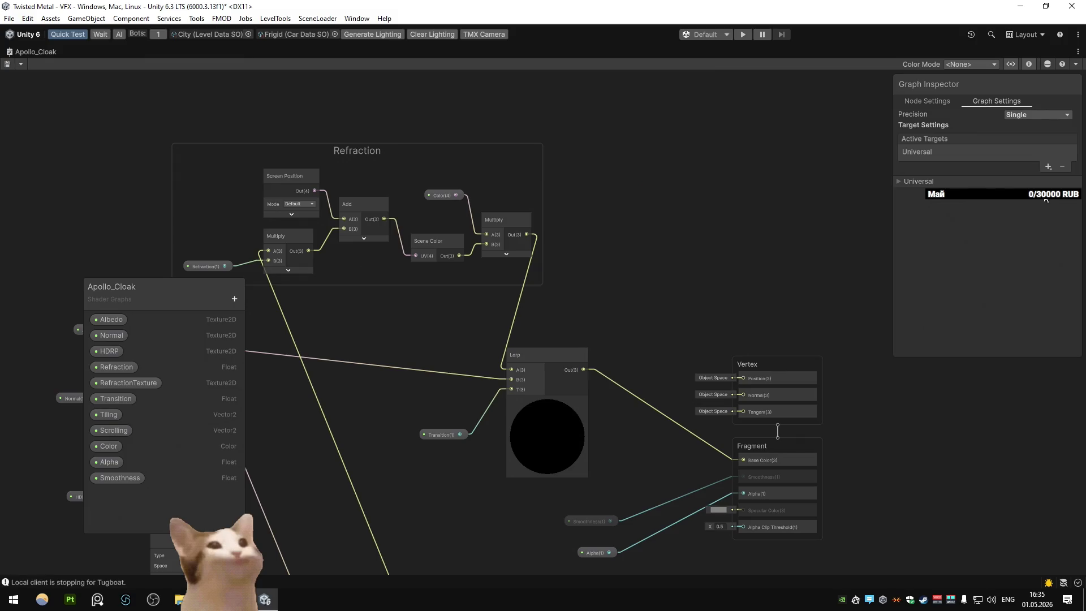
Step: Change Apollo_Cloak's Graph Settings material from Unlit to Lit, then fly the Scene view toward the hovercraft
{"action": "left_click", "coordinate": [1046, 192]}
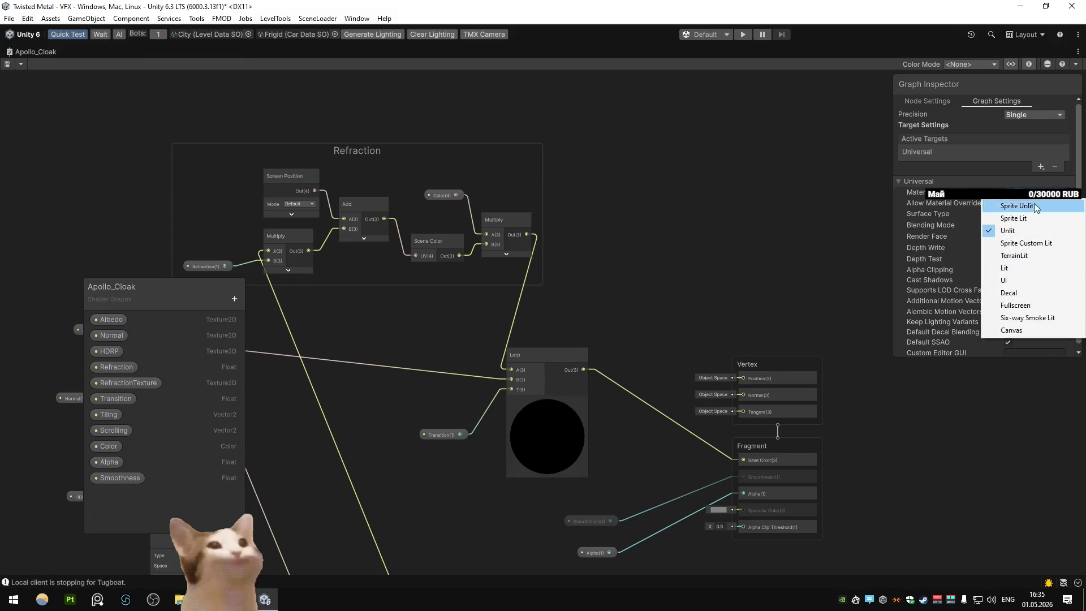
{"action": "left_click", "coordinate": [1028, 272]}
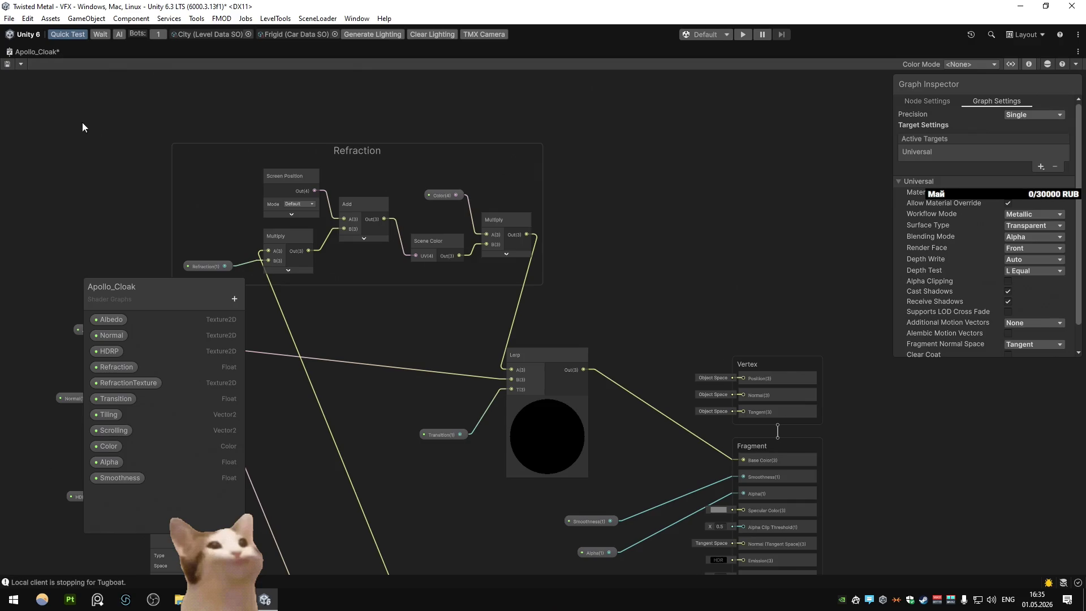
{"action": "double_click", "coordinate": [18, 52]}
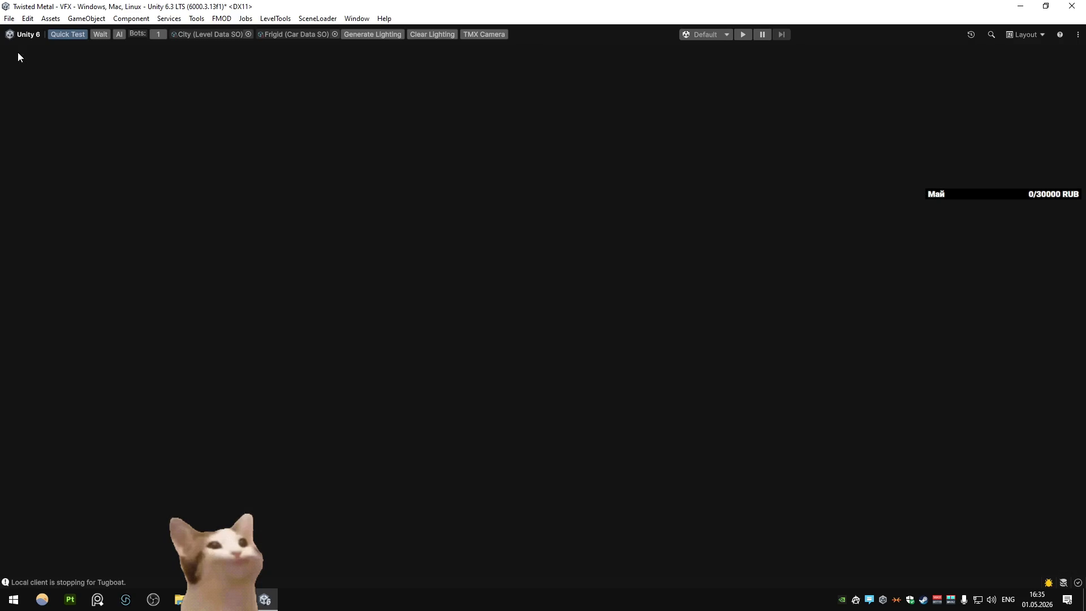
{"action": "left_click", "coordinate": [18, 52]}
{"action": "mouse_move", "coordinate": [361, 215]}
{"action": "left_mouse_down"}
{"action": "mouse_move", "coordinate": [417, 211]}
{"action": "mouse_move", "coordinate": [234, 202]}
{"action": "mouse_move", "coordinate": [232, 182]}
{"action": "mouse_move", "coordinate": [357, 191]}
{"action": "left_mouse_up"}
{"action": "key", "text": "w"}
{"action": "key", "text": "a"}
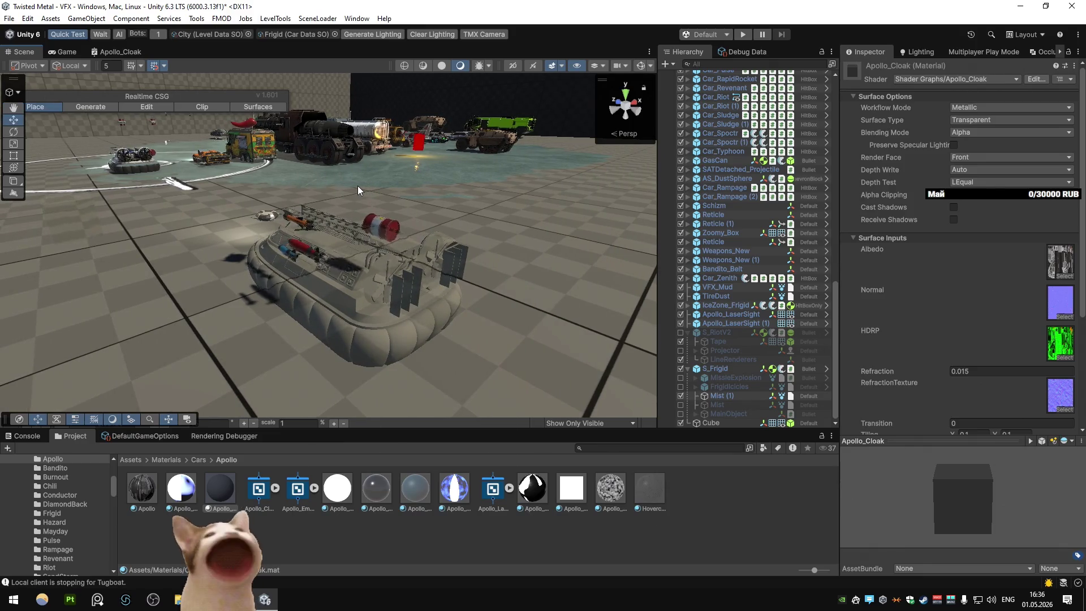
{"action": "scroll", "coordinate": [961, 264], "scroll_direction": "down", "scroll_amount": 4}
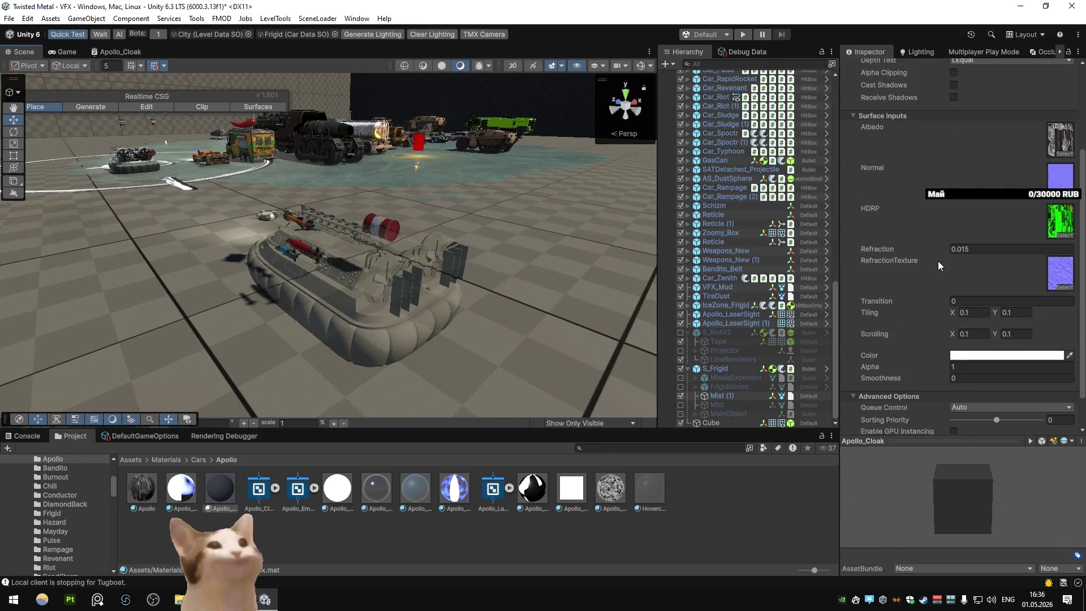
{"action": "left_click", "coordinate": [975, 250]}
{"action": "type", "text": "0.1"}
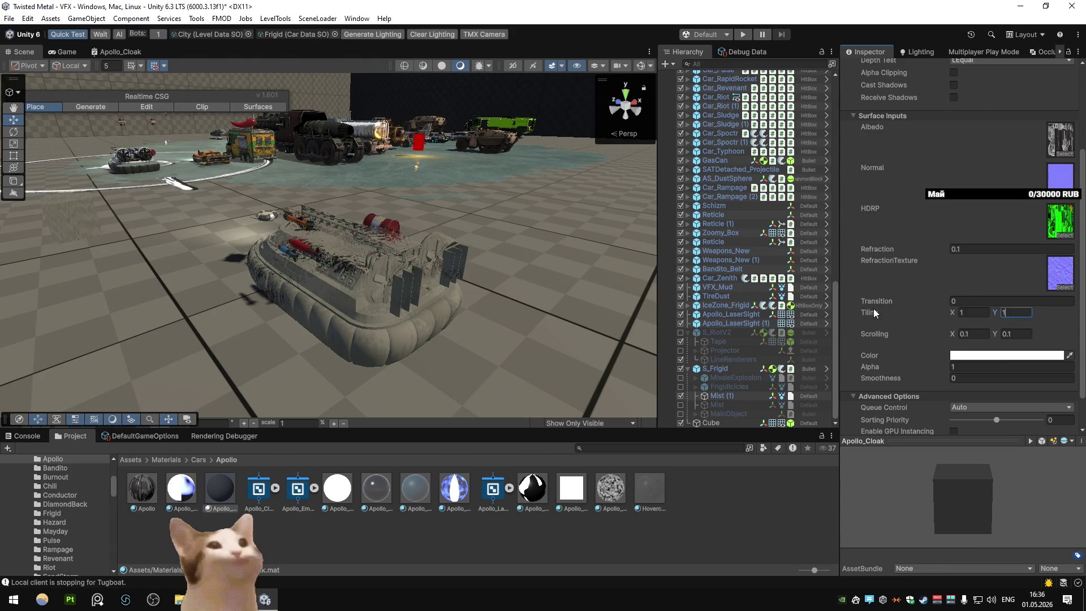
{"action": "scroll", "coordinate": [487, 239], "scroll_direction": "up", "scroll_amount": 5}
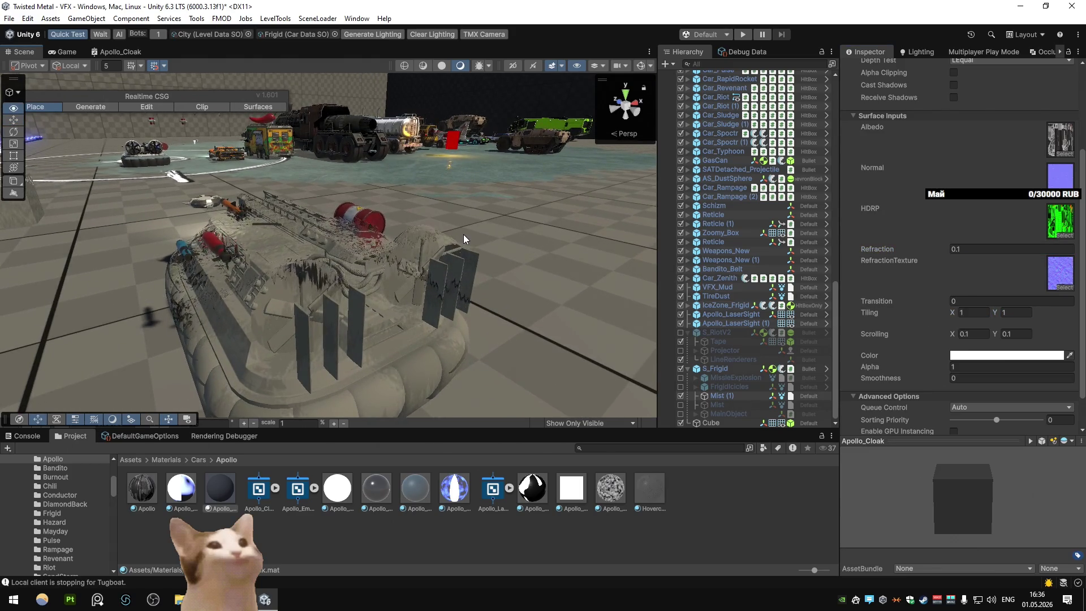
{"action": "scroll", "coordinate": [463, 234], "scroll_direction": "down", "scroll_amount": 3}
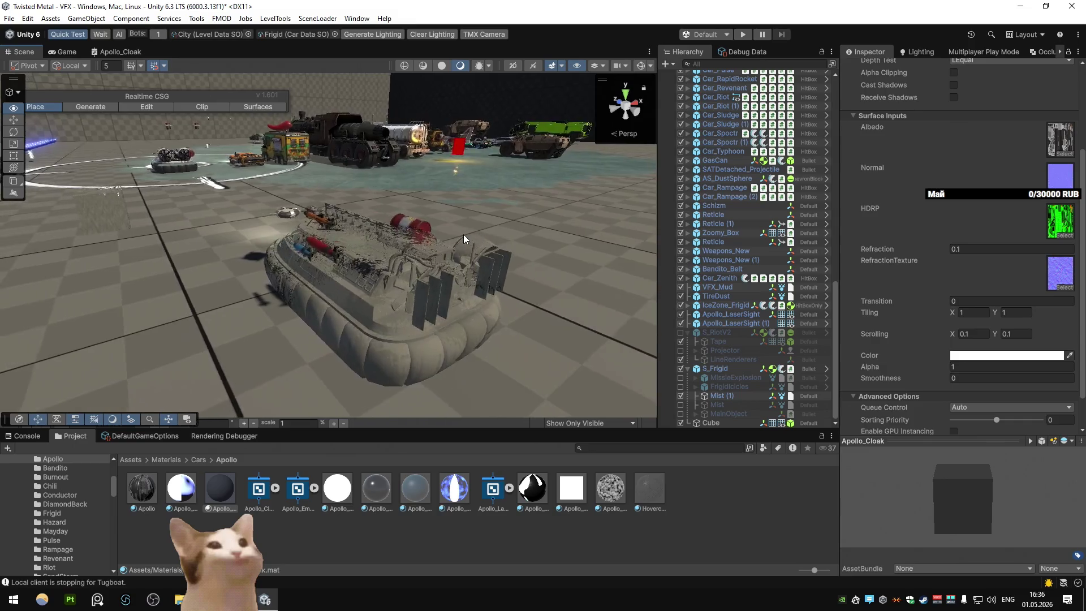
{"action": "scroll", "coordinate": [463, 234], "scroll_direction": "up", "scroll_amount": 3}
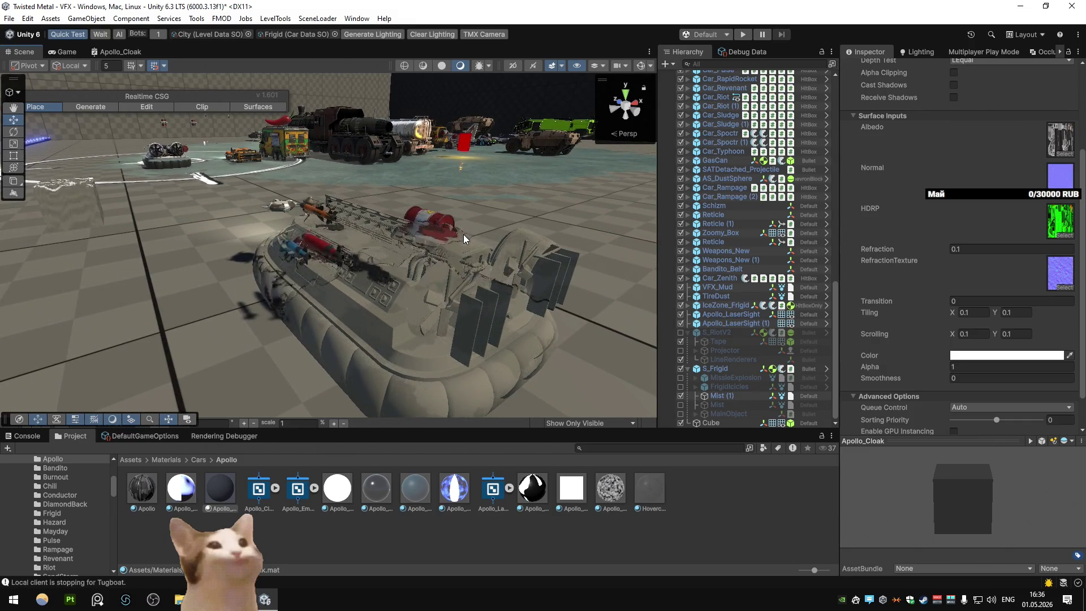
{"action": "mouse_move", "coordinate": [476, 226]}
{"action": "left_mouse_down"}
{"action": "mouse_move", "coordinate": [394, 242]}
{"action": "mouse_move", "coordinate": [443, 226]}
{"action": "mouse_move", "coordinate": [498, 226]}
{"action": "mouse_move", "coordinate": [503, 185]}
{"action": "mouse_move", "coordinate": [405, 188]}
{"action": "mouse_move", "coordinate": [524, 218]}
{"action": "mouse_move", "coordinate": [491, 187]}
{"action": "left_mouse_up"}
{"action": "left_click", "coordinate": [976, 250]}
{"action": "type", "text": "3"}
{"action": "key", "text": "ctrl+z"}
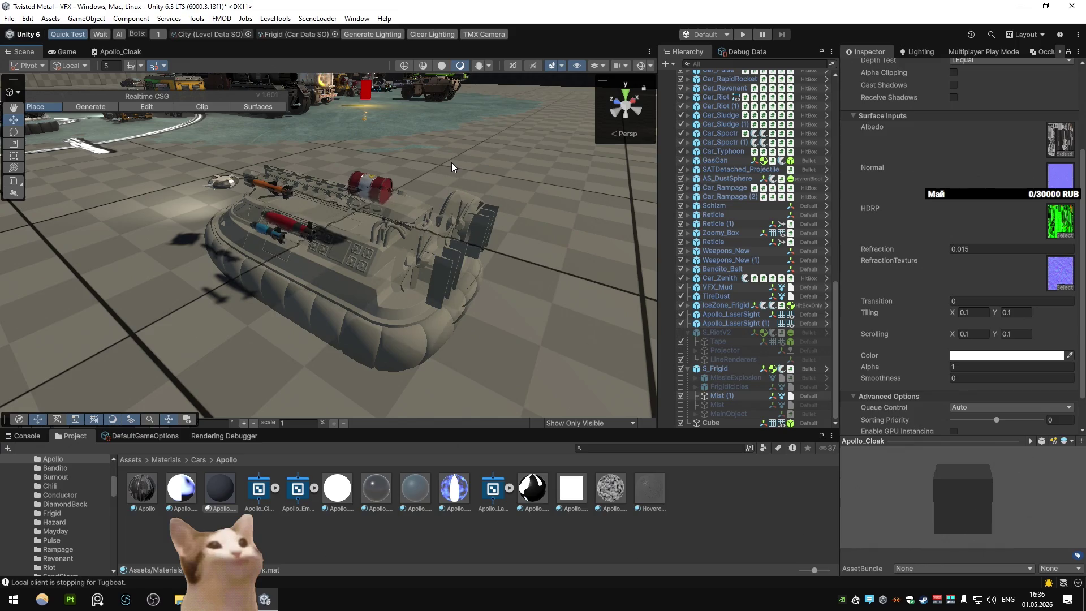
{"action": "scroll", "coordinate": [936, 203], "scroll_direction": "down", "scroll_amount": 2}
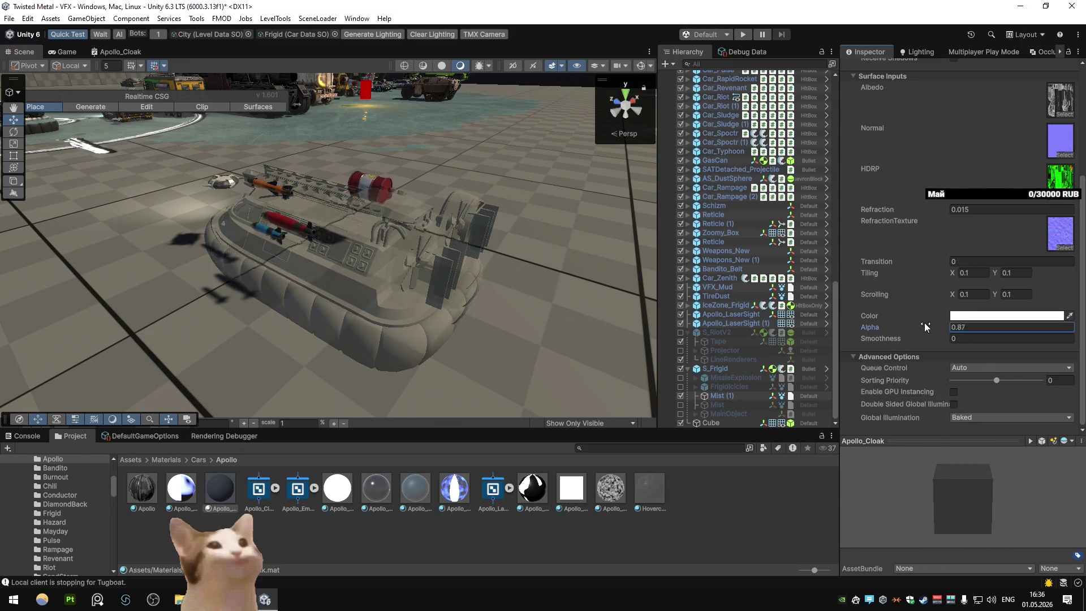
{"action": "left_click_drag", "start_coordinate": [925, 323], "coordinate": [916, 323]}
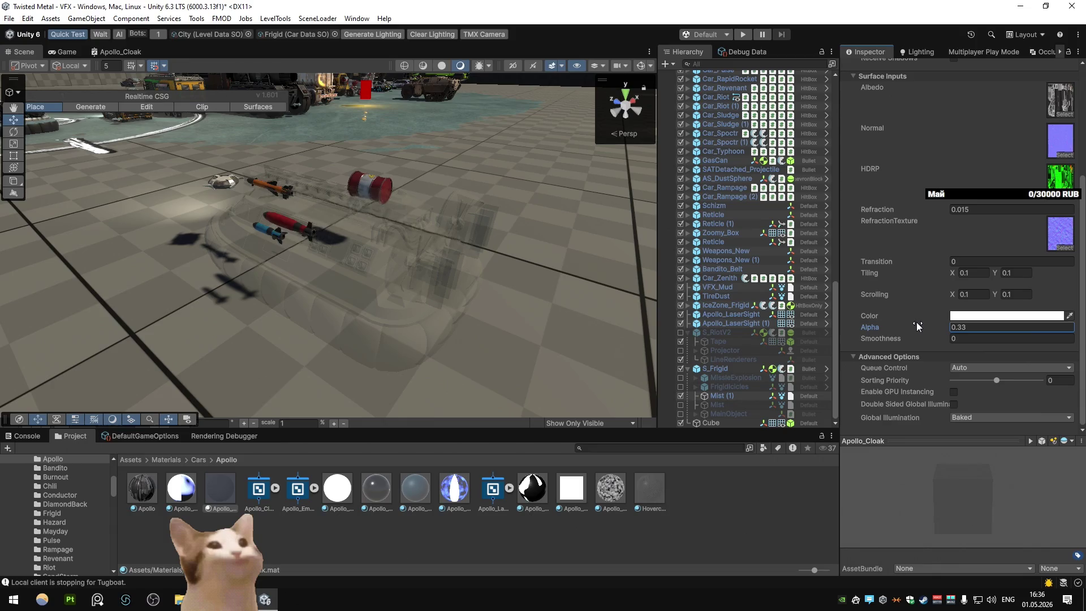
{"action": "type", "text": "1"}
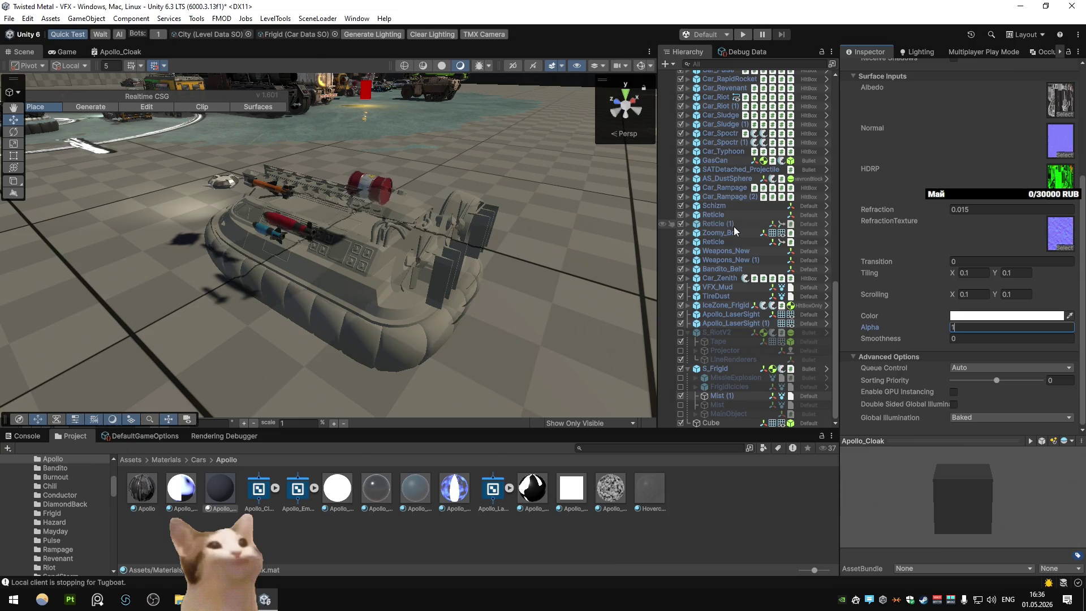
{"action": "mouse_move", "coordinate": [494, 165]}
{"action": "left_mouse_down"}
{"action": "mouse_move", "coordinate": [303, 182]}
{"action": "mouse_move", "coordinate": [319, 107]}
{"action": "mouse_move", "coordinate": [364, 148]}
{"action": "mouse_move", "coordinate": [626, 151]}
{"action": "mouse_move", "coordinate": [443, 154]}
{"action": "mouse_move", "coordinate": [485, 177]}
{"action": "mouse_move", "coordinate": [571, 189]}
{"action": "mouse_move", "coordinate": [453, 201]}
{"action": "mouse_move", "coordinate": [567, 207]}
{"action": "mouse_move", "coordinate": [407, 186]}
{"action": "mouse_move", "coordinate": [503, 189]}
{"action": "mouse_move", "coordinate": [314, 191]}
{"action": "mouse_move", "coordinate": [549, 192]}
{"action": "mouse_move", "coordinate": [317, 215]}
{"action": "mouse_move", "coordinate": [425, 202]}
{"action": "mouse_move", "coordinate": [349, 201]}
{"action": "mouse_move", "coordinate": [589, 202]}
{"action": "mouse_move", "coordinate": [441, 203]}
{"action": "mouse_move", "coordinate": [326, 225]}
{"action": "left_mouse_up"}
{"action": "scroll", "coordinate": [303, 181], "scroll_direction": "down", "scroll_amount": 5}
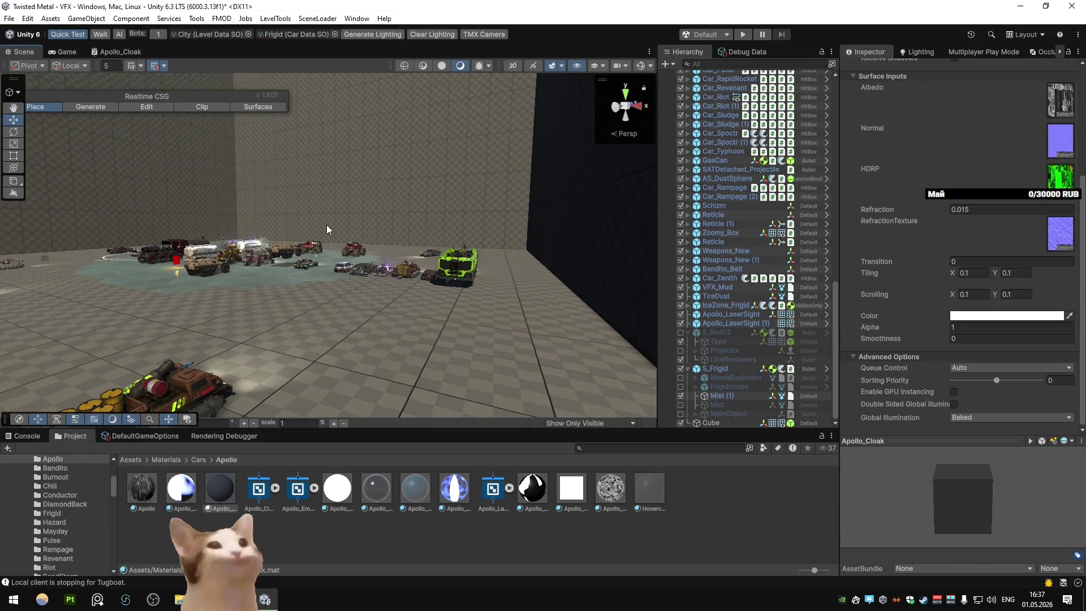
Step: Move the Scene camera past the ice arena and row of cars in close to the hovercraft
{"action": "mouse_move", "coordinate": [421, 287]}
{"action": "left_mouse_down"}
{"action": "mouse_move", "coordinate": [310, 262]}
{"action": "mouse_move", "coordinate": [582, 272]}
{"action": "mouse_move", "coordinate": [426, 253]}
{"action": "mouse_move", "coordinate": [511, 243]}
{"action": "mouse_move", "coordinate": [464, 226]}
{"action": "mouse_move", "coordinate": [618, 218]}
{"action": "mouse_move", "coordinate": [475, 235]}
{"action": "mouse_move", "coordinate": [548, 240]}
{"action": "mouse_move", "coordinate": [402, 256]}
{"action": "mouse_move", "coordinate": [449, 239]}
{"action": "mouse_move", "coordinate": [441, 250]}
{"action": "mouse_move", "coordinate": [287, 263]}
{"action": "mouse_move", "coordinate": [407, 224]}
{"action": "mouse_move", "coordinate": [531, 202]}
{"action": "left_mouse_up"}
{"action": "scroll", "coordinate": [316, 257], "scroll_direction": "up", "scroll_amount": 3}
{"action": "scroll", "coordinate": [317, 256], "scroll_direction": "down", "scroll_amount": 4}
{"action": "mouse_move", "coordinate": [453, 193]}
{"action": "left_mouse_down"}
{"action": "mouse_move", "coordinate": [208, 230]}
{"action": "mouse_move", "coordinate": [395, 252]}
{"action": "left_mouse_up"}
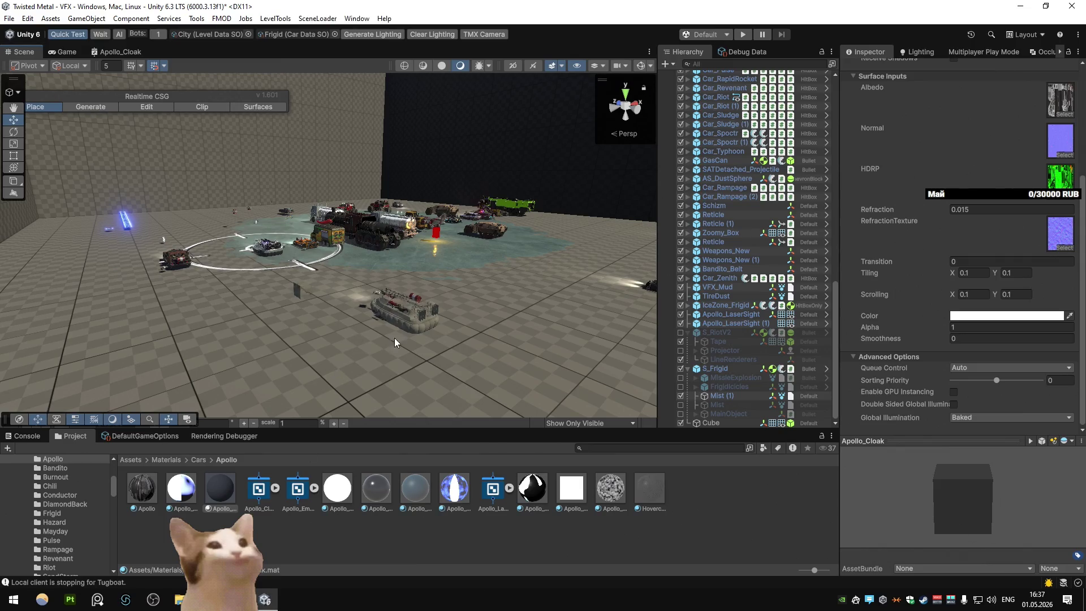
{"action": "mouse_move", "coordinate": [395, 337]}
{"action": "left_mouse_down"}
{"action": "mouse_move", "coordinate": [425, 391]}
{"action": "mouse_move", "coordinate": [415, 386]}
{"action": "mouse_move", "coordinate": [412, 402]}
{"action": "left_mouse_up"}
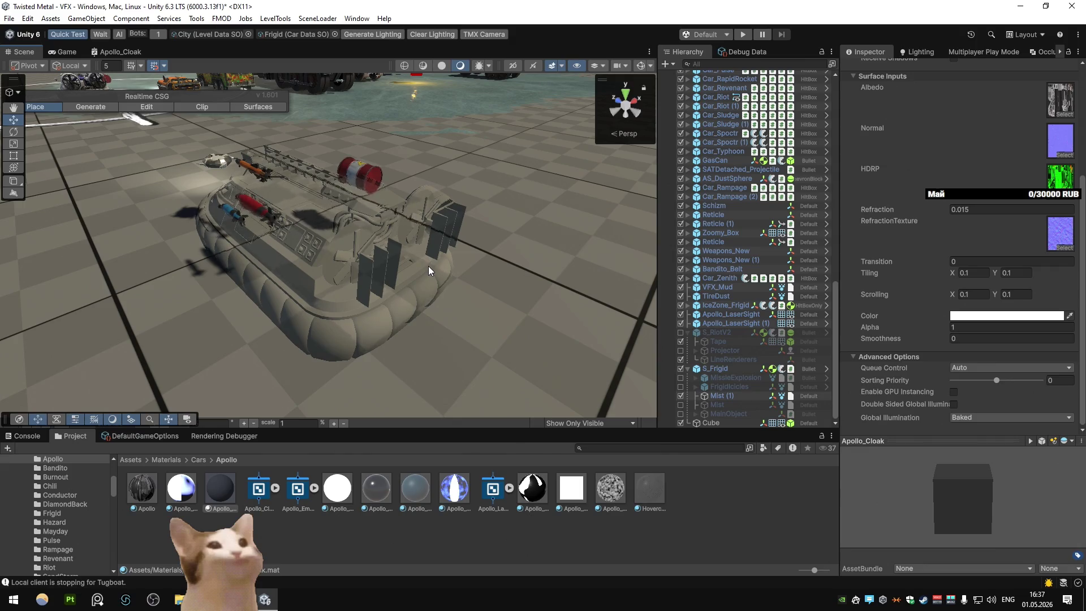
Step: Dismiss the scene context menu and switch over to Chrome
{"action": "right_click", "coordinate": [422, 298]}
{"action": "left_click", "coordinate": [491, 8]}
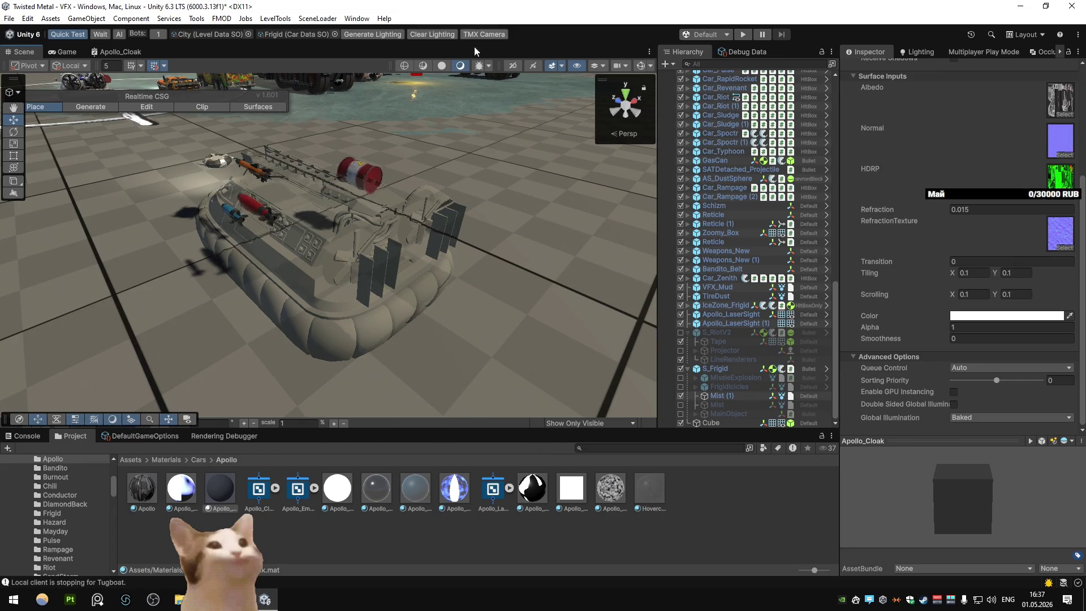
{"action": "key", "text": "alt+Tab"}
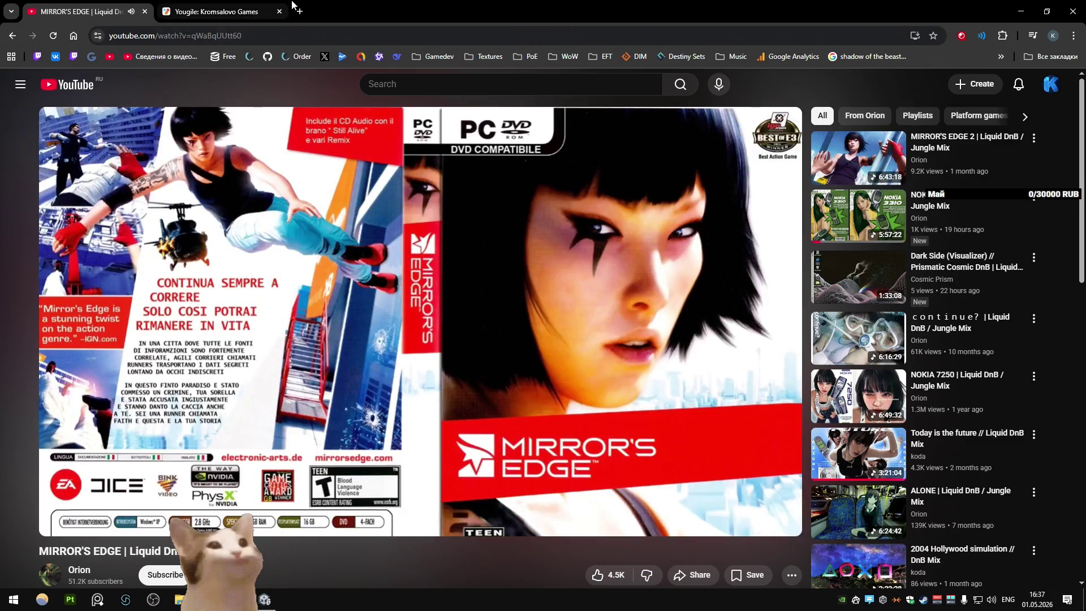
Step: Search Google Images for 'unity cloak effect' and open the ArtStation cloak project in the background
{"action": "left_click", "coordinate": [297, 6]}
{"action": "type", "text": "unity cloak effe"}
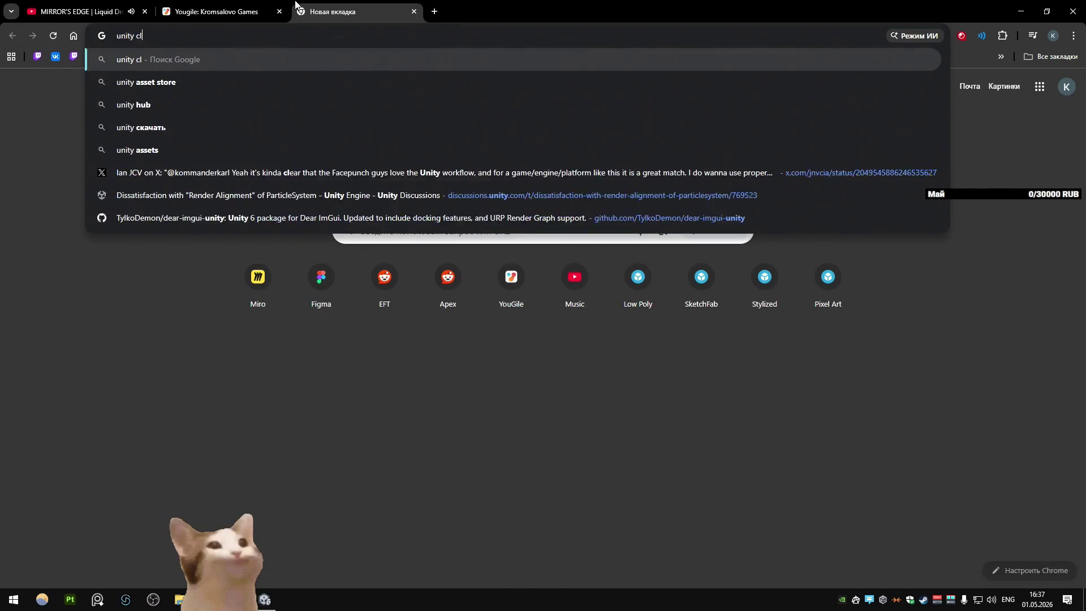
{"action": "type", "text": "ct"}
{"action": "key", "text": "Return"}
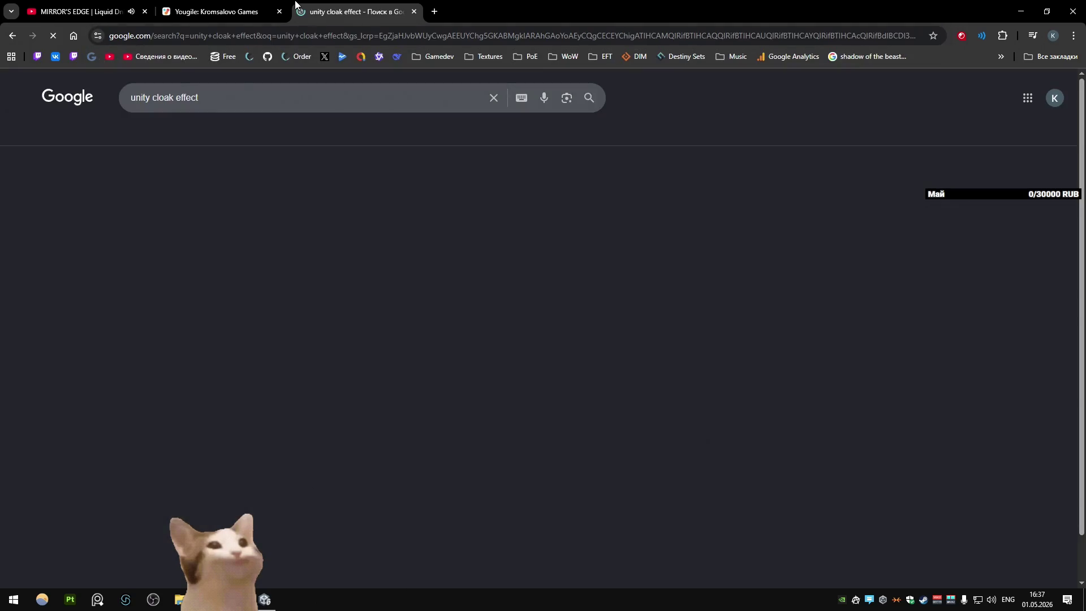
{"action": "left_click", "coordinate": [243, 146]}
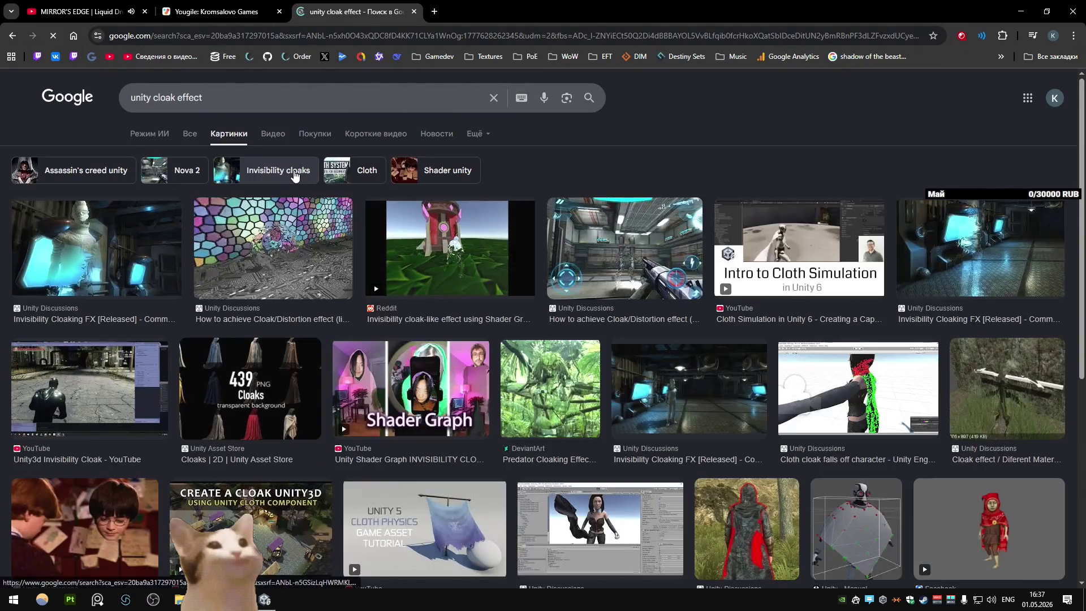
{"action": "left_click", "coordinate": [481, 11]}
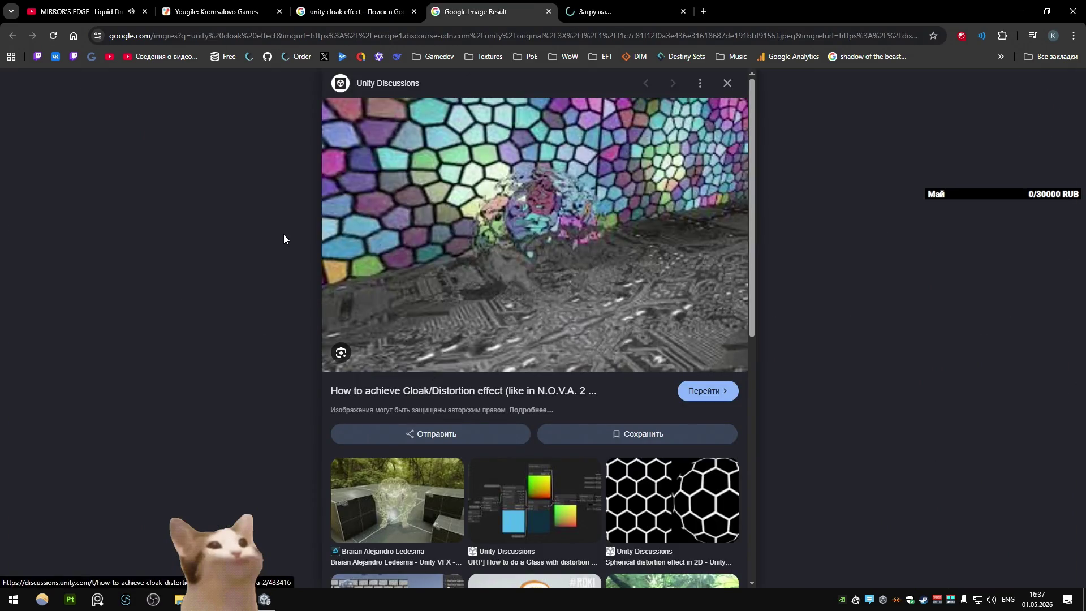
{"action": "middle_click", "coordinate": [401, 553]}
Step: Read through the 'How to achieve Cloak/Distortion' forum thread, then close its tab
{"action": "left_click", "coordinate": [622, 11]}
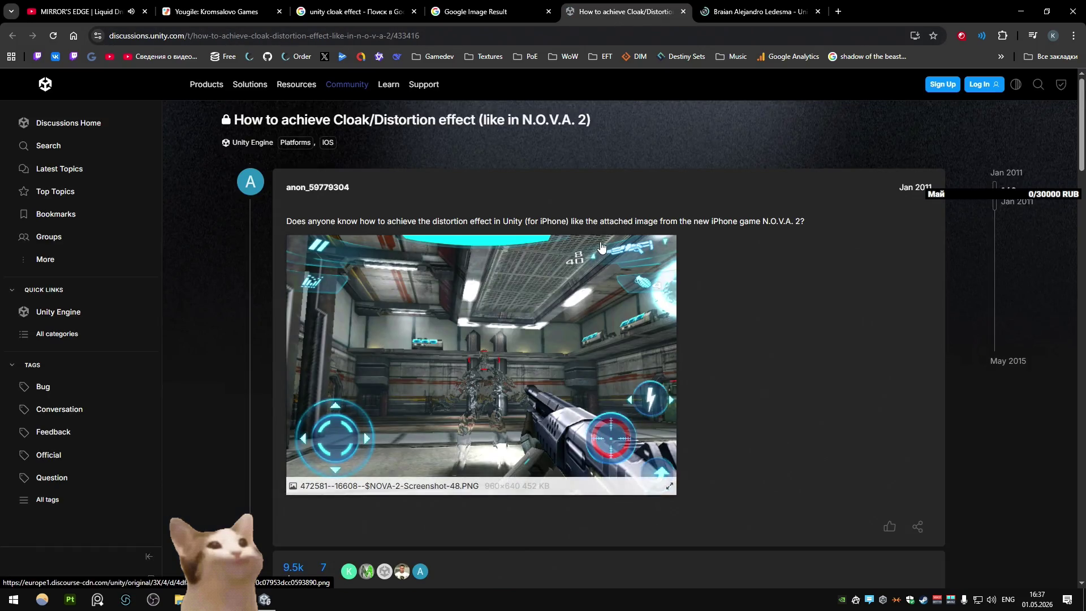
{"action": "scroll", "coordinate": [700, 313], "scroll_direction": "down", "scroll_amount": 7}
{"action": "scroll", "coordinate": [677, 259], "scroll_direction": "up", "scroll_amount": 6}
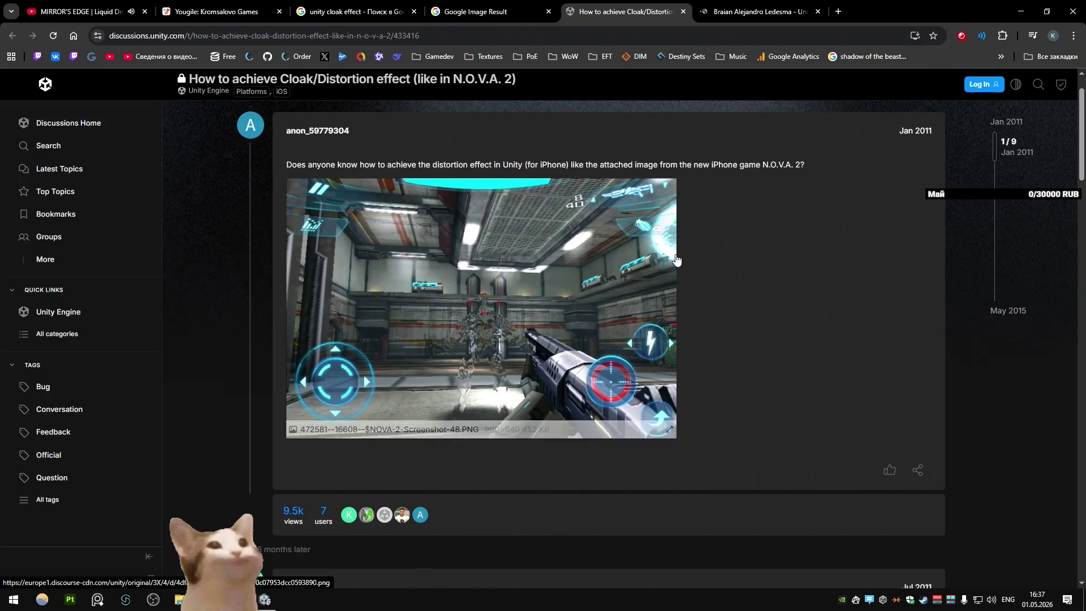
{"action": "scroll", "coordinate": [676, 259], "scroll_direction": "down", "scroll_amount": 6}
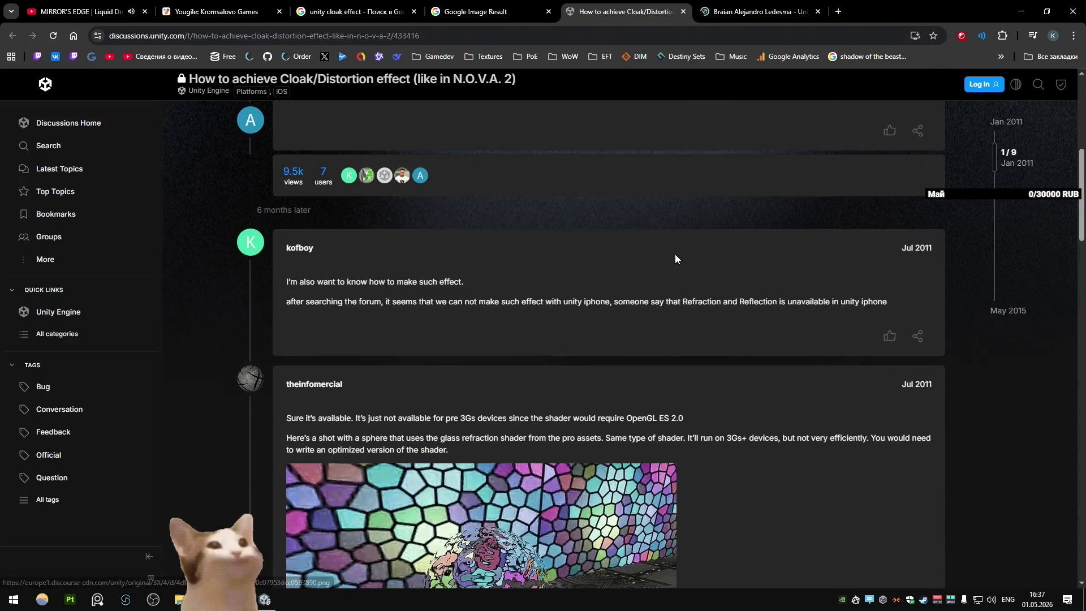
{"action": "scroll", "coordinate": [674, 259], "scroll_direction": "down", "scroll_amount": 2}
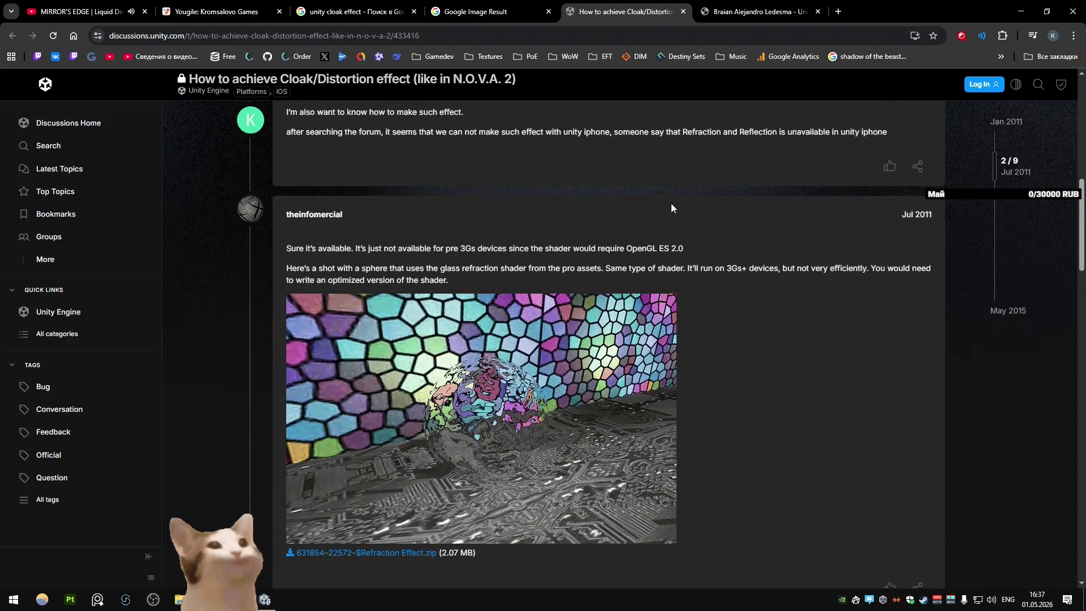
{"action": "scroll", "coordinate": [710, 204], "scroll_direction": "down", "scroll_amount": 1}
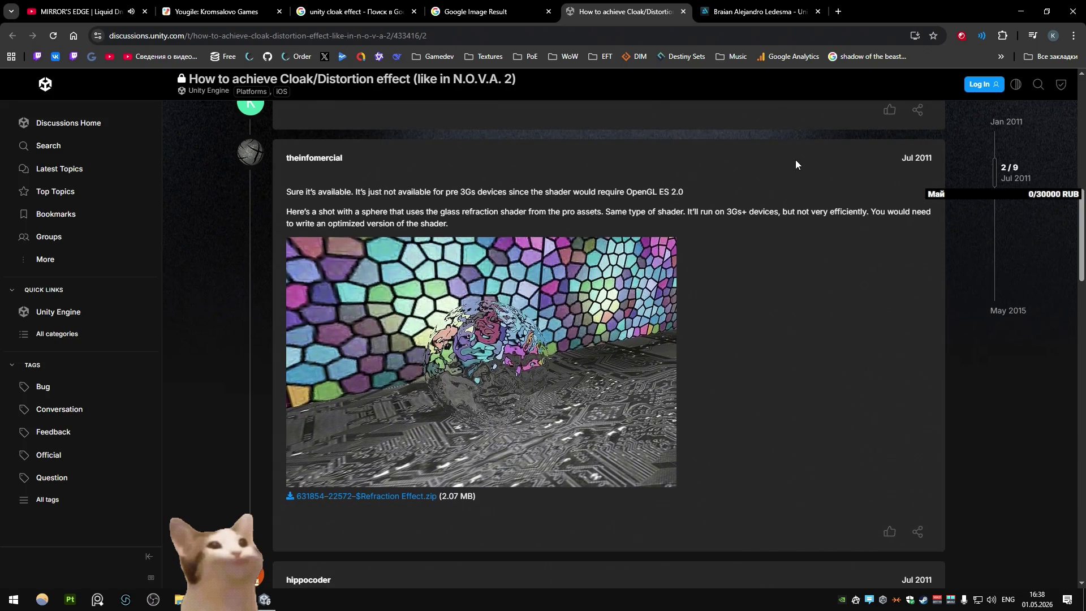
{"action": "scroll", "coordinate": [791, 181], "scroll_direction": "down", "scroll_amount": 5}
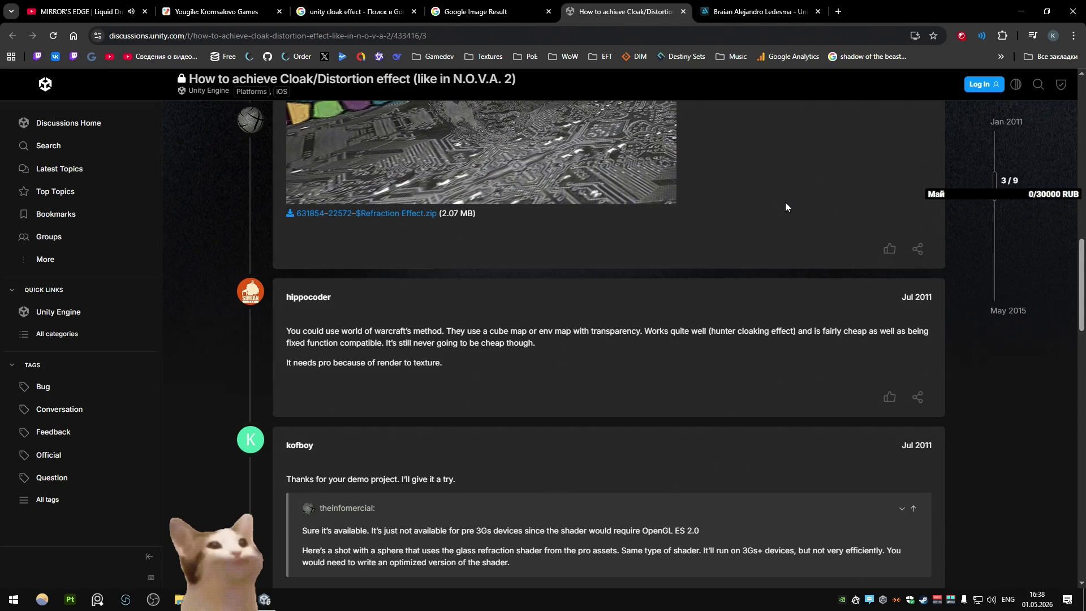
{"action": "scroll", "coordinate": [785, 203], "scroll_direction": "down", "scroll_amount": 7}
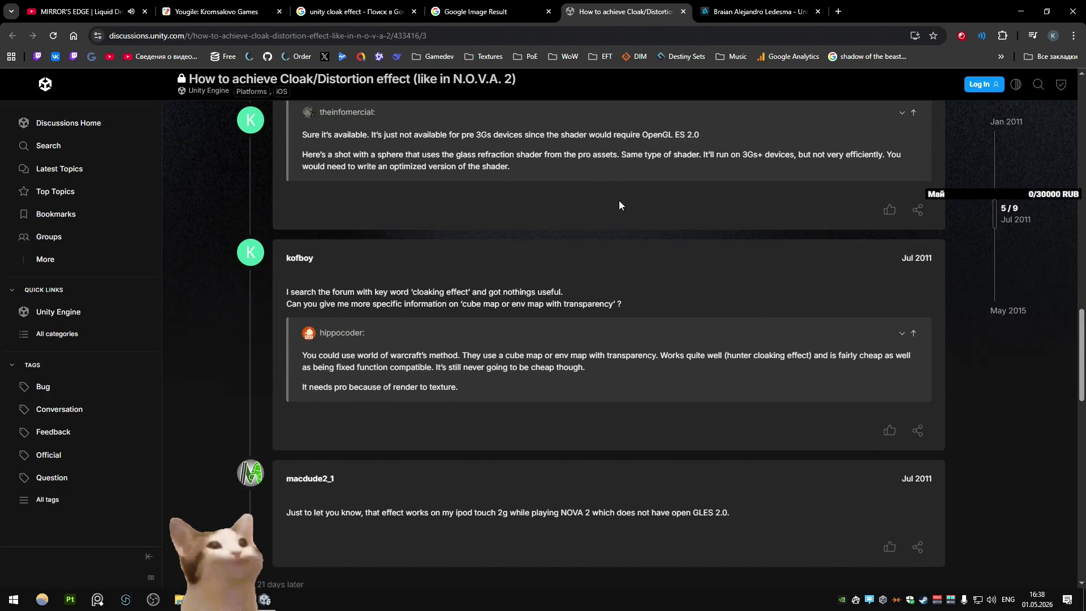
{"action": "scroll", "coordinate": [620, 199], "scroll_direction": "down", "scroll_amount": 4}
{"action": "scroll", "coordinate": [622, 198], "scroll_direction": "up", "scroll_amount": 2}
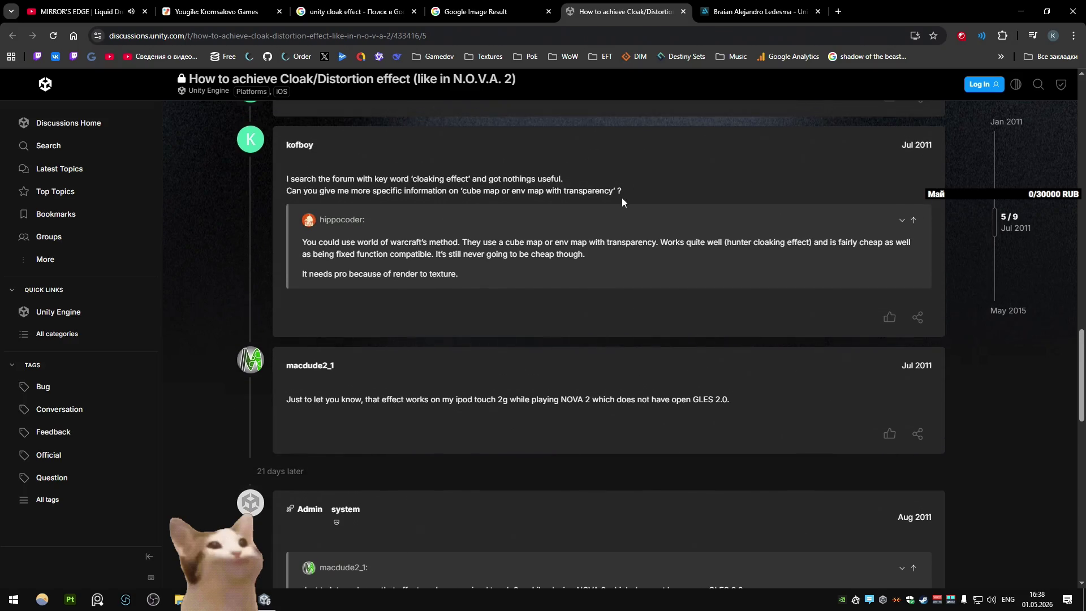
{"action": "scroll", "coordinate": [621, 199], "scroll_direction": "down", "scroll_amount": 15}
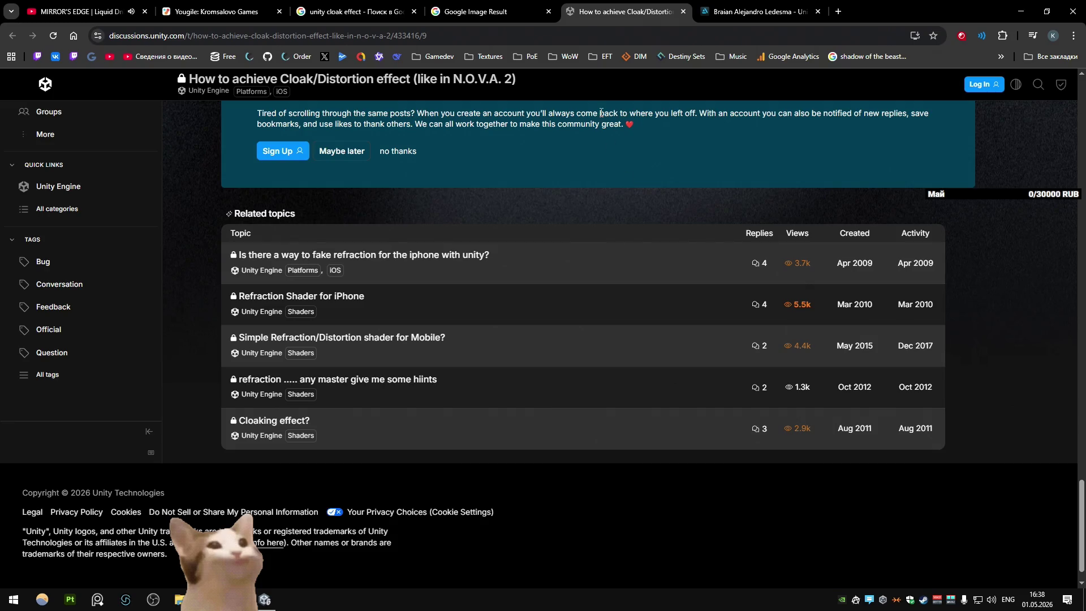
{"action": "middle_click", "coordinate": [622, 10]}
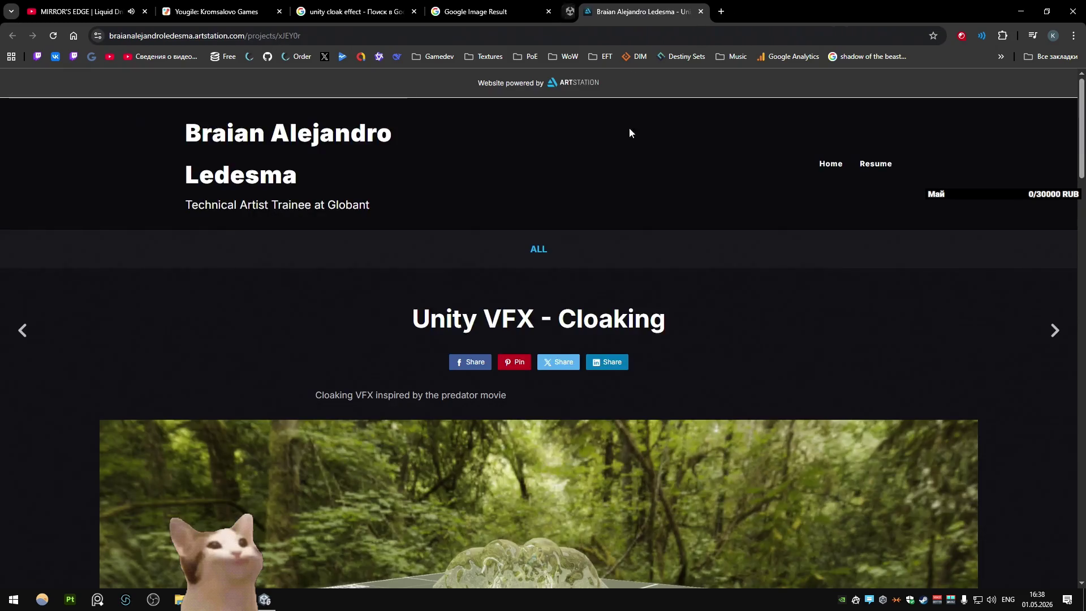
Step: Scroll the ArtStation cloaking project and rewind its video to 0:01 twice
{"action": "scroll", "coordinate": [554, 215], "scroll_direction": "down", "scroll_amount": 4}
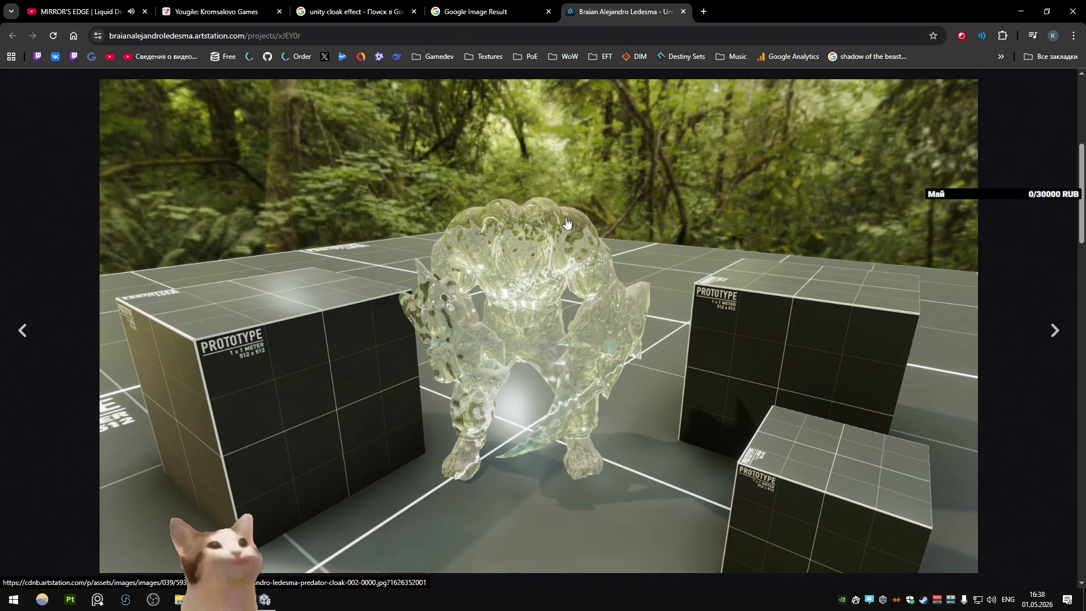
{"action": "scroll", "coordinate": [562, 227], "scroll_direction": "down", "scroll_amount": 8}
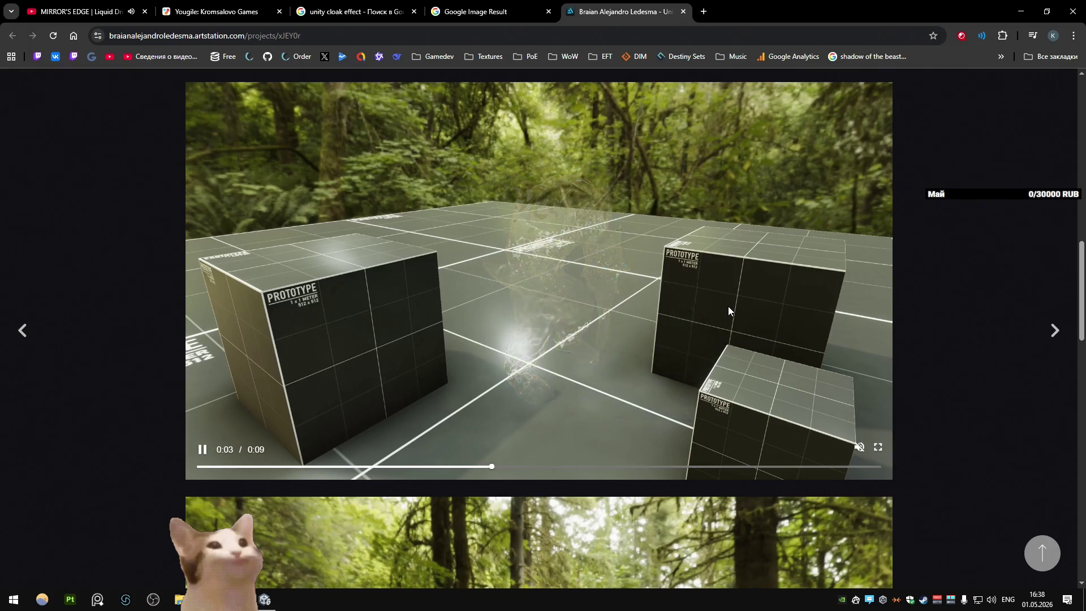
{"action": "left_click", "coordinate": [281, 467]}
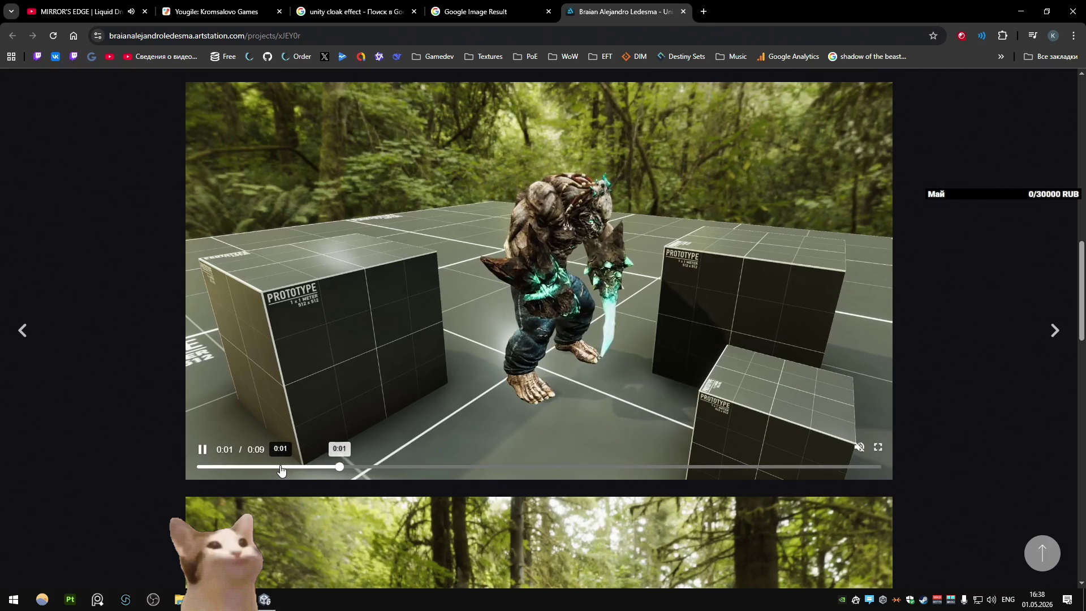
{"action": "left_click", "coordinate": [281, 466]}
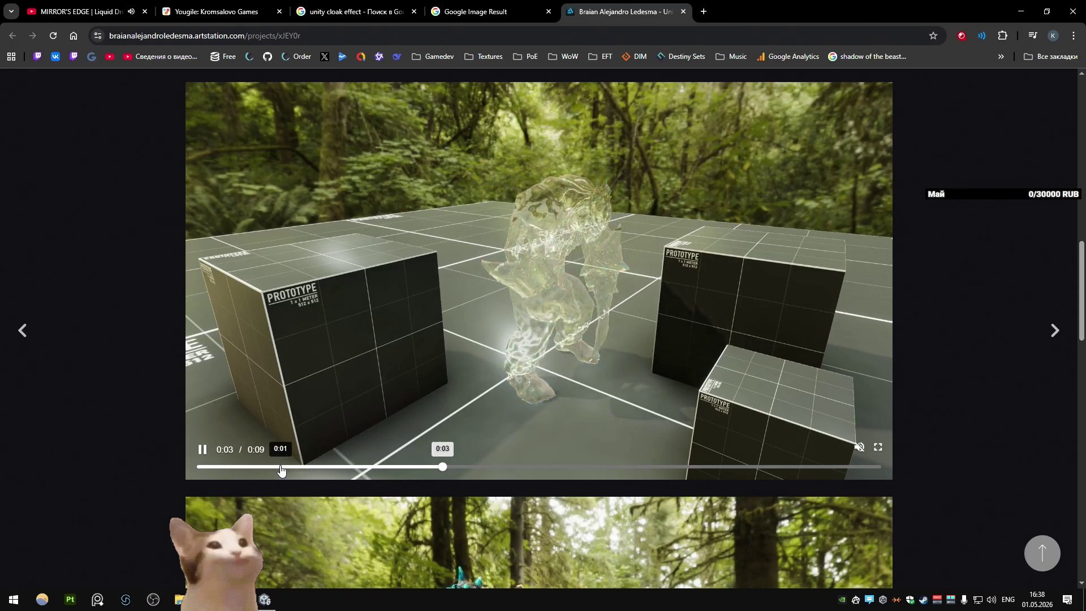
Step: Play the Predator Cloak 004 video, then close the ArtStation tab
{"action": "scroll", "coordinate": [385, 305], "scroll_direction": "down", "scroll_amount": 5}
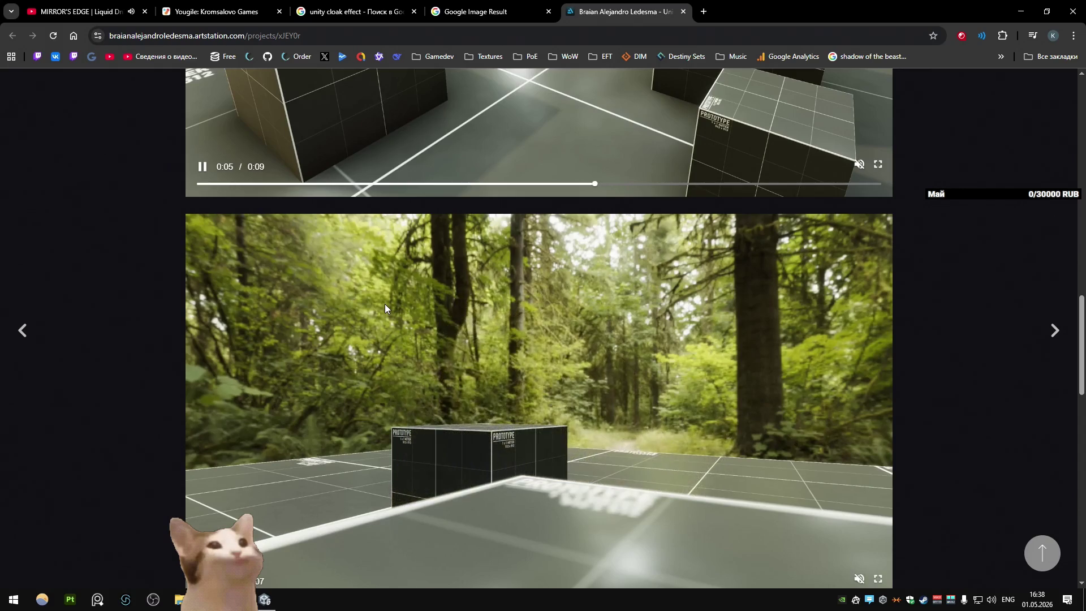
{"action": "scroll", "coordinate": [385, 305], "scroll_direction": "down", "scroll_amount": 3}
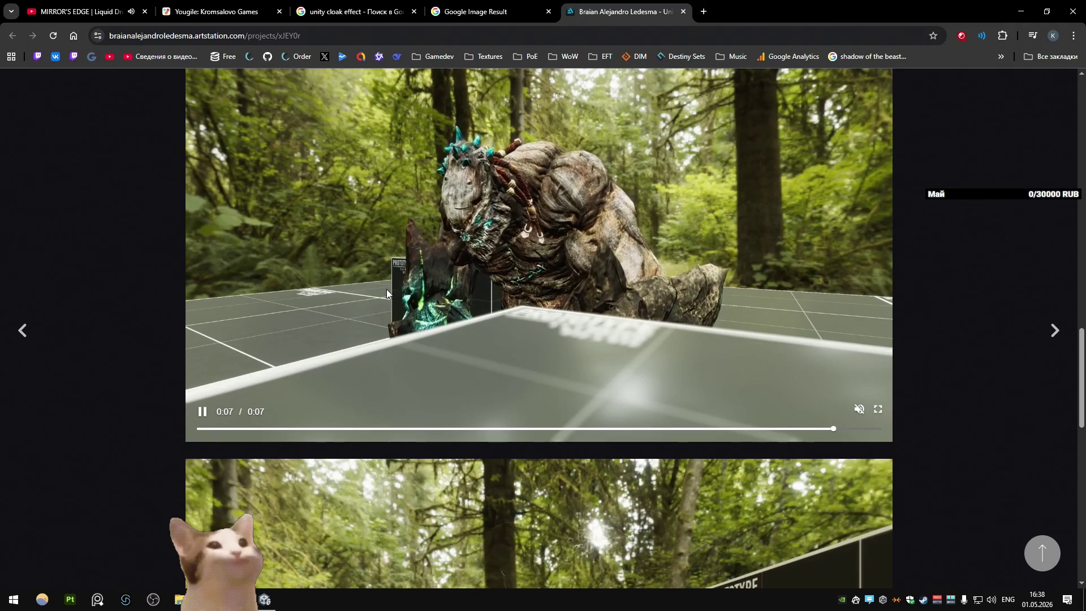
{"action": "scroll", "coordinate": [386, 292], "scroll_direction": "down", "scroll_amount": 6}
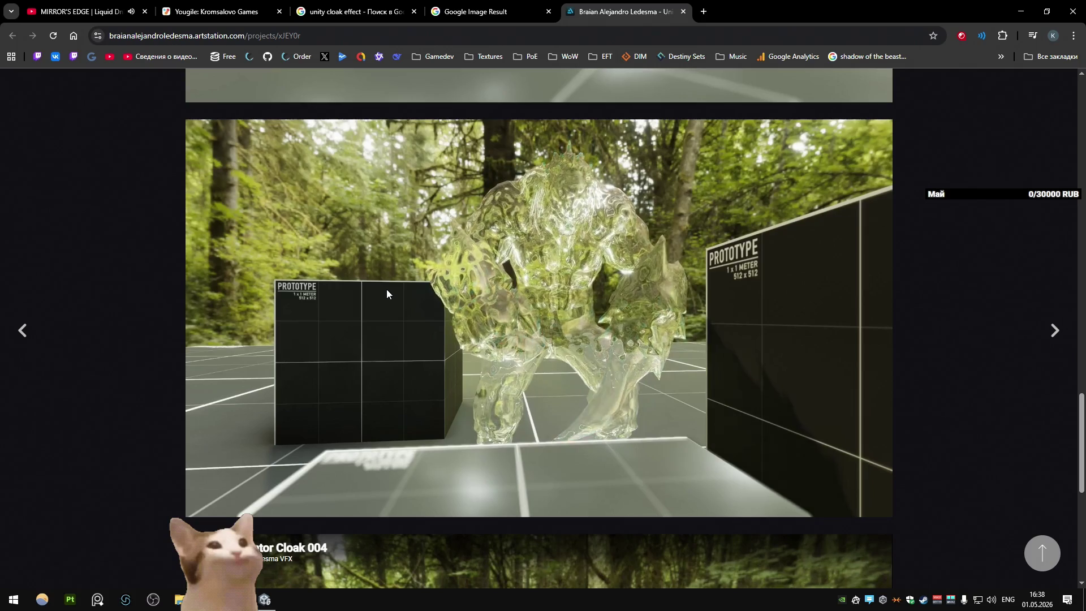
{"action": "scroll", "coordinate": [386, 289], "scroll_direction": "down", "scroll_amount": 2}
{"action": "scroll", "coordinate": [387, 294], "scroll_direction": "down", "scroll_amount": 5}
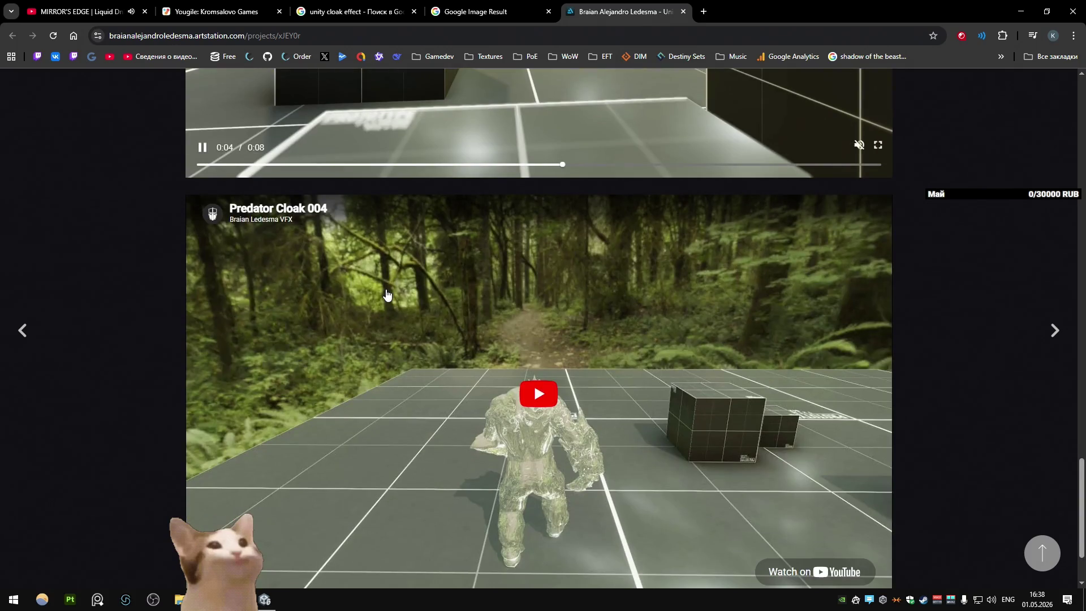
{"action": "left_click", "coordinate": [501, 297]}
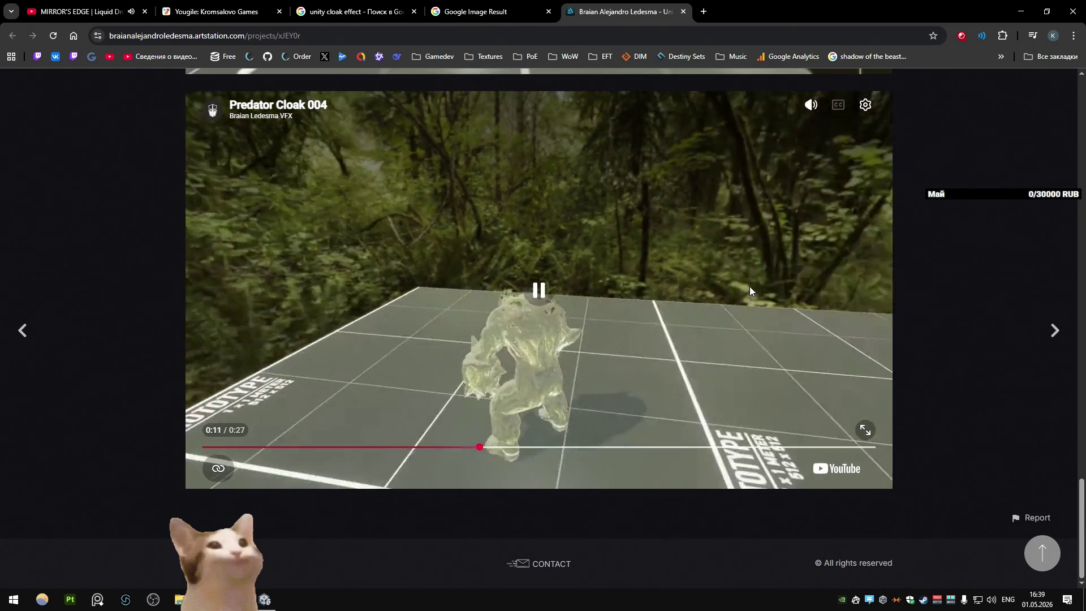
{"action": "key", "text": "ctrl+w"}
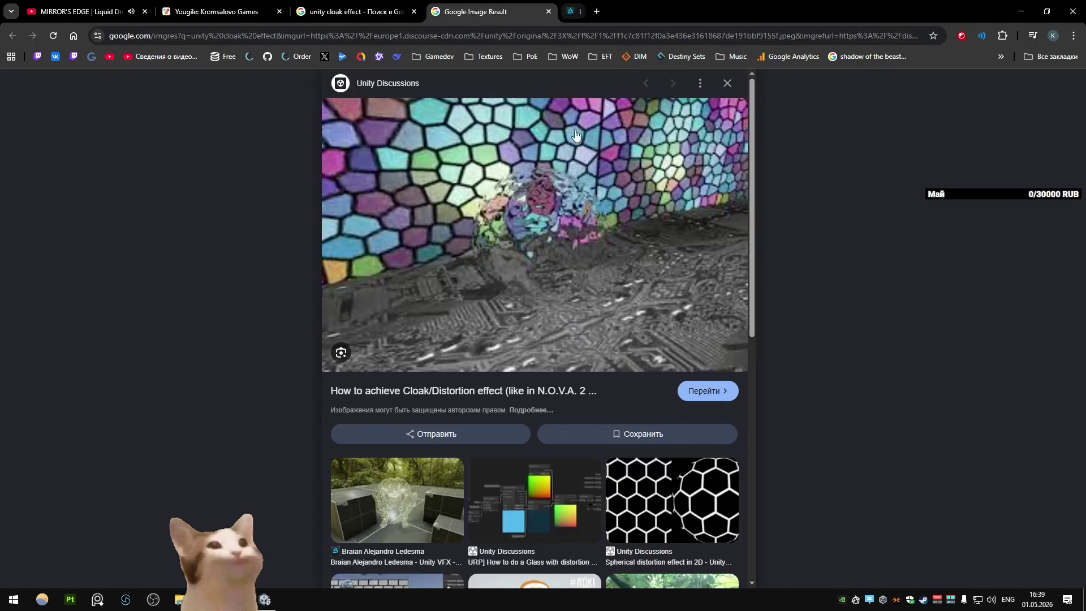
Step: Open two distortion-effect results and view the 2D Distortion Effect thread's shader graph screenshot before closing it
{"action": "scroll", "coordinate": [558, 172], "scroll_direction": "down", "scroll_amount": 5}
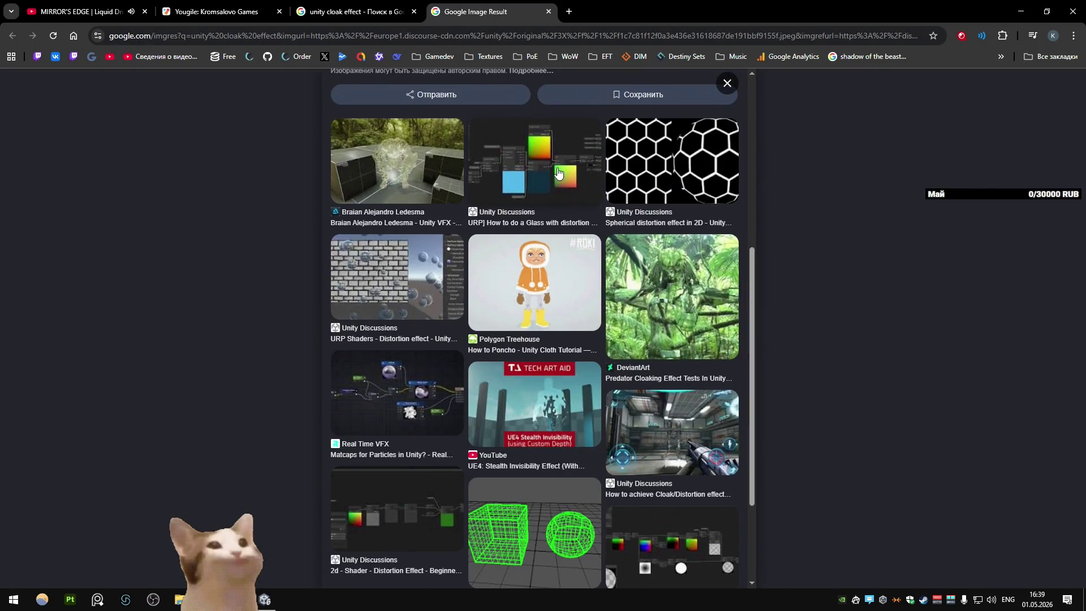
{"action": "scroll", "coordinate": [490, 201], "scroll_direction": "down", "scroll_amount": 3}
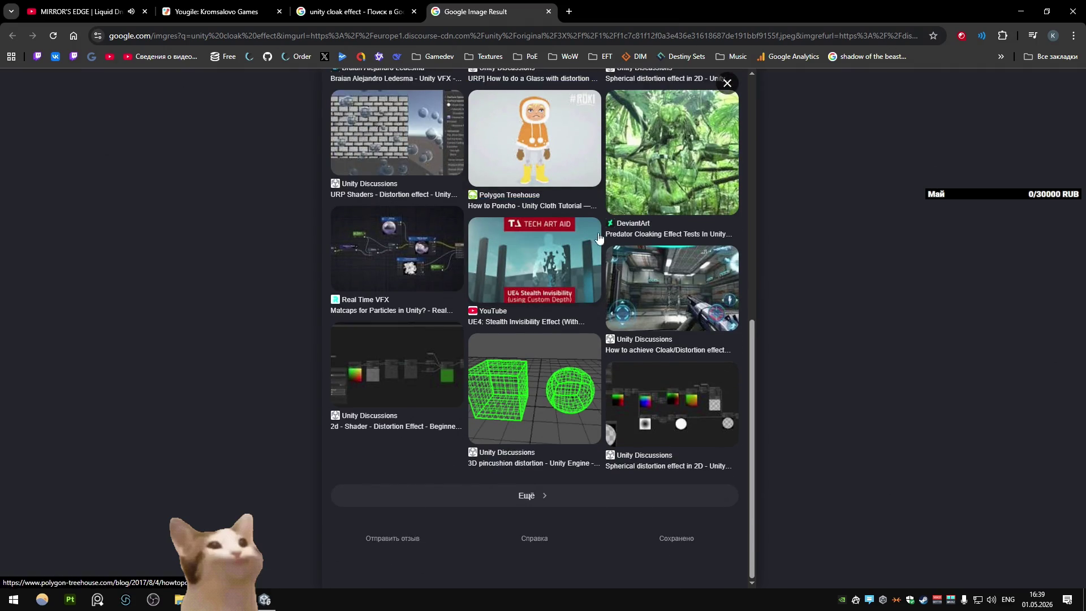
{"action": "middle_click", "coordinate": [382, 426]}
{"action": "middle_click", "coordinate": [667, 465]}
{"action": "left_click", "coordinate": [636, 11]}
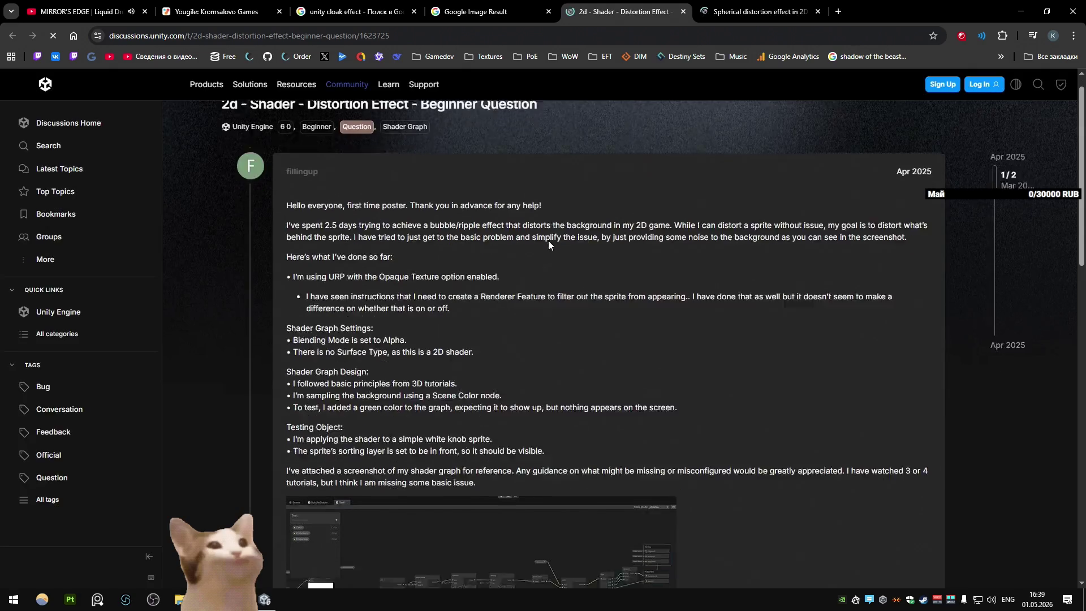
{"action": "scroll", "coordinate": [565, 226], "scroll_direction": "down", "scroll_amount": 5}
{"action": "left_click", "coordinate": [497, 238]}
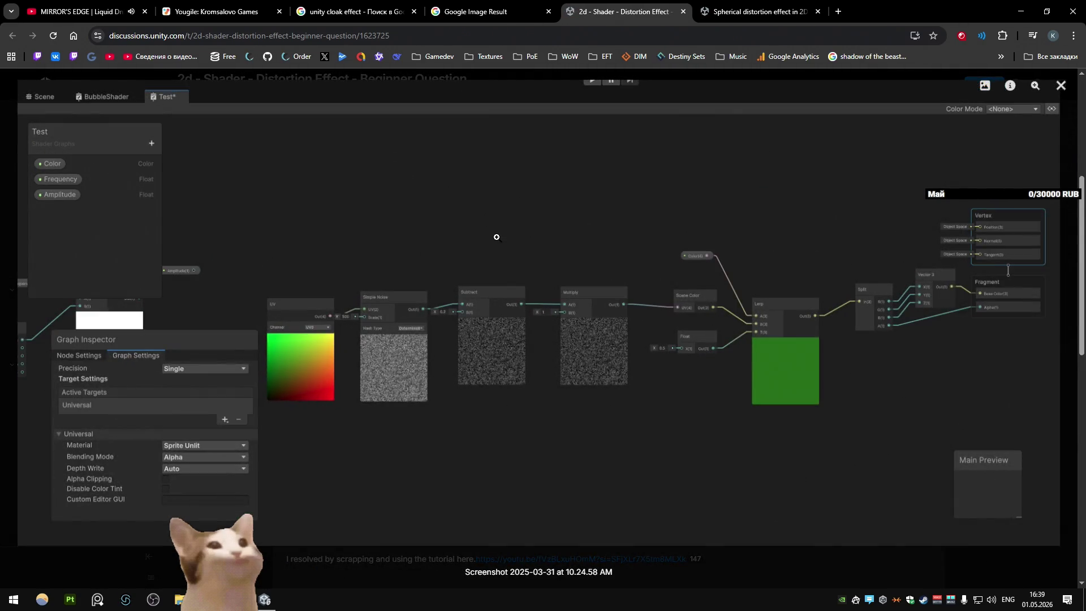
{"action": "middle_click", "coordinate": [593, 7]}
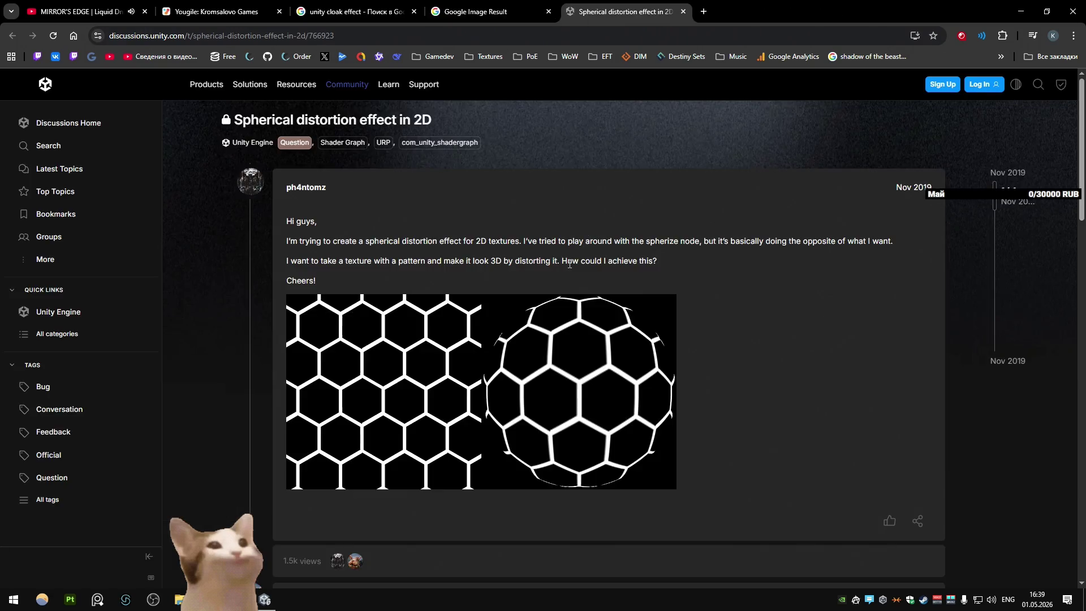
Step: View the spherical distortion thread's stereographic projection shader graph screenshot, then close that thread
{"action": "scroll", "coordinate": [568, 263], "scroll_direction": "down", "scroll_amount": 6}
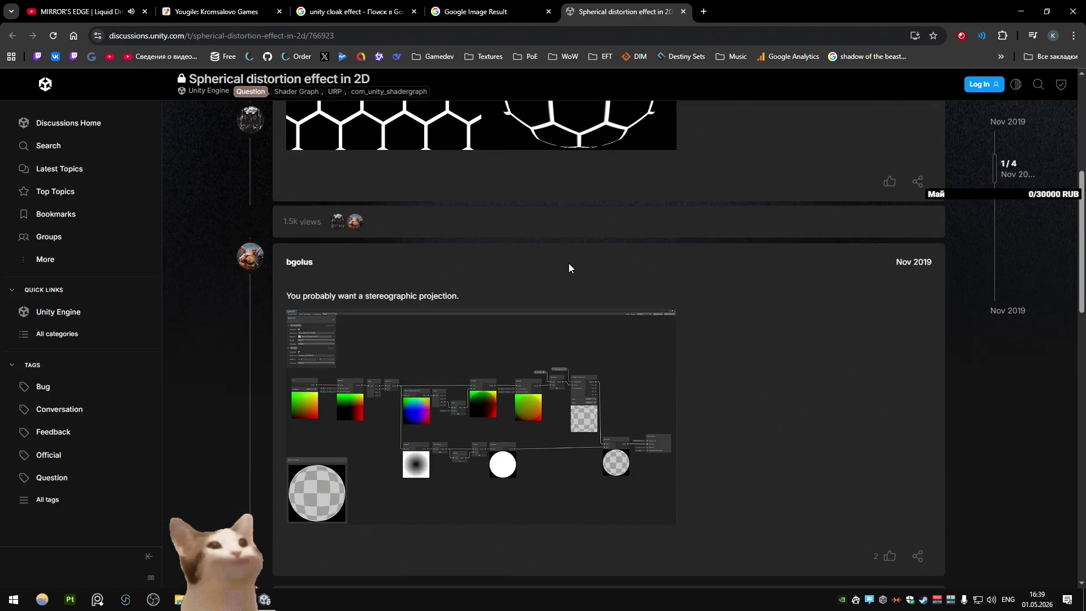
{"action": "left_click", "coordinate": [470, 408]}
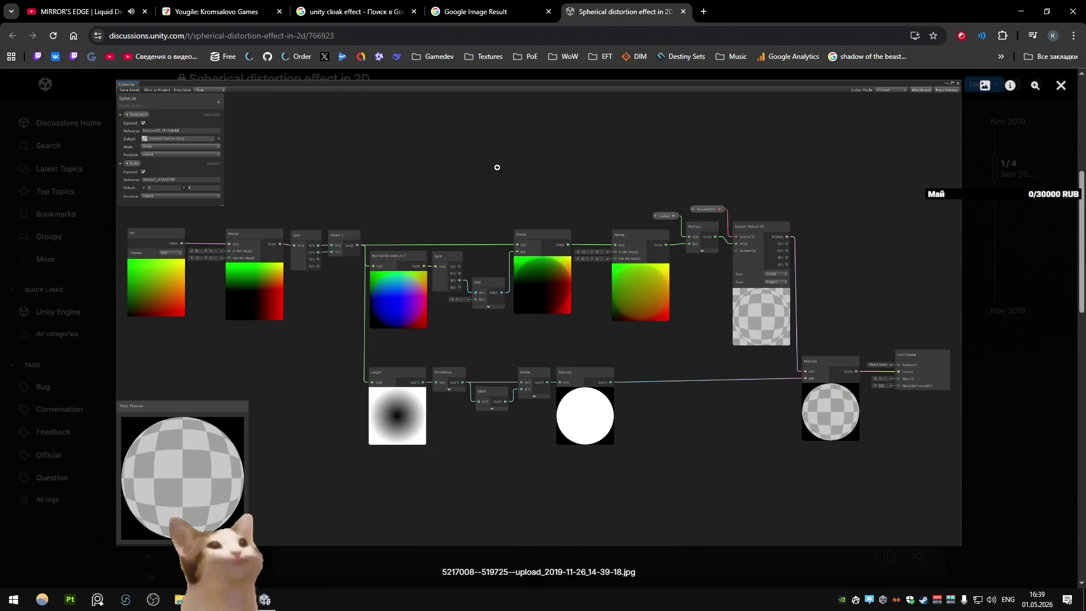
{"action": "key", "text": "ctrl+w"}
Step: Skim and close the 3D pincushion distortion thread, then return to the Unity editor
{"action": "key", "text": "alt+Tab"}
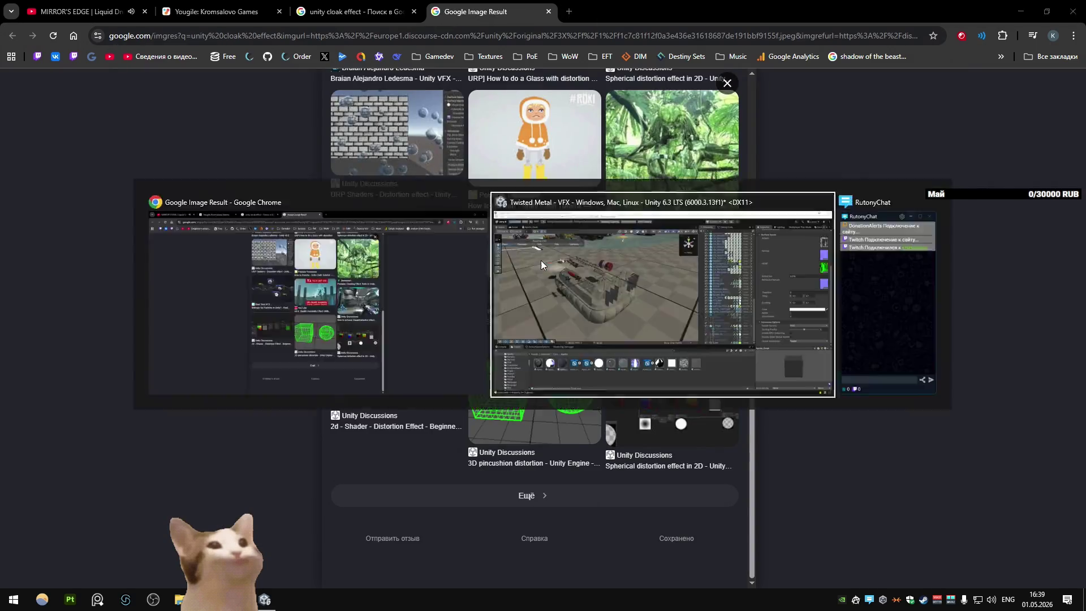
{"action": "key", "text": "alt+Tab"}
{"action": "left_click", "coordinate": [520, 461]}
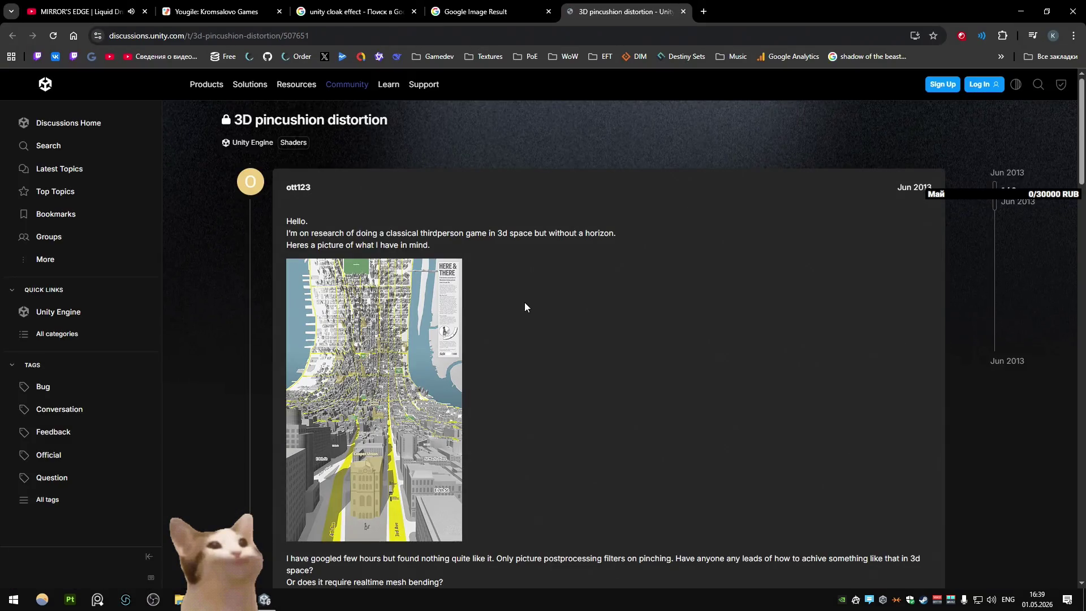
{"action": "scroll", "coordinate": [524, 306], "scroll_direction": "down", "scroll_amount": 20}
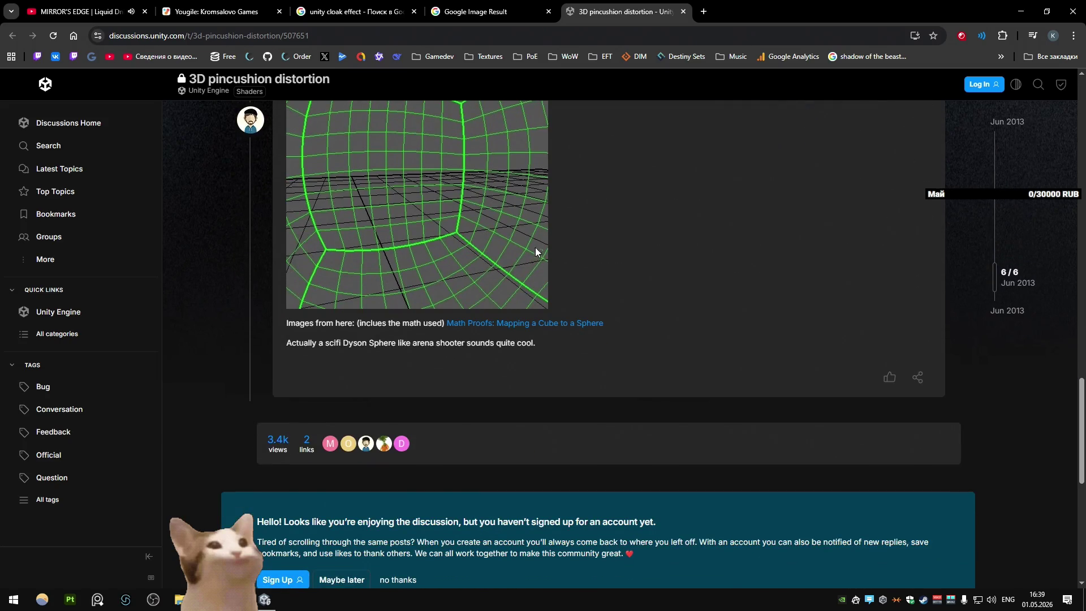
{"action": "key", "text": "ctrl+w"}
{"action": "key", "text": "alt+Tab"}
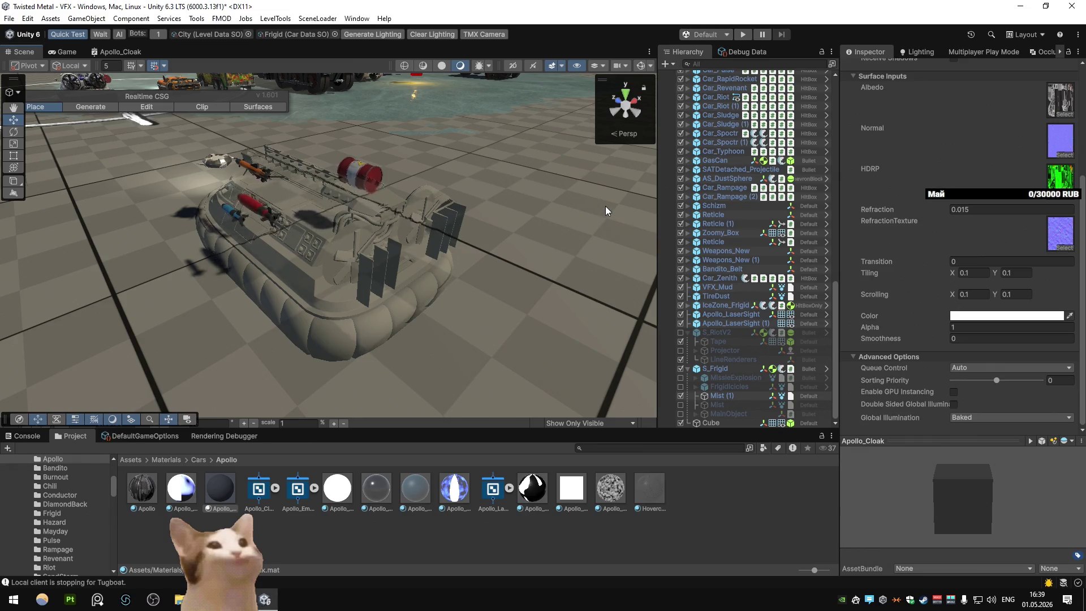
Step: Maximize Apollo_Cloak's graph and wire Scene Color straight into Base Color, removing the Multiply-to-Add link
{"action": "double_click", "coordinate": [120, 51]}
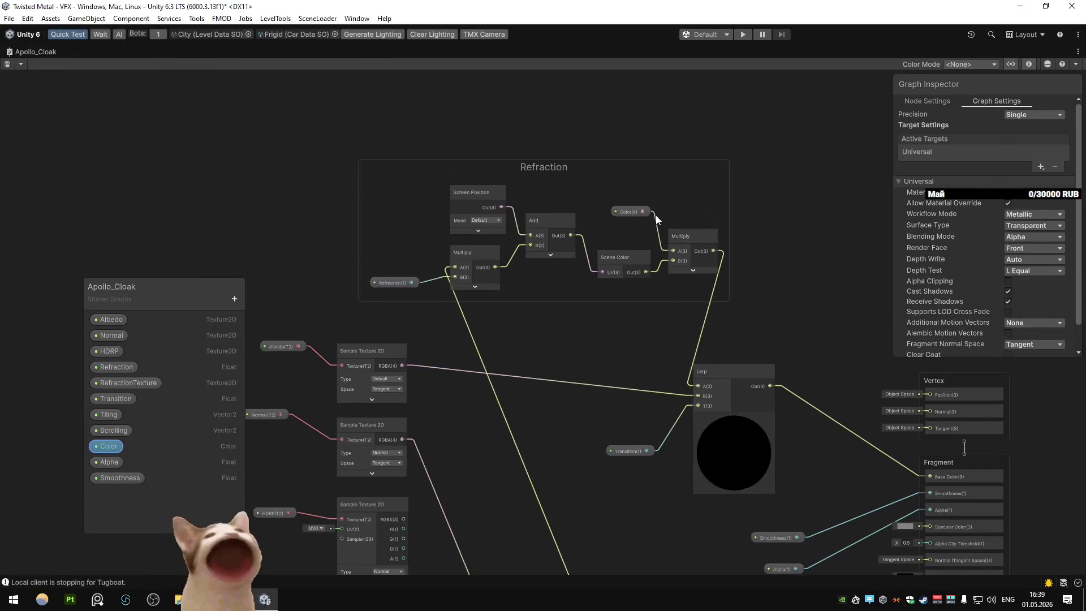
{"action": "mouse_move", "coordinate": [619, 235]}
{"action": "left_mouse_down"}
{"action": "mouse_move", "coordinate": [568, 204]}
{"action": "mouse_move", "coordinate": [486, 187]}
{"action": "left_mouse_up"}
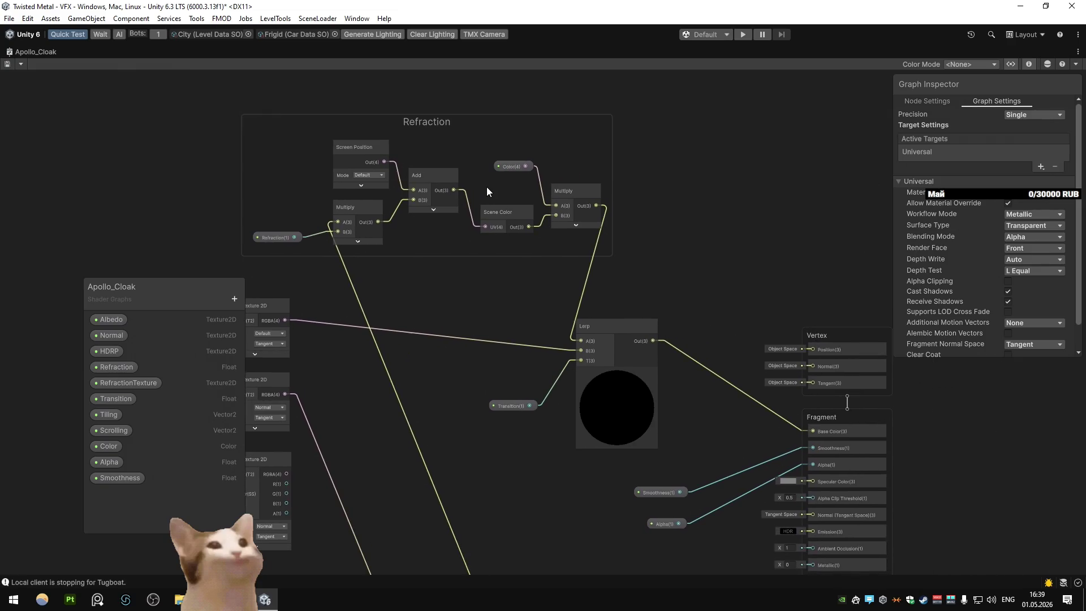
{"action": "left_click_drag", "start_coordinate": [384, 161], "coordinate": [384, 162]}
{"action": "left_click", "coordinate": [392, 215]}
{"action": "key", "text": "Delete"}
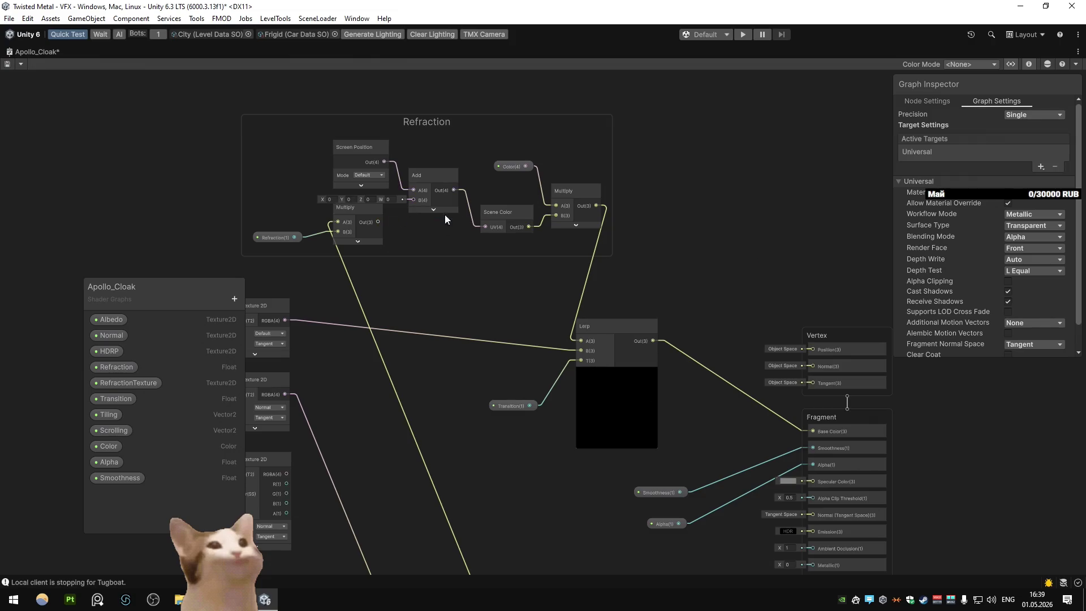
{"action": "mouse_move", "coordinate": [529, 227]}
{"action": "left_mouse_down"}
{"action": "mouse_move", "coordinate": [579, 343]}
{"action": "mouse_move", "coordinate": [812, 431]}
{"action": "left_mouse_up"}
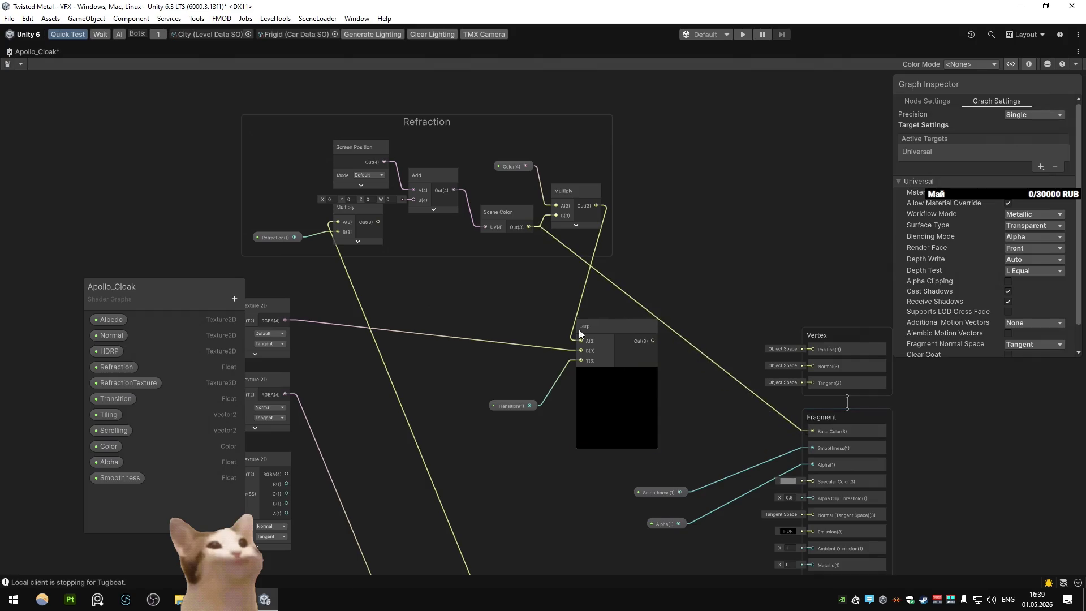
Step: Check the Scene view, then refill the editor with the graph panned to the Fragment node's inputs
{"action": "double_click", "coordinate": [15, 53]}
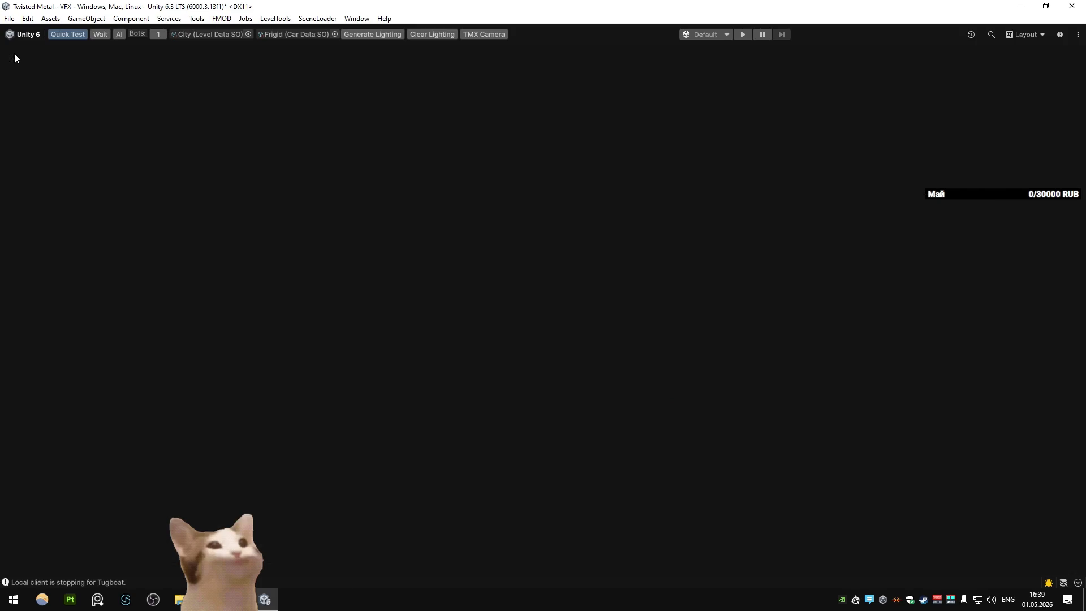
{"action": "left_click", "coordinate": [15, 53]}
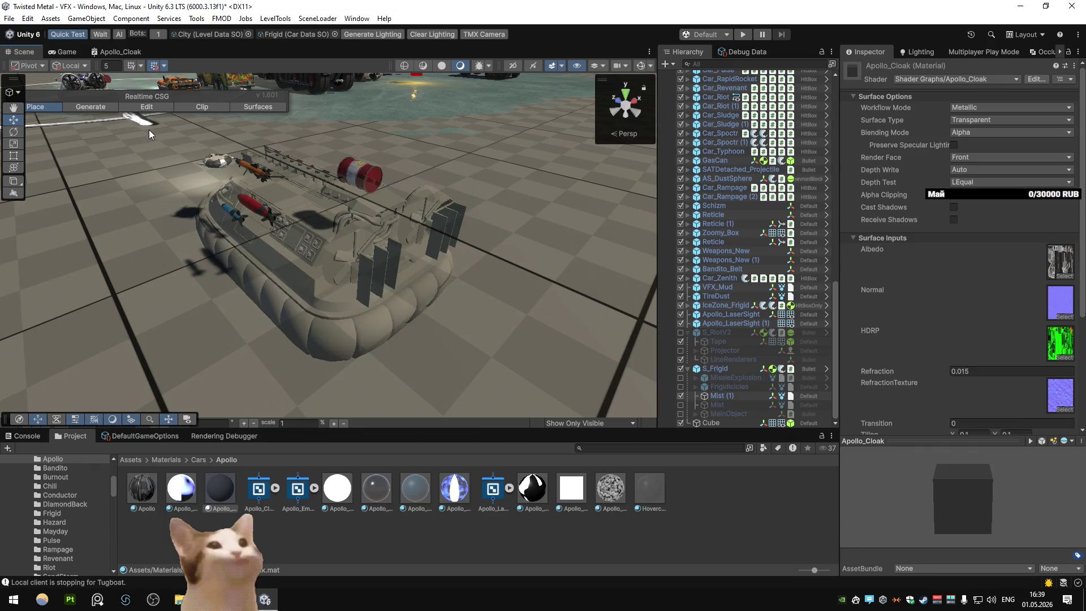
{"action": "left_click", "coordinate": [115, 51]}
{"action": "key", "text": "shift+space"}
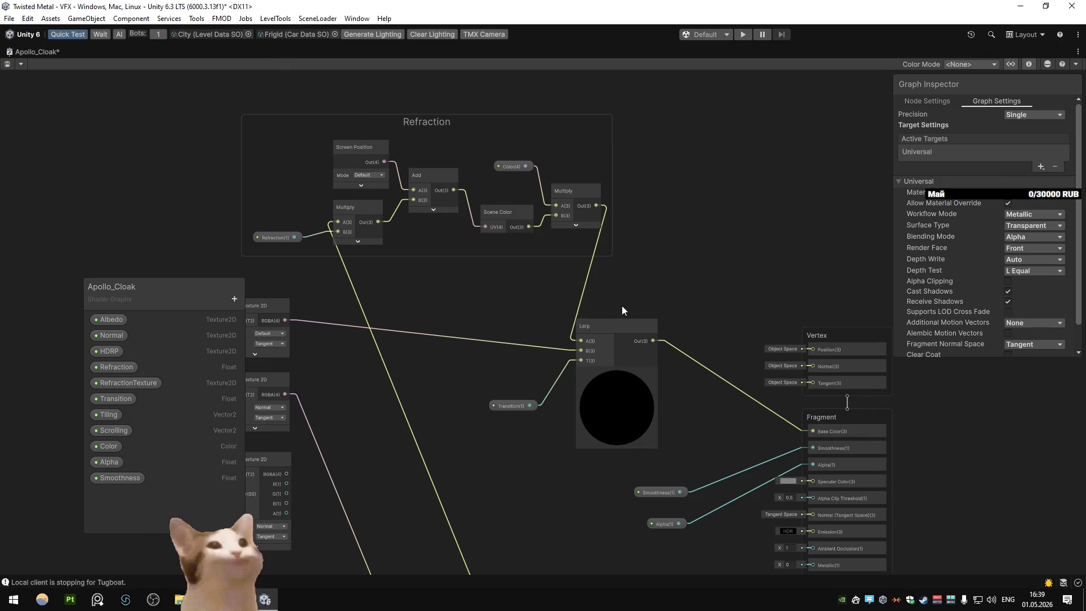
{"action": "left_click_drag", "start_coordinate": [618, 298], "coordinate": [596, 240]}
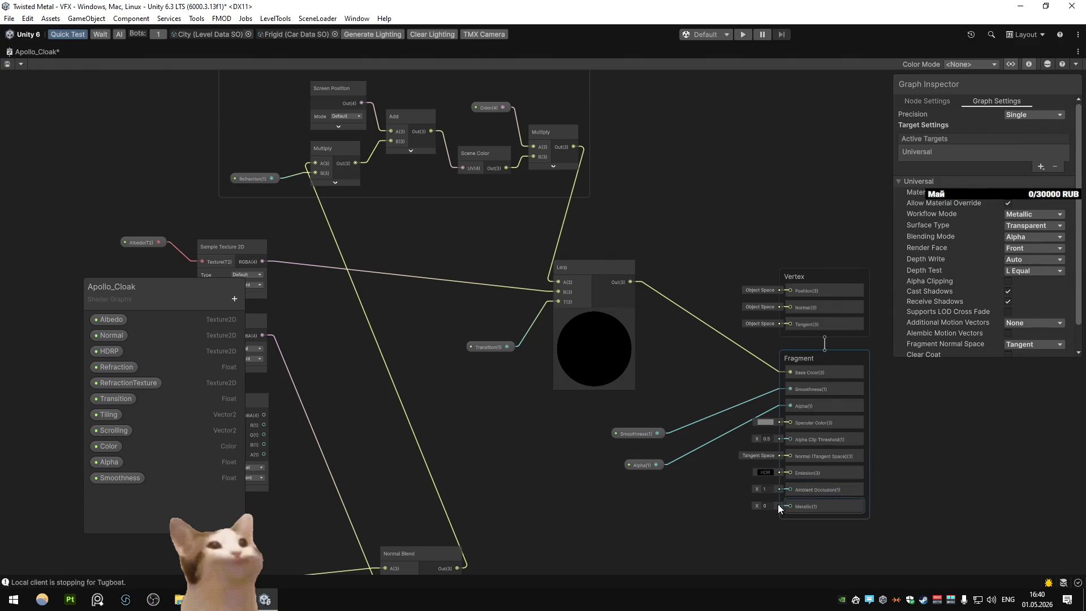
Step: Try Apollo_Cloak's Emission at full white (V 100) and check the hovercraft in the Scene view
{"action": "left_click", "coordinate": [765, 472]}
{"action": "left_click_drag", "start_coordinate": [785, 502], "coordinate": [865, 503]}
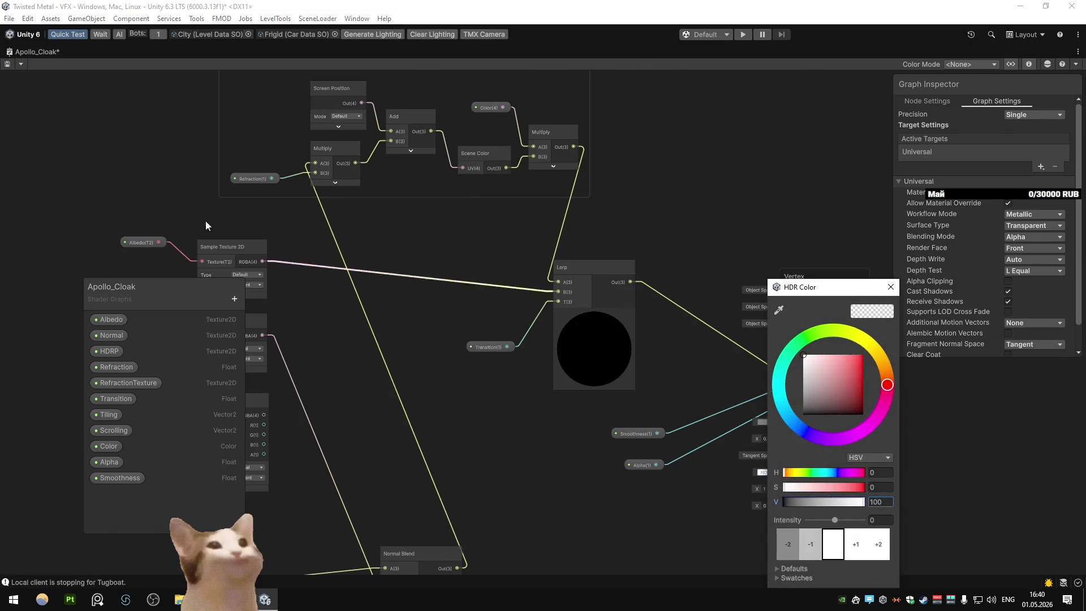
{"action": "left_click", "coordinate": [8, 65]}
{"action": "double_click", "coordinate": [11, 52]}
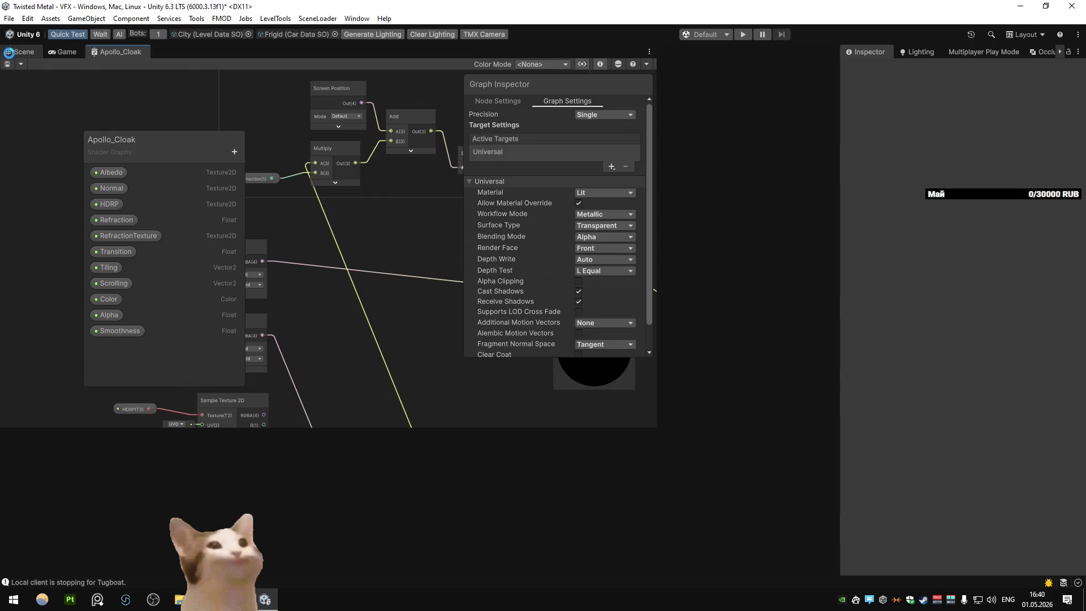
{"action": "left_click", "coordinate": [10, 54]}
Step: Set the Emission colour back to black and return to the Scene view
{"action": "double_click", "coordinate": [135, 52]}
{"action": "left_click", "coordinate": [768, 473]}
{"action": "left_click", "coordinate": [819, 385]}
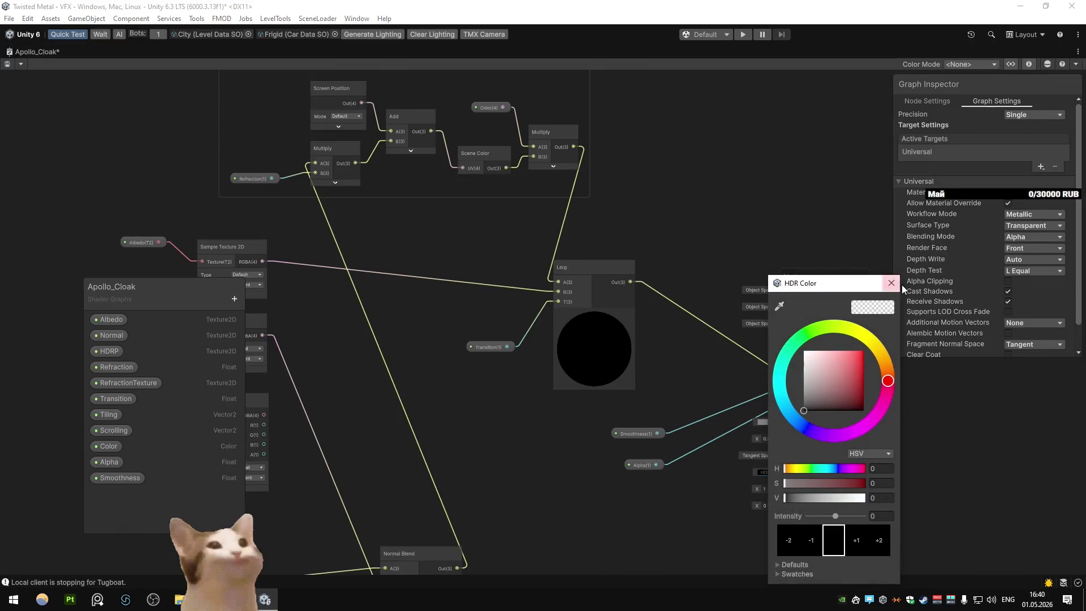
{"action": "left_click", "coordinate": [902, 285]}
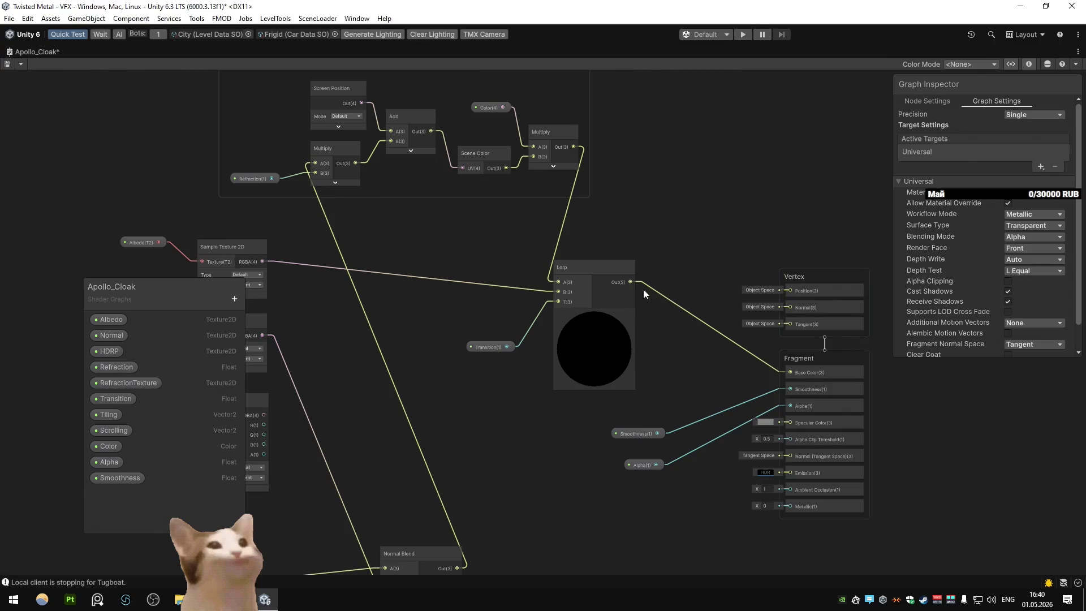
{"action": "double_click", "coordinate": [18, 52]}
{"action": "left_click", "coordinate": [17, 52]}
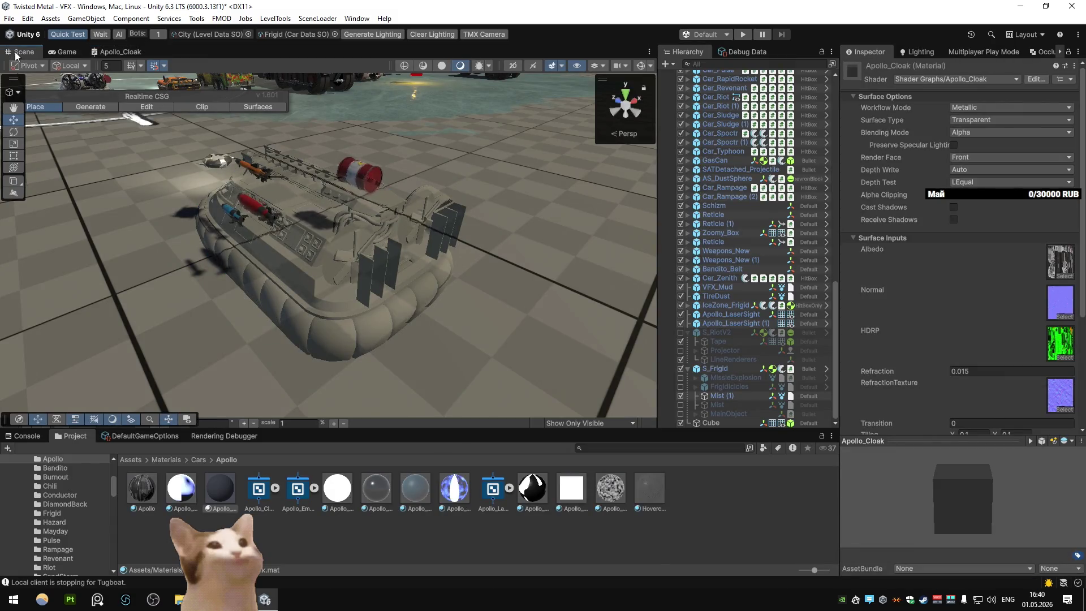
Step: Float the graph window, narrow its Blackboard and Graph Inspector, and move it right of the Scene view
{"action": "left_click_drag", "start_coordinate": [120, 51], "coordinate": [119, 89]}
{"action": "left_click_drag", "start_coordinate": [34, 51], "coordinate": [771, 53]}
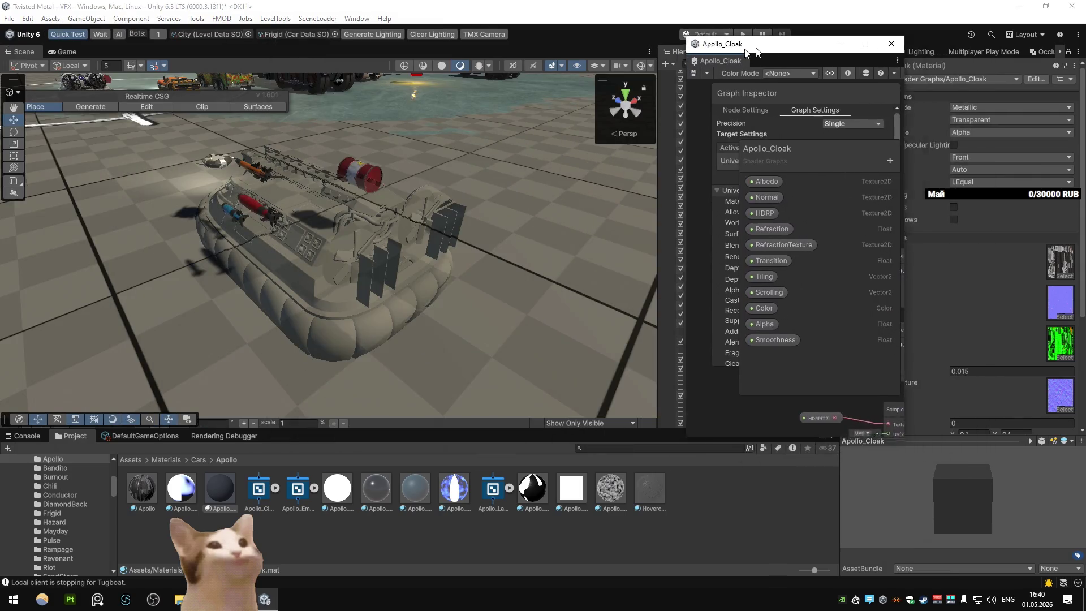
{"action": "left_click_drag", "start_coordinate": [702, 226], "coordinate": [211, 226]}
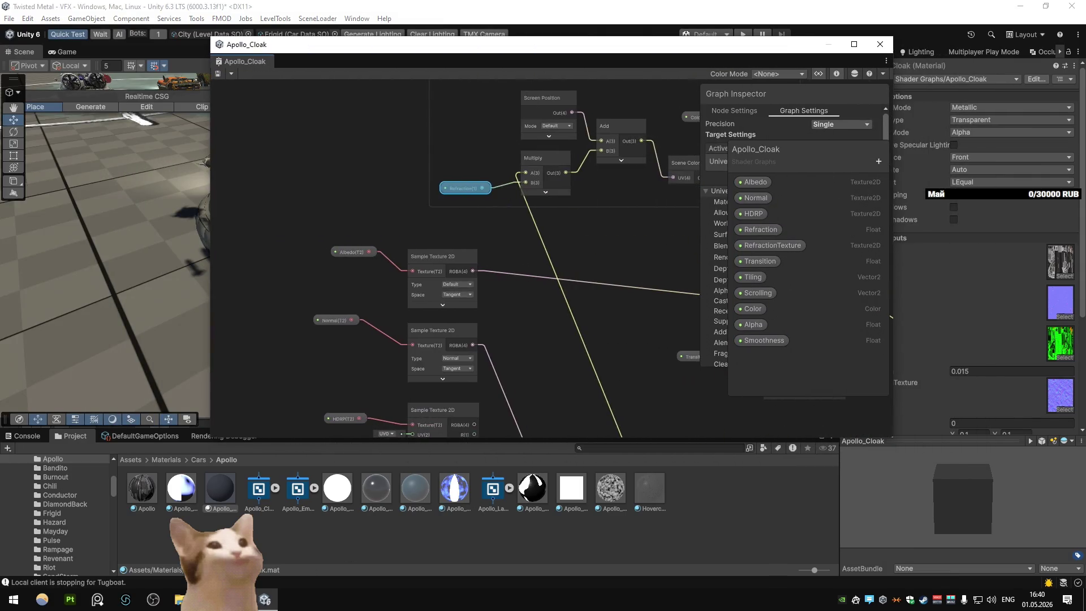
{"action": "mouse_move", "coordinate": [761, 149]}
{"action": "left_mouse_down"}
{"action": "mouse_move", "coordinate": [342, 162]}
{"action": "mouse_move", "coordinate": [260, 93]}
{"action": "left_mouse_up"}
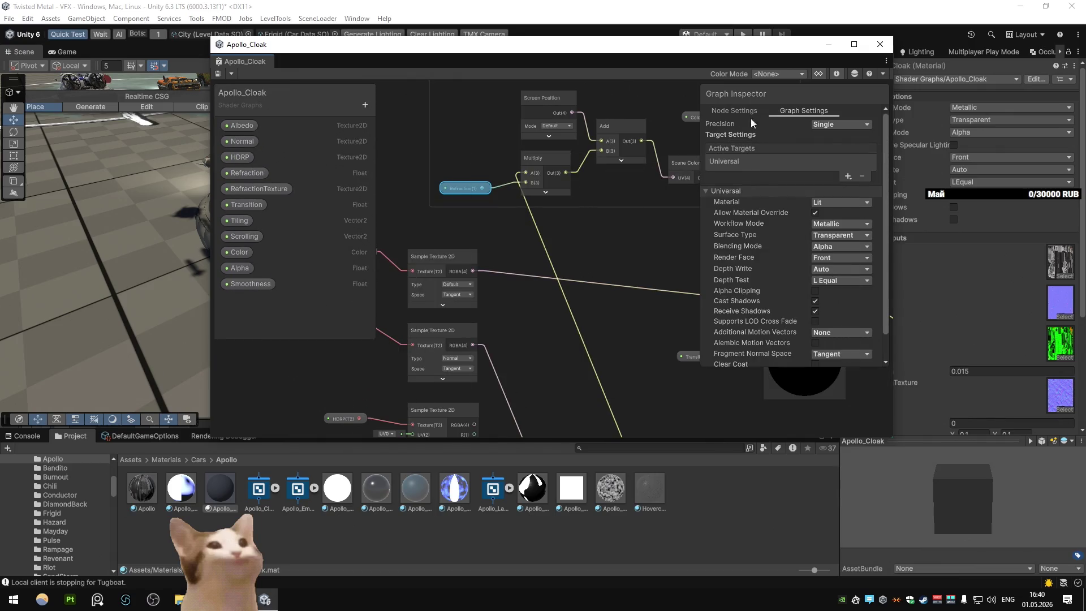
{"action": "scroll", "coordinate": [537, 299], "scroll_direction": "down", "scroll_amount": 3}
{"action": "left_click_drag", "start_coordinate": [373, 188], "coordinate": [340, 188]}
{"action": "left_click_drag", "start_coordinate": [701, 212], "coordinate": [753, 218]}
{"action": "scroll", "coordinate": [496, 246], "scroll_direction": "down", "scroll_amount": 2}
{"action": "scroll", "coordinate": [570, 230], "scroll_direction": "down", "scroll_amount": 2}
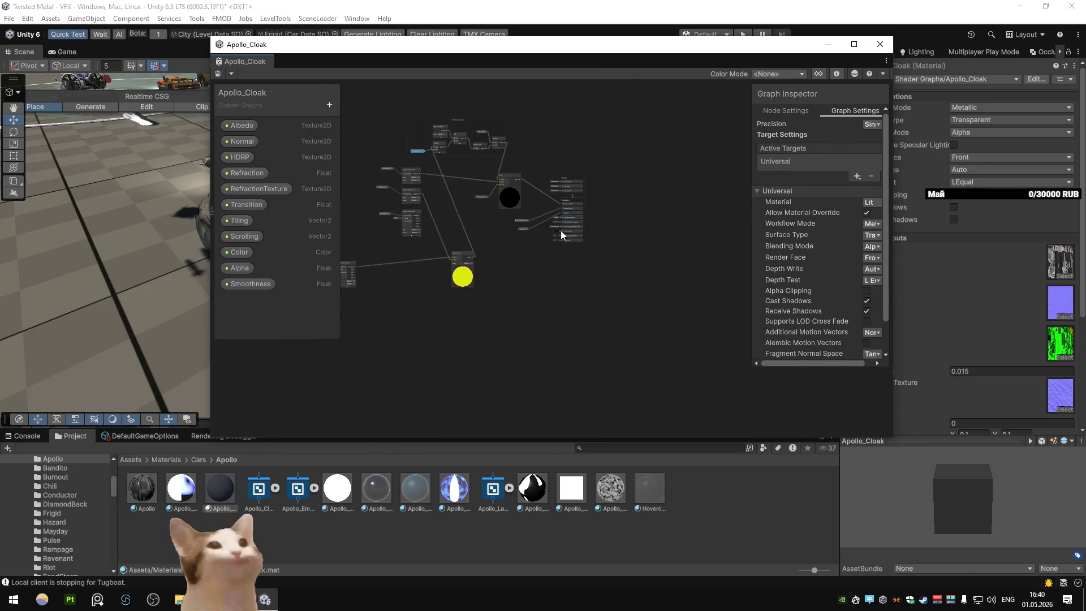
{"action": "scroll", "coordinate": [570, 230], "scroll_direction": "up", "scroll_amount": 6}
{"action": "mouse_move", "coordinate": [542, 52]}
{"action": "left_mouse_down"}
{"action": "mouse_move", "coordinate": [749, 55]}
{"action": "mouse_move", "coordinate": [711, 52]}
{"action": "left_mouse_up"}
Step: Rewire the texture sample toward the Lerp and the Multiply output into Base Color
{"action": "mouse_move", "coordinate": [293, 192]}
{"action": "left_mouse_down"}
{"action": "mouse_move", "coordinate": [263, 189]}
{"action": "mouse_move", "coordinate": [243, 232]}
{"action": "mouse_move", "coordinate": [268, 239]}
{"action": "mouse_move", "coordinate": [305, 206]}
{"action": "mouse_move", "coordinate": [292, 216]}
{"action": "left_mouse_up"}
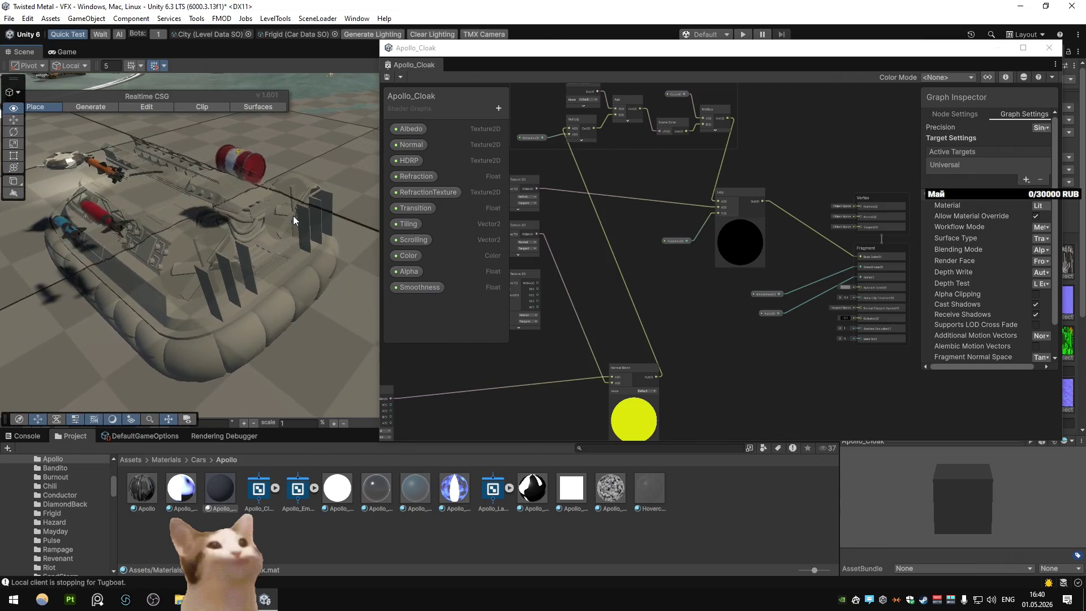
{"action": "left_click", "coordinate": [684, 242]}
{"action": "scroll", "coordinate": [685, 242], "scroll_direction": "up", "scroll_amount": 2}
{"action": "mouse_move", "coordinate": [684, 241]}
{"action": "left_mouse_down"}
{"action": "mouse_move", "coordinate": [812, 273]}
{"action": "mouse_move", "coordinate": [641, 215]}
{"action": "left_mouse_up"}
{"action": "scroll", "coordinate": [594, 269], "scroll_direction": "down", "scroll_amount": 2}
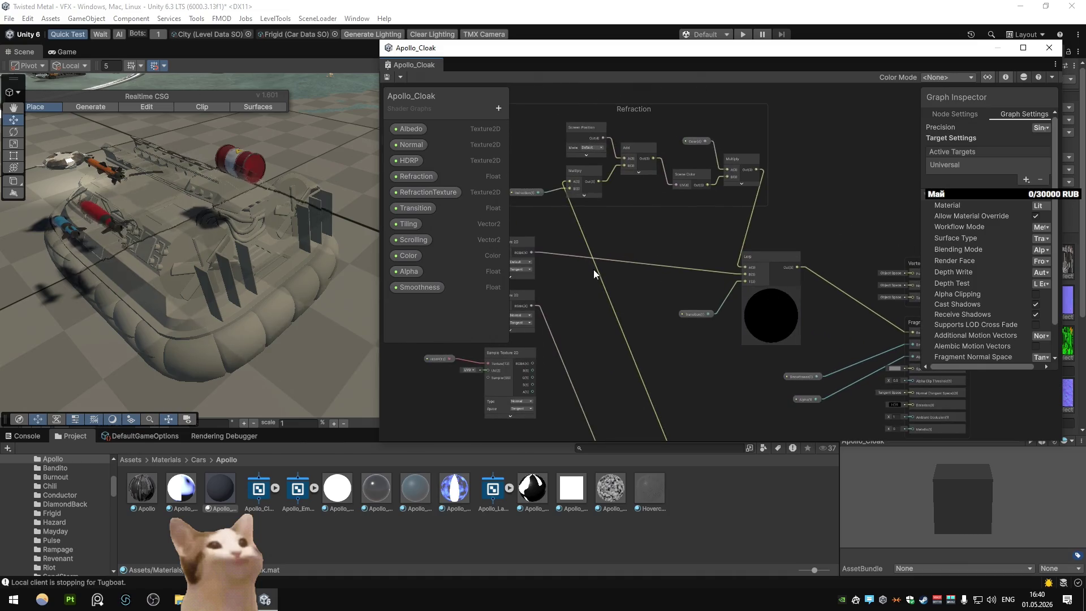
{"action": "left_click_drag", "start_coordinate": [528, 253], "coordinate": [852, 321]}
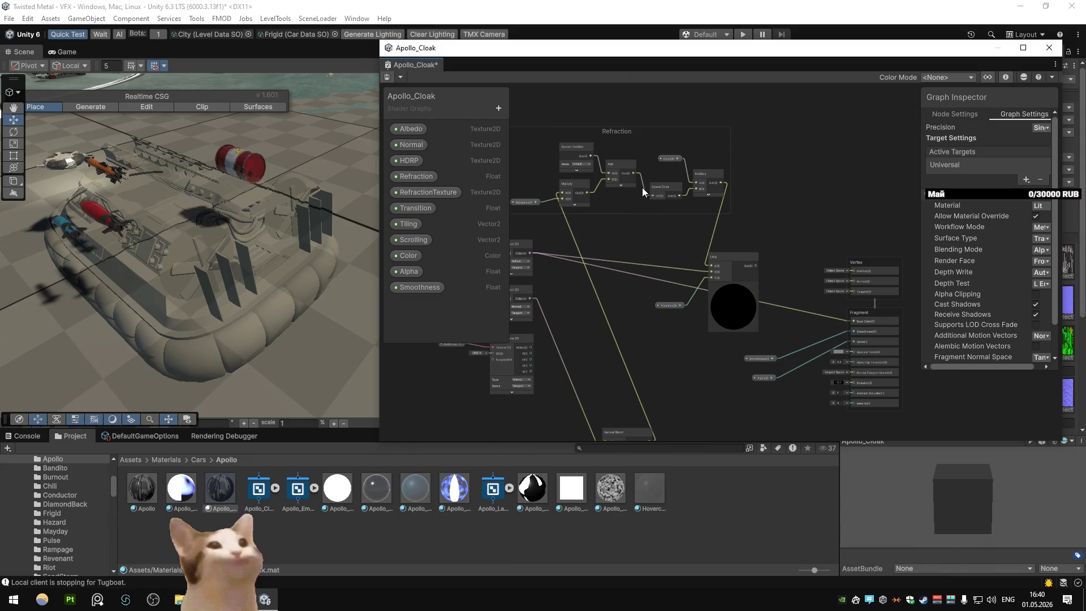
{"action": "left_click_drag", "start_coordinate": [589, 192], "coordinate": [853, 313]}
{"action": "left_click", "coordinate": [604, 209]}
Step: Wire Screen Position, then Scene Color, directly into Base Color and save the graph
{"action": "left_click_drag", "start_coordinate": [590, 156], "coordinate": [852, 321]}
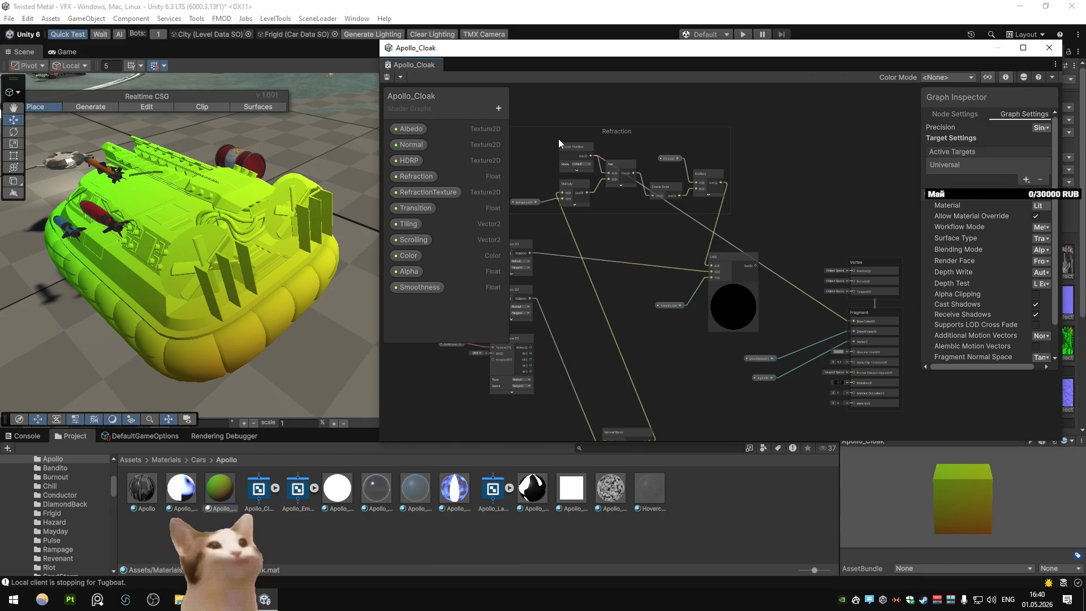
{"action": "left_click_drag", "start_coordinate": [680, 195], "coordinate": [851, 320]}
{"action": "left_click", "coordinate": [387, 77]}
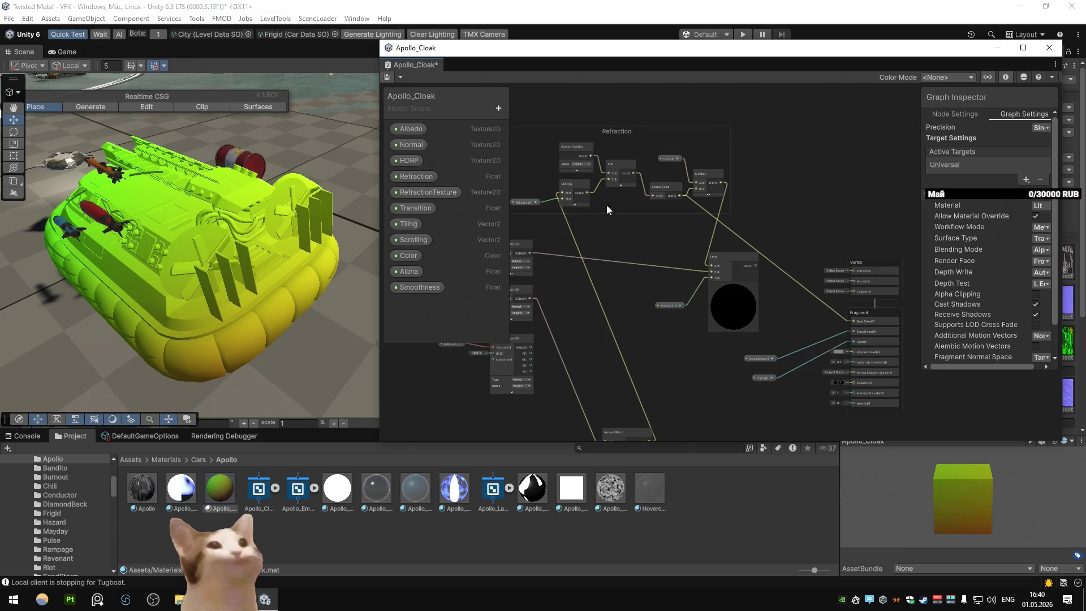
Step: Pan to the Refraction group and zoom in on the selected Scene Color node
{"action": "mouse_move", "coordinate": [575, 257]}
{"action": "left_mouse_down"}
{"action": "mouse_move", "coordinate": [601, 252]}
{"action": "mouse_move", "coordinate": [599, 272]}
{"action": "left_mouse_up"}
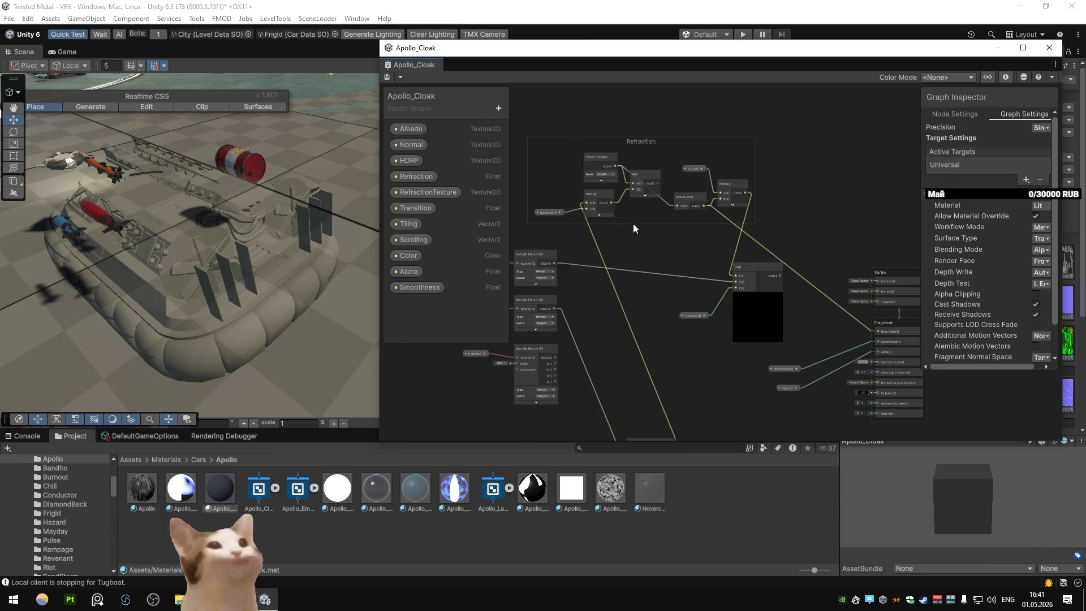
{"action": "left_click", "coordinate": [685, 202]}
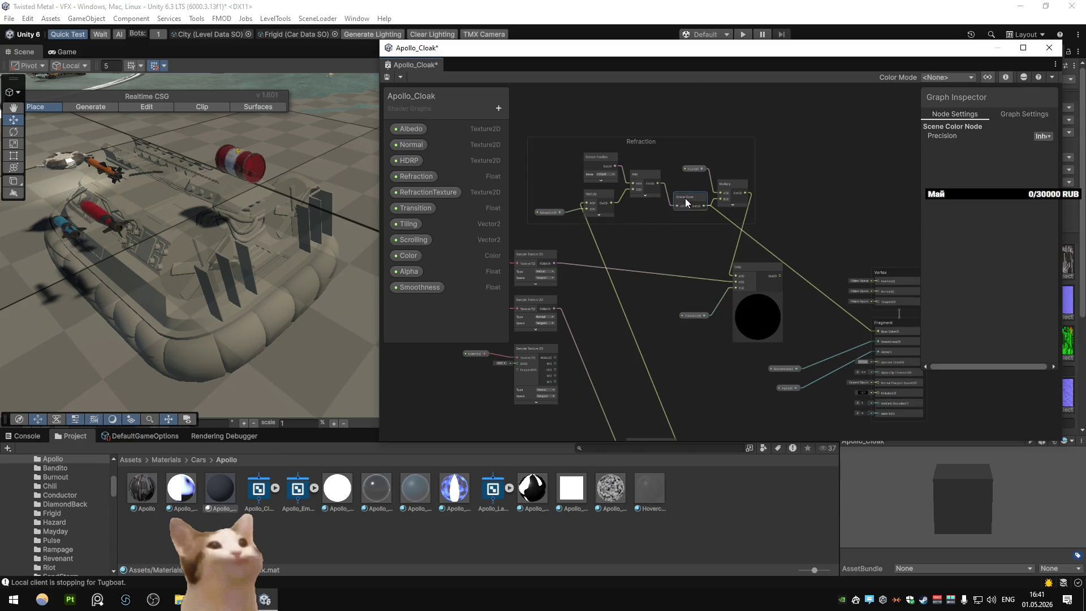
{"action": "scroll", "coordinate": [602, 164], "scroll_direction": "up", "scroll_amount": 3}
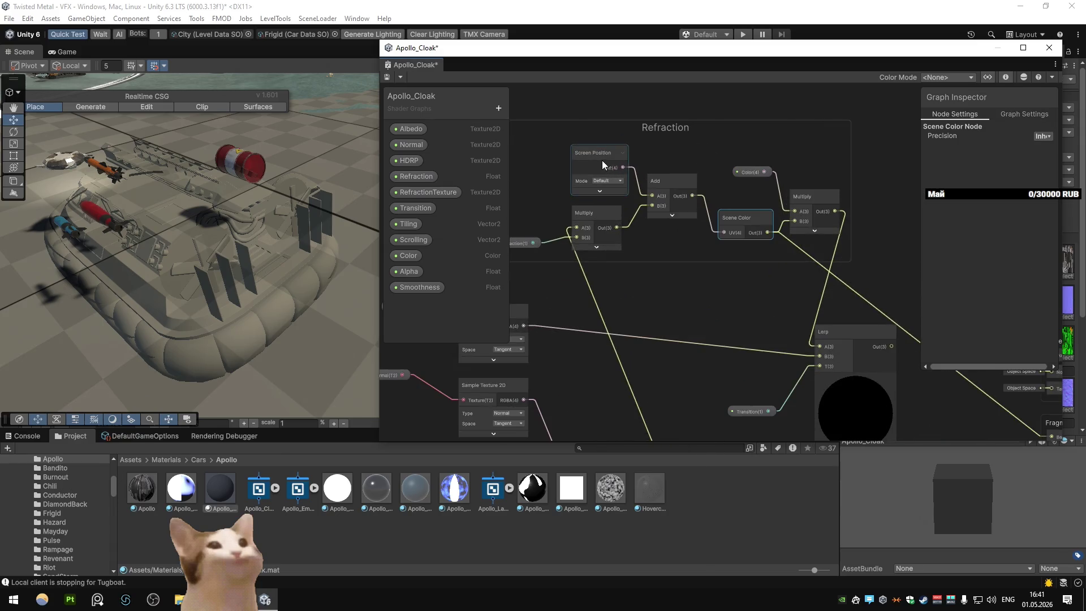
Step: Connect the Lerp output to the Fragment Base Color and save the graph
{"action": "left_click", "coordinate": [727, 277]}
{"action": "key", "text": "space"}
{"action": "type", "text": "scene"}
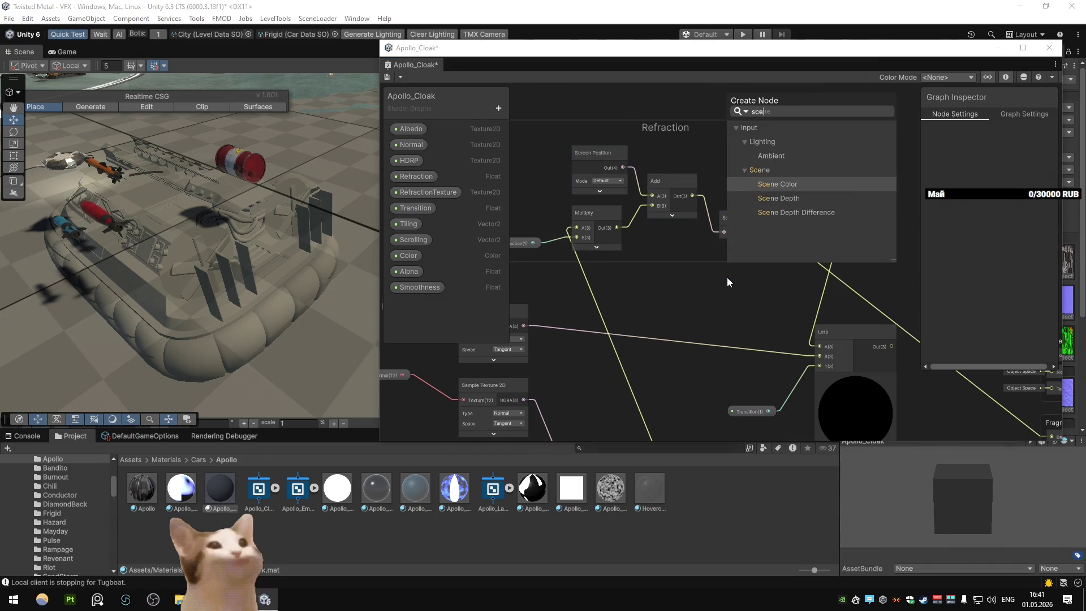
{"action": "key", "text": "BackSpace"}
{"action": "key", "text": "BackSpace"}
{"action": "key", "text": "BackSpace"}
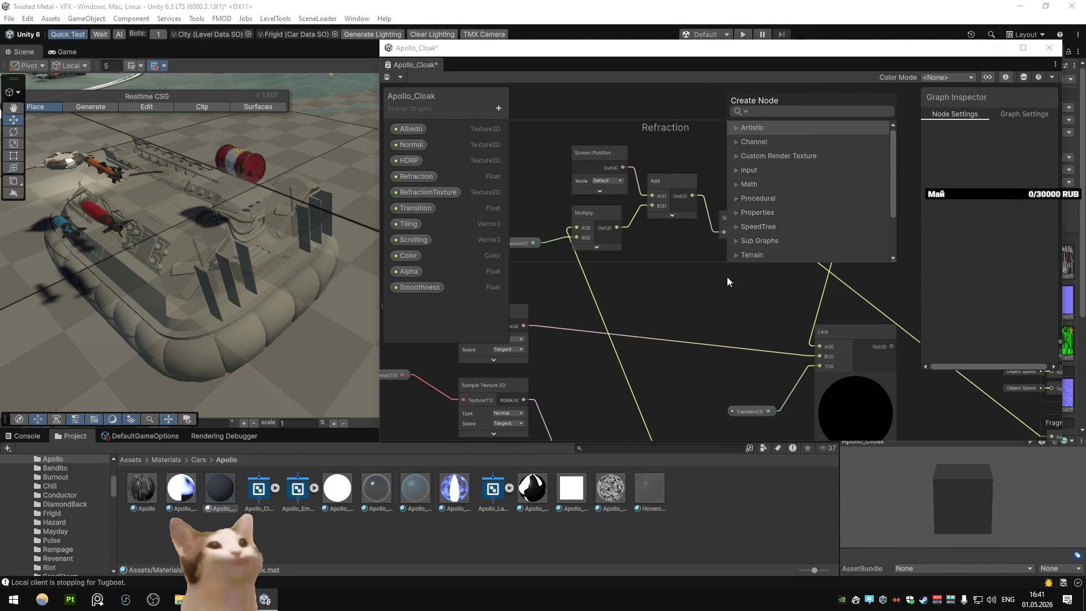
{"action": "key", "text": "Escape"}
{"action": "left_click_drag", "start_coordinate": [731, 284], "coordinate": [715, 279]}
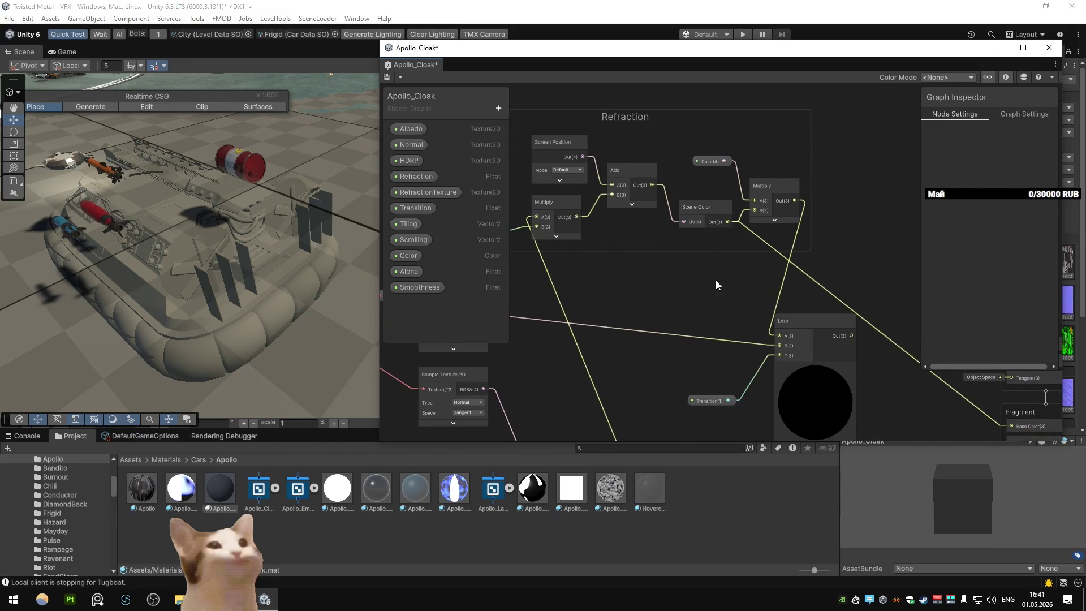
{"action": "scroll", "coordinate": [653, 270], "scroll_direction": "down", "scroll_amount": 2}
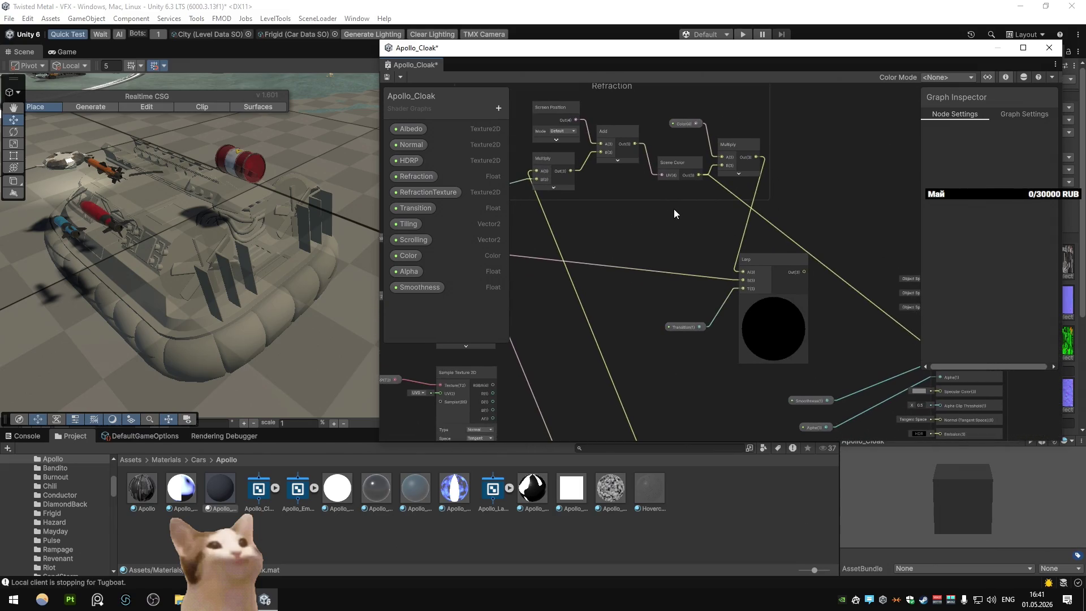
{"action": "left_click_drag", "start_coordinate": [673, 219], "coordinate": [606, 202]}
{"action": "left_click_drag", "start_coordinate": [734, 251], "coordinate": [871, 328]}
{"action": "left_click", "coordinate": [389, 77]}
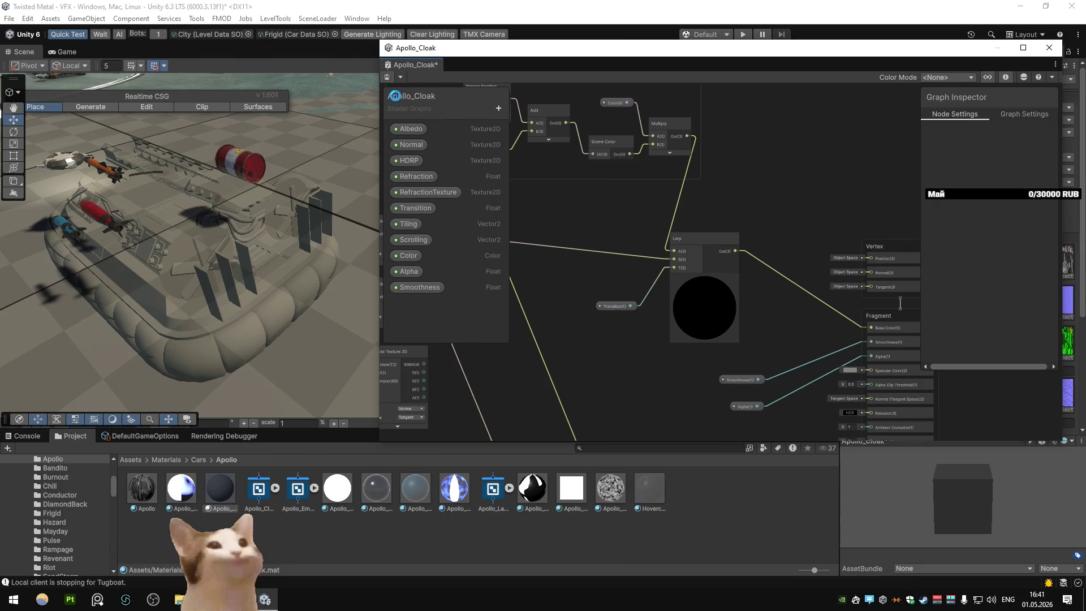
Step: Set Metallic to 0, try Ambient Occlusion at 0 then restore 1, saving each change
{"action": "left_click_drag", "start_coordinate": [746, 284], "coordinate": [697, 188]}
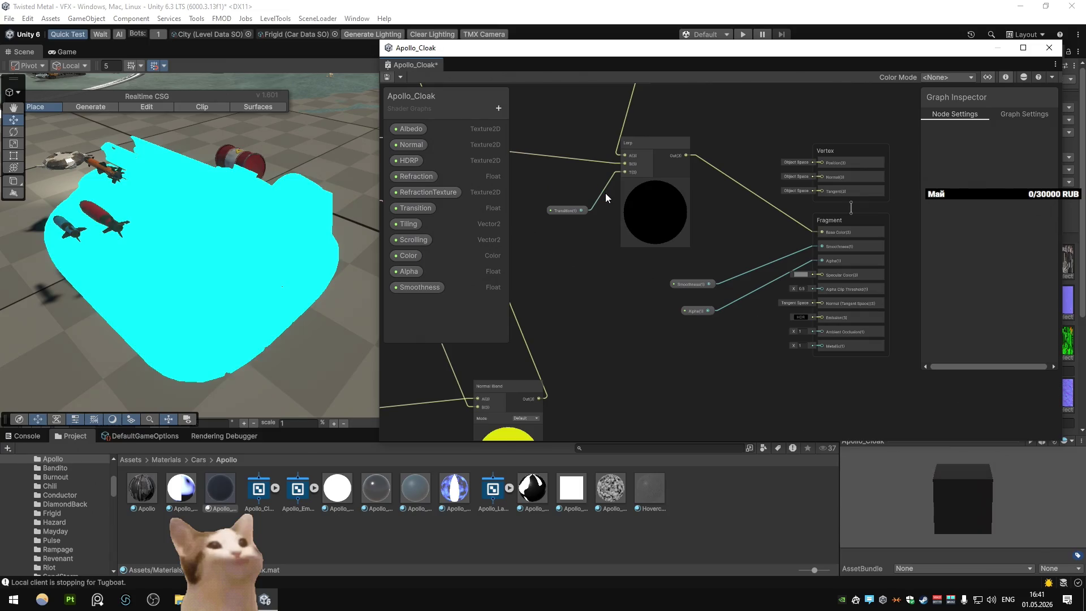
{"action": "left_click", "coordinate": [800, 345]}
{"action": "type", "text": "0"}
{"action": "left_click", "coordinate": [800, 332]}
{"action": "type", "text": "0"}
{"action": "left_click", "coordinate": [389, 79]}
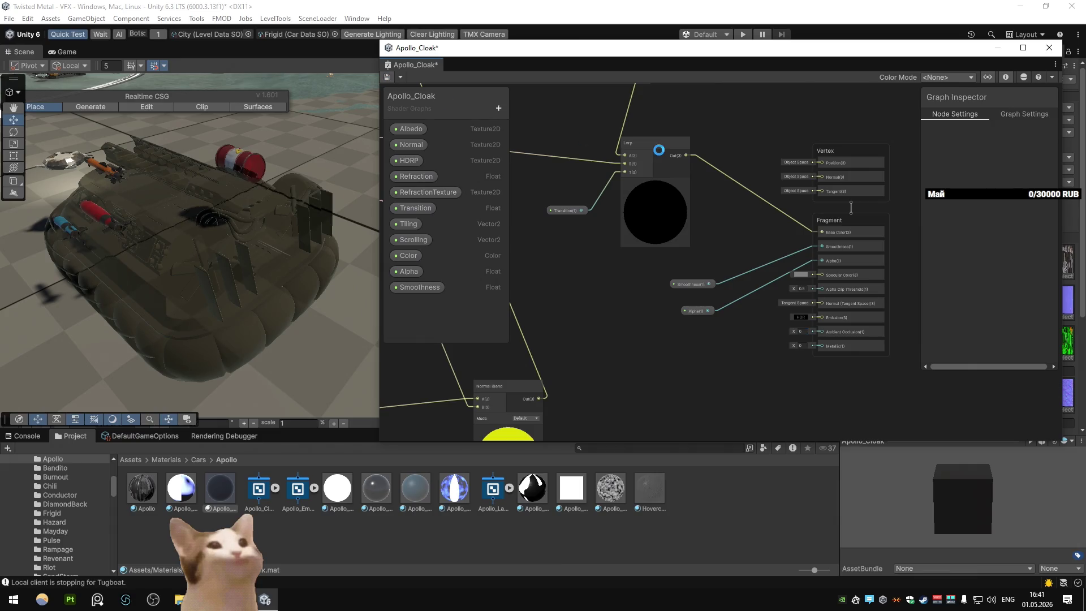
{"action": "left_click", "coordinate": [800, 331]}
{"action": "type", "text": "1"}
{"action": "left_click", "coordinate": [388, 77]}
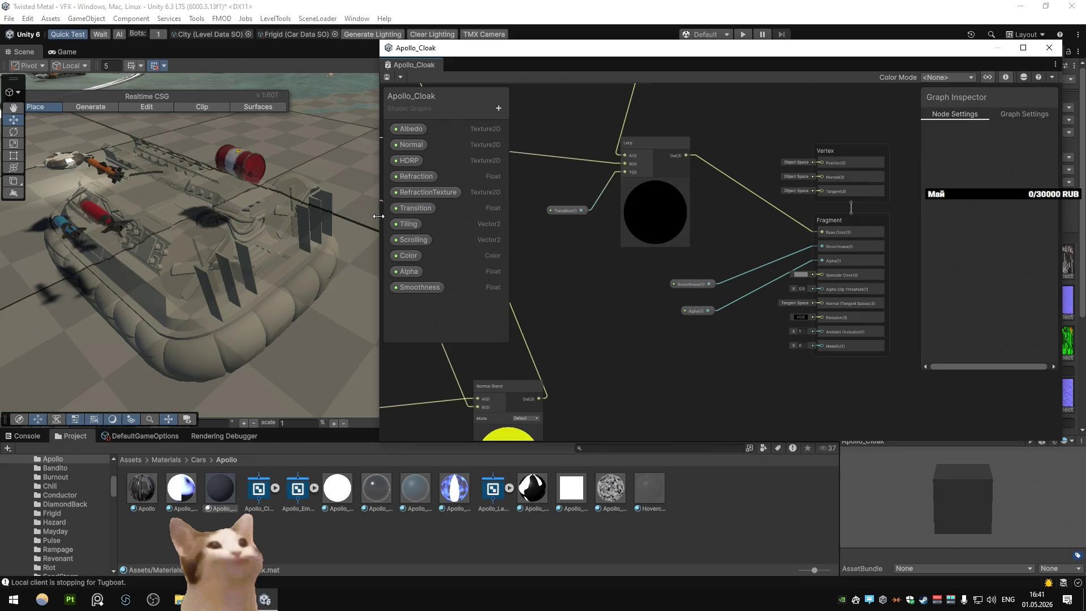
{"action": "key", "text": "alt+Tab"}
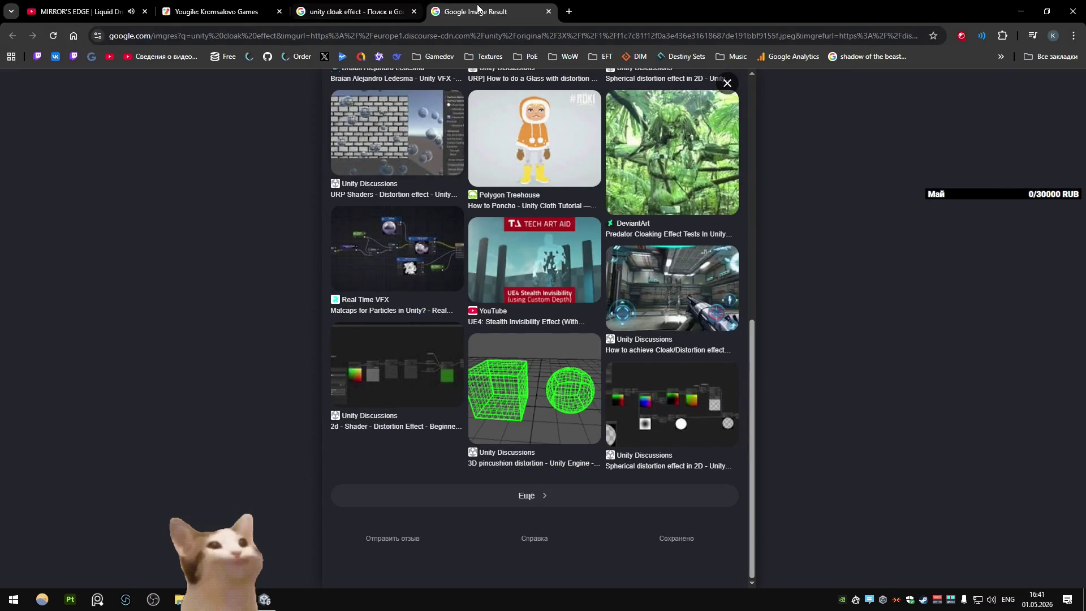
Step: Close the enlarged image result and open the 'Invisibility Cloaking FX [Released]' discussion
{"action": "key", "text": "ctrl+w"}
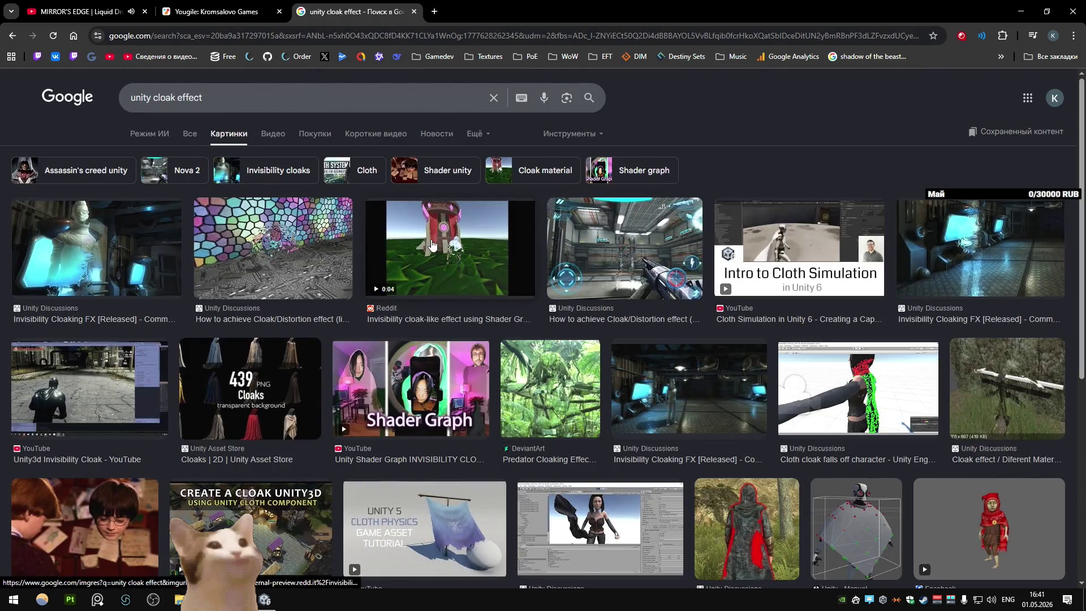
{"action": "left_click", "coordinate": [919, 322]}
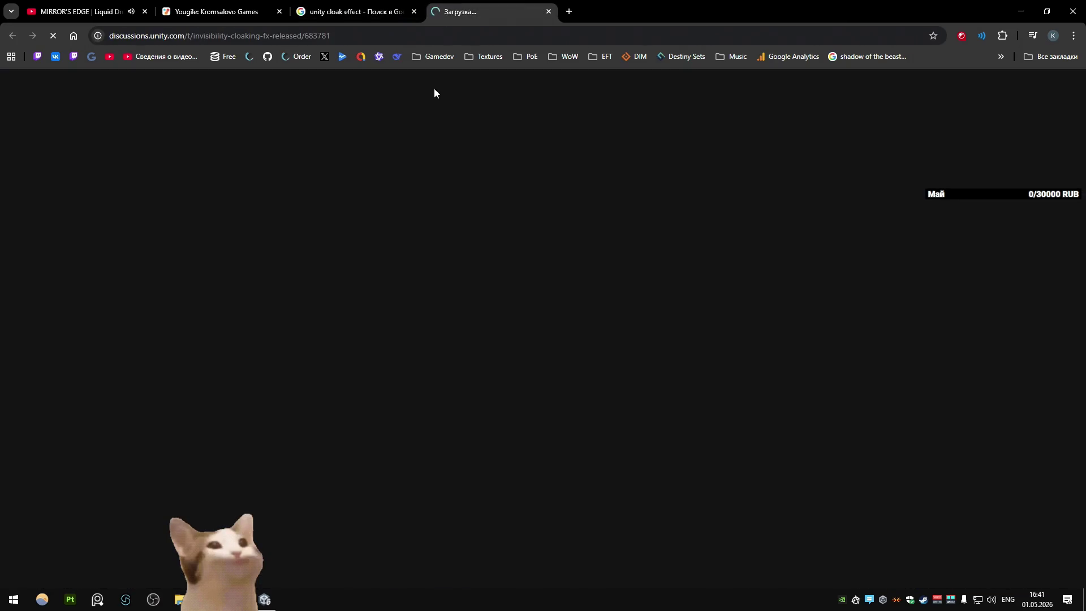
Step: Play the cloaking FX demo video from the beginning, then pause it
{"action": "scroll", "coordinate": [507, 339], "scroll_direction": "down", "scroll_amount": 3}
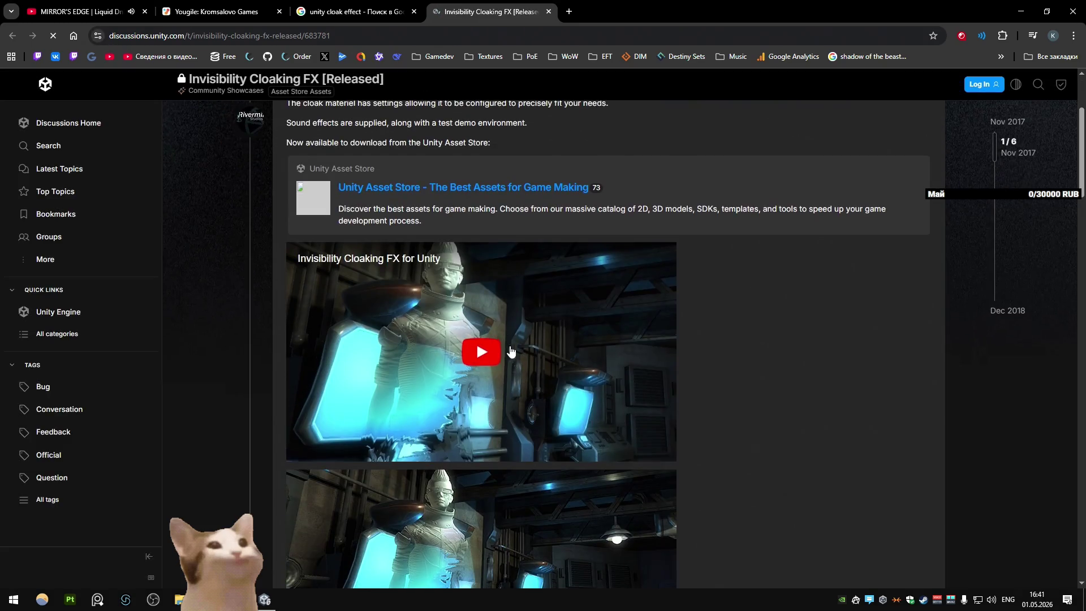
{"action": "scroll", "coordinate": [507, 339], "scroll_direction": "down", "scroll_amount": 3}
{"action": "left_click", "coordinate": [602, 276]}
{"action": "scroll", "coordinate": [602, 276], "scroll_direction": "up", "scroll_amount": 2}
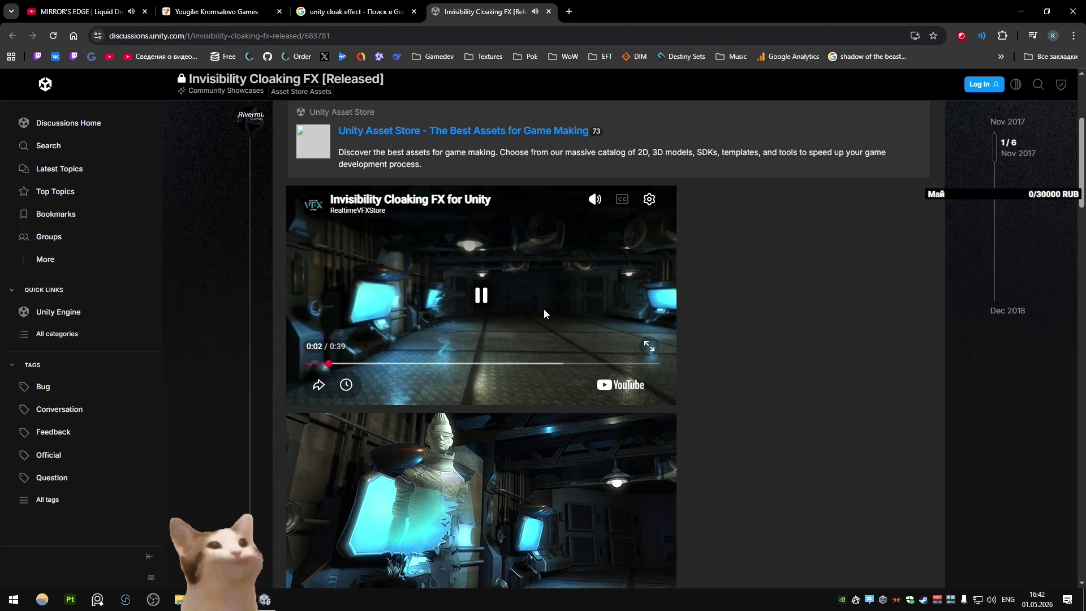
{"action": "left_click", "coordinate": [305, 363]}
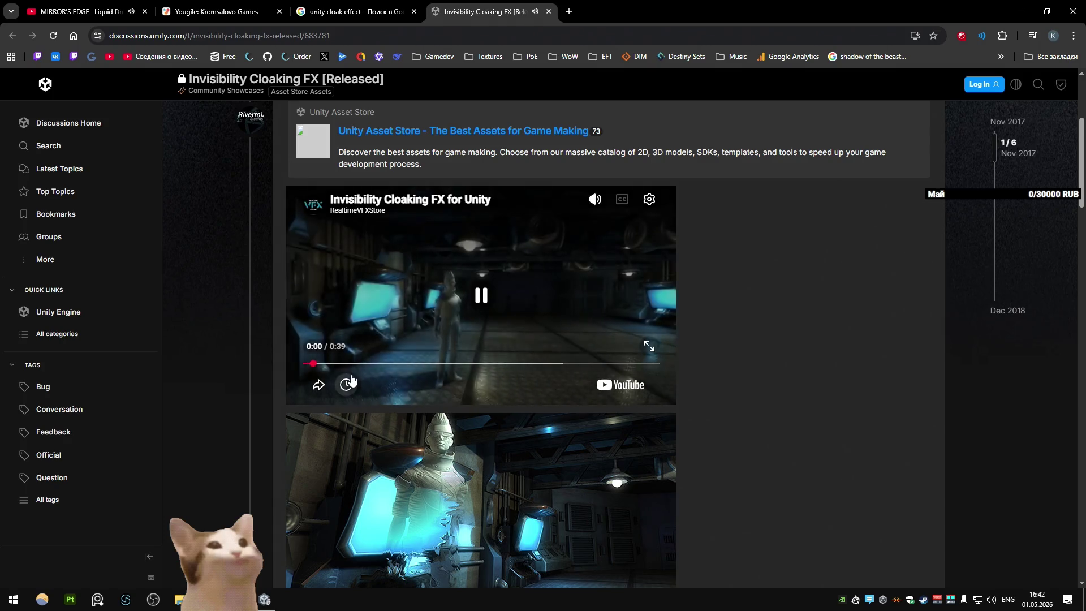
{"action": "left_click", "coordinate": [546, 277]}
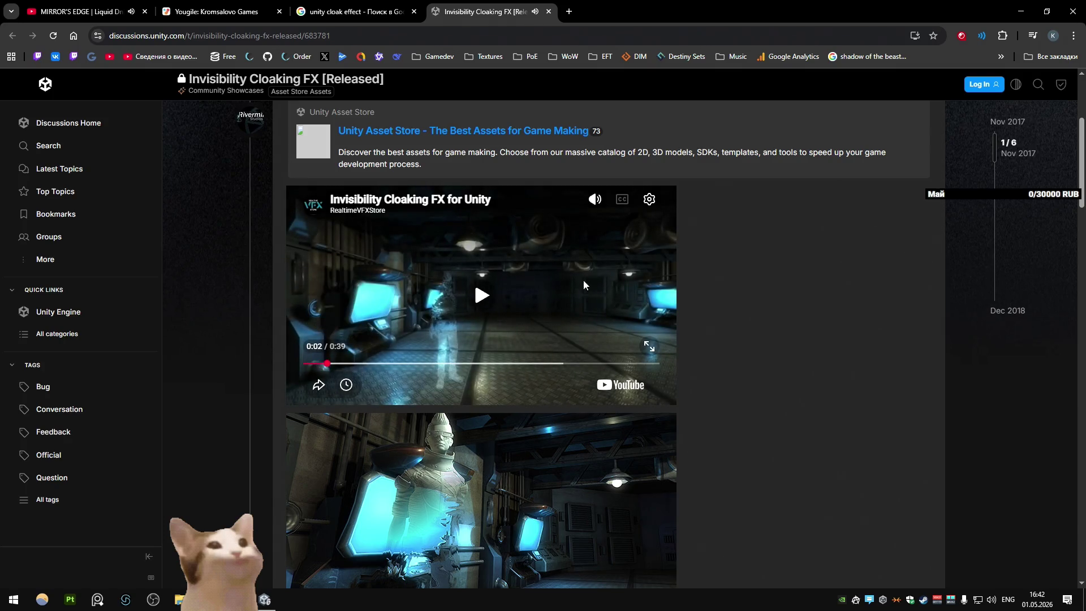
Step: Scroll to Related topics and open 'Cloak effect / Diferent Material Blend'
{"action": "scroll", "coordinate": [651, 291], "scroll_direction": "down", "scroll_amount": 5}
{"action": "scroll", "coordinate": [726, 298], "scroll_direction": "down", "scroll_amount": 5}
{"action": "scroll", "coordinate": [726, 298], "scroll_direction": "down", "scroll_amount": 7}
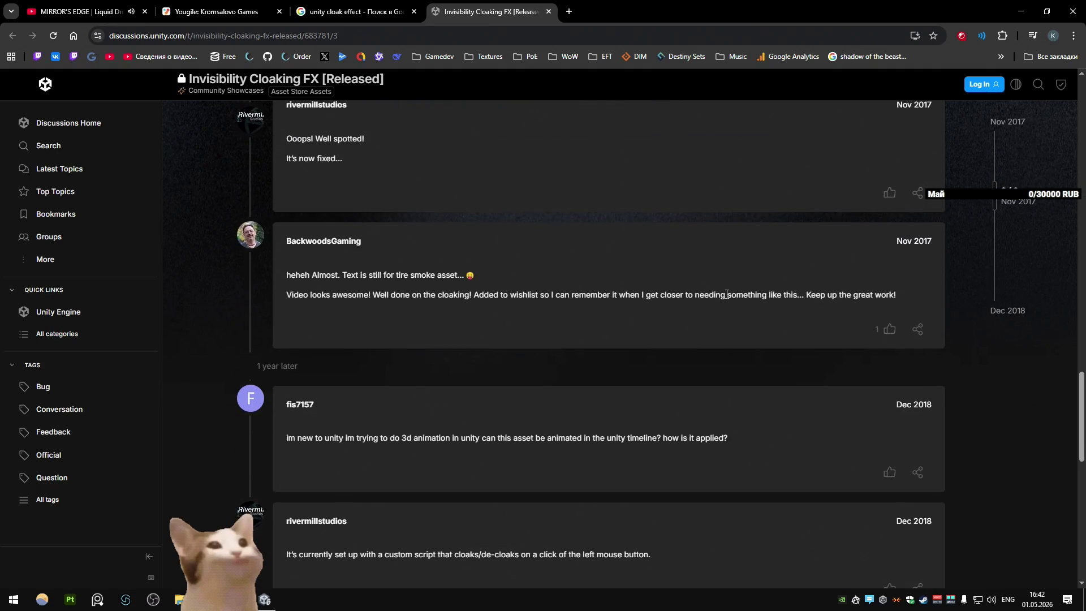
{"action": "scroll", "coordinate": [602, 283], "scroll_direction": "down", "scroll_amount": 7}
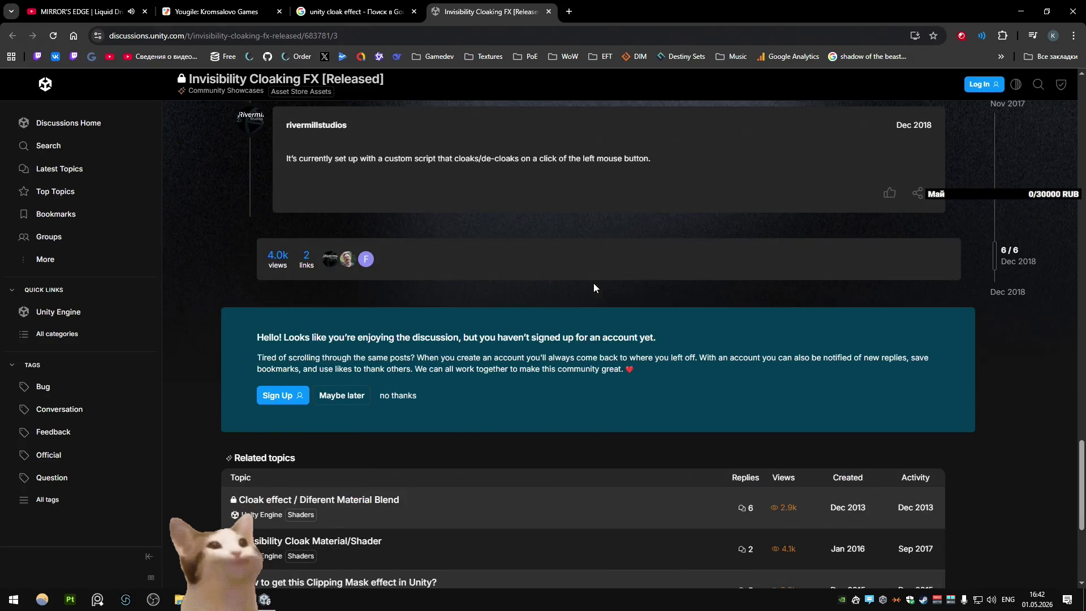
{"action": "scroll", "coordinate": [593, 283], "scroll_direction": "up", "scroll_amount": 3}
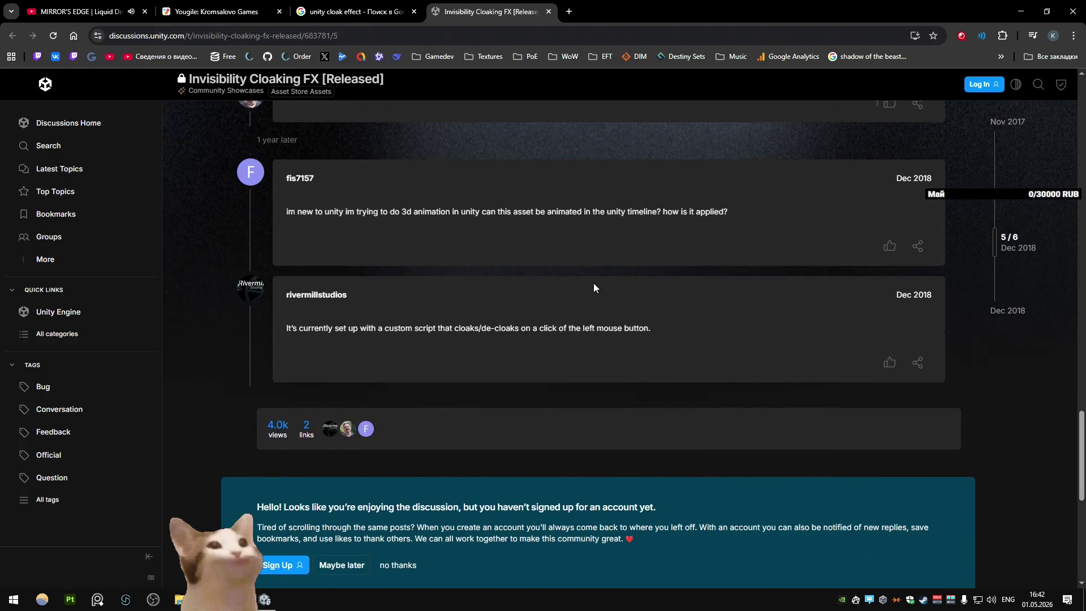
{"action": "scroll", "coordinate": [593, 283], "scroll_direction": "down", "scroll_amount": 8}
{"action": "left_click", "coordinate": [362, 224]}
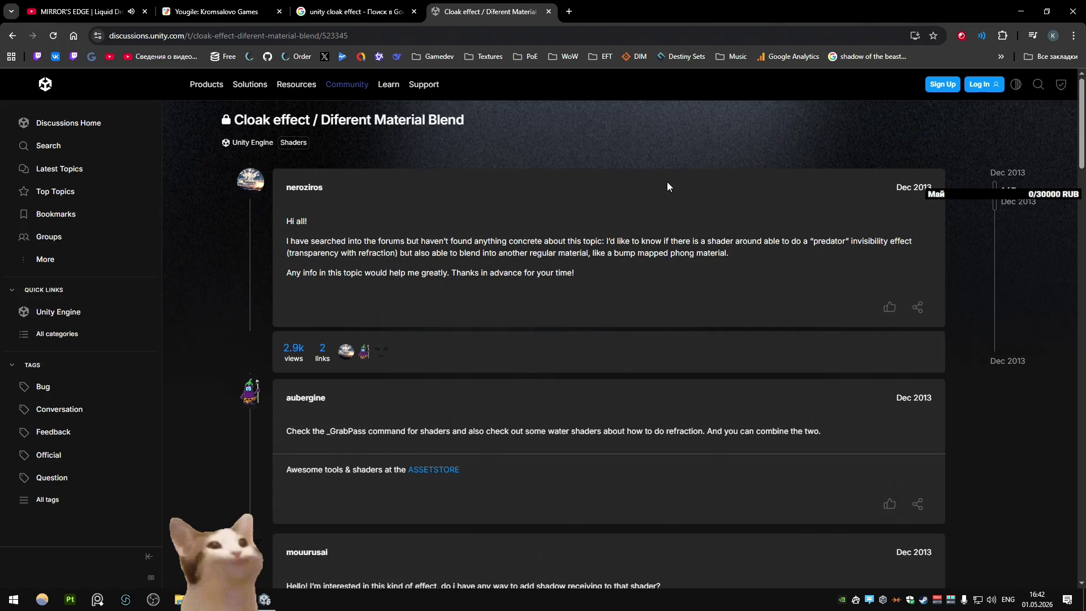
Step: Scroll through the cloak thread's shader code and open the related 'Refraction example' topic
{"action": "scroll", "coordinate": [667, 185], "scroll_direction": "down", "scroll_amount": 3}
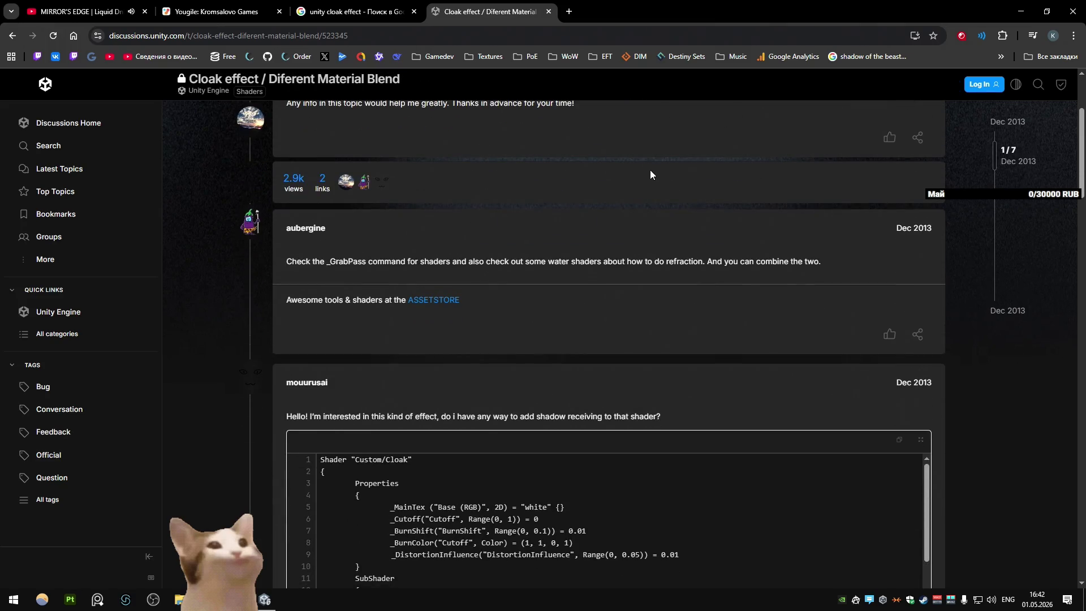
{"action": "scroll", "coordinate": [650, 177], "scroll_direction": "down", "scroll_amount": 3}
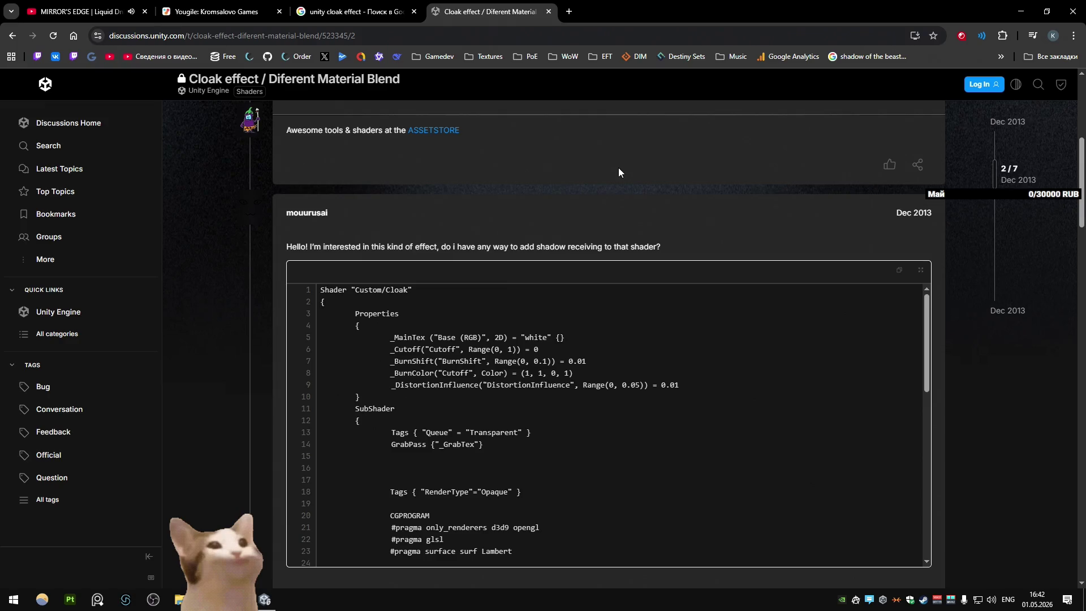
{"action": "scroll", "coordinate": [618, 167], "scroll_direction": "down", "scroll_amount": 2}
{"action": "scroll", "coordinate": [230, 182], "scroll_direction": "down", "scroll_amount": 5}
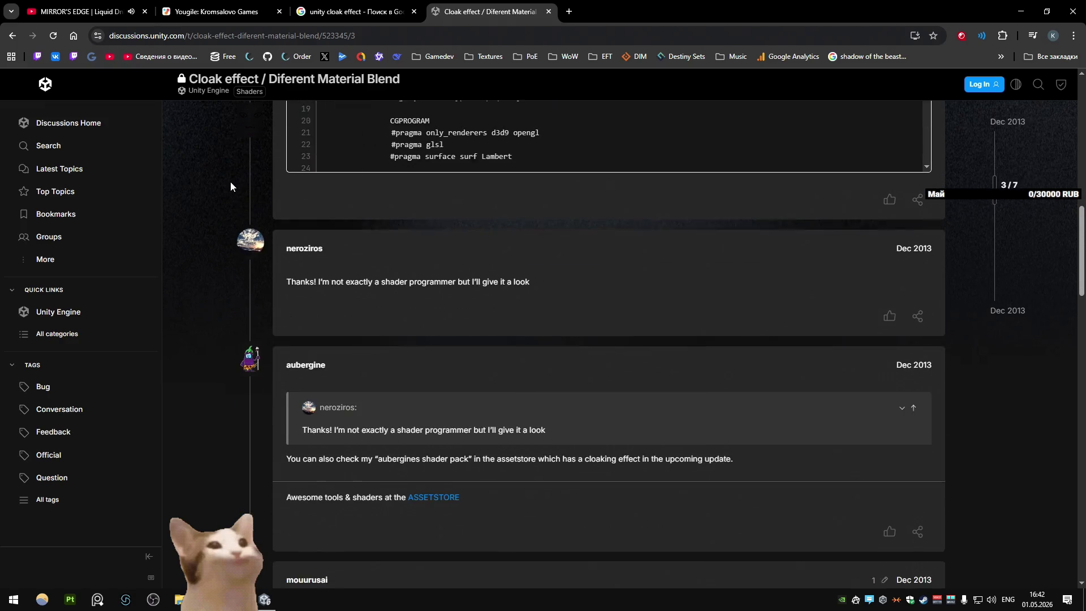
{"action": "scroll", "coordinate": [237, 186], "scroll_direction": "down", "scroll_amount": 3}
{"action": "scroll", "coordinate": [237, 190], "scroll_direction": "down", "scroll_amount": 10}
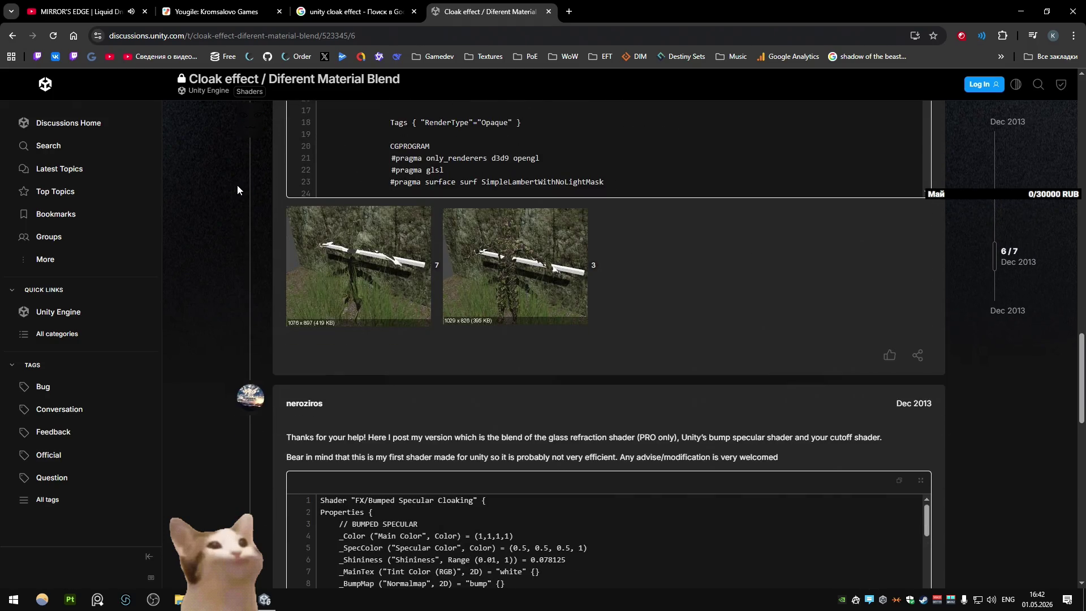
{"action": "scroll", "coordinate": [237, 186], "scroll_direction": "down", "scroll_amount": 15}
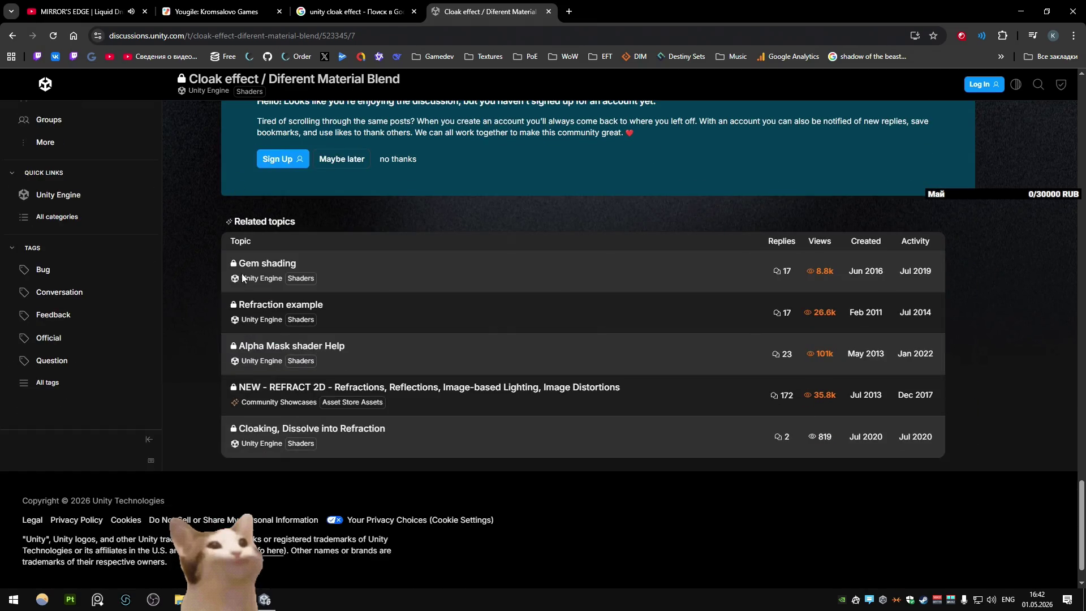
{"action": "left_click", "coordinate": [263, 304]}
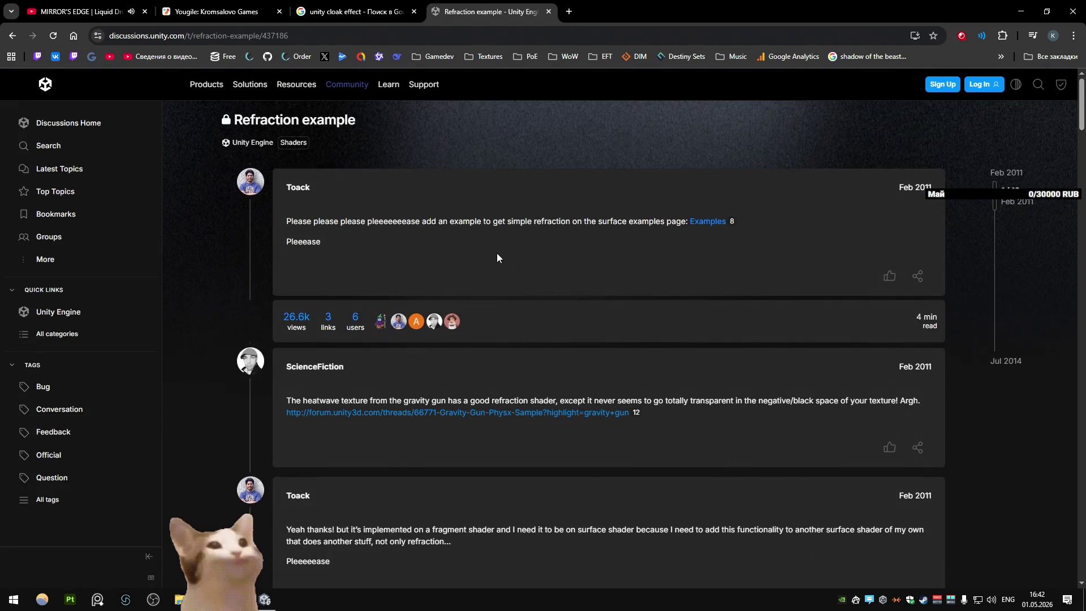
Step: Follow the thread's gravity-gun link and close the resulting page-not-found tab
{"action": "scroll", "coordinate": [497, 252], "scroll_direction": "down", "scroll_amount": 3}
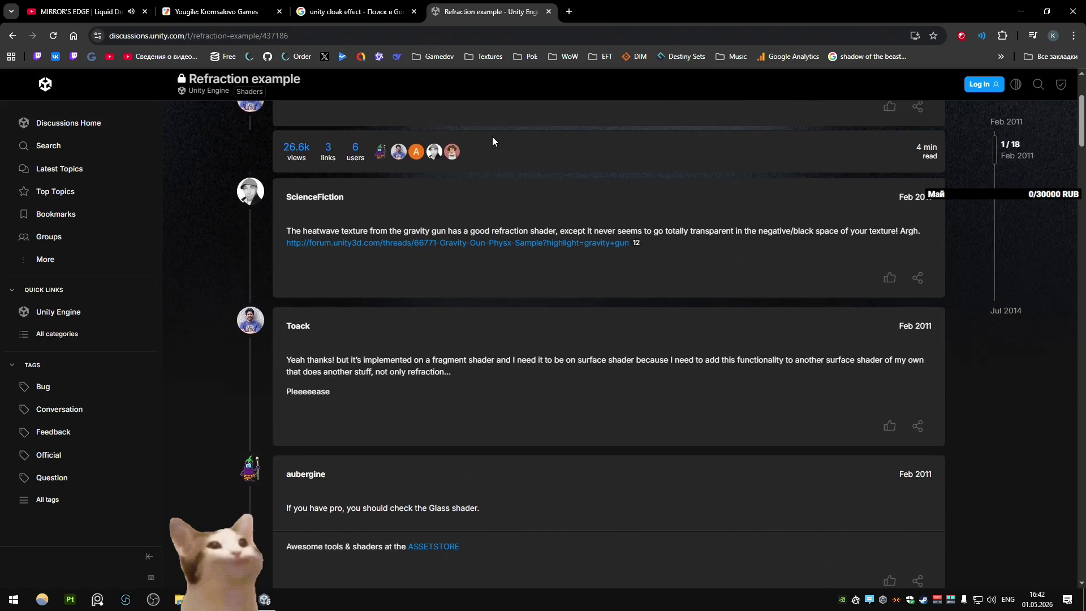
{"action": "left_click", "coordinate": [497, 243]}
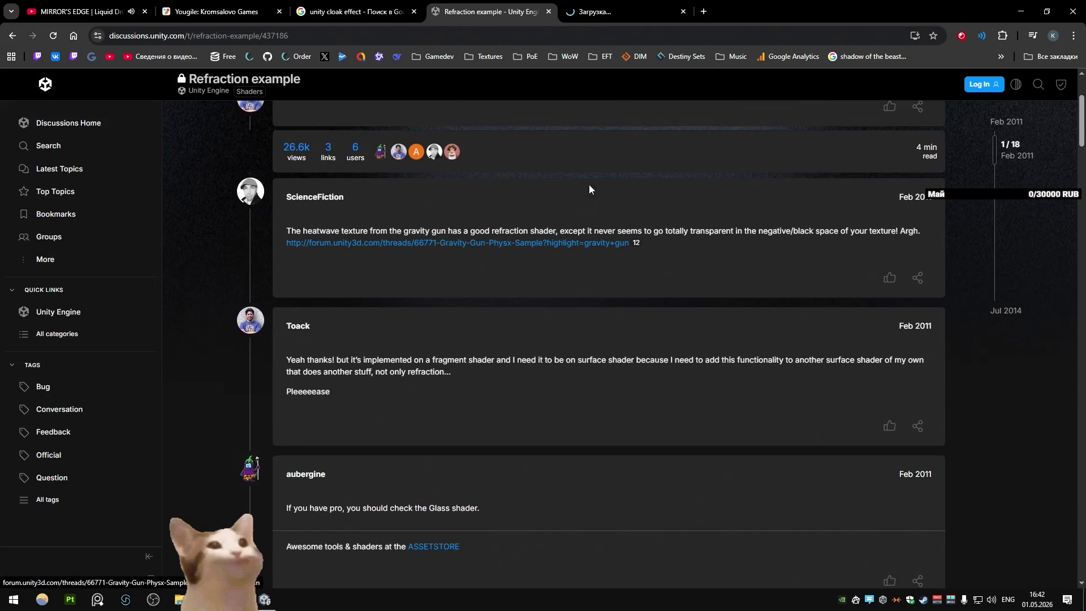
{"action": "key", "text": "ctrl+w"}
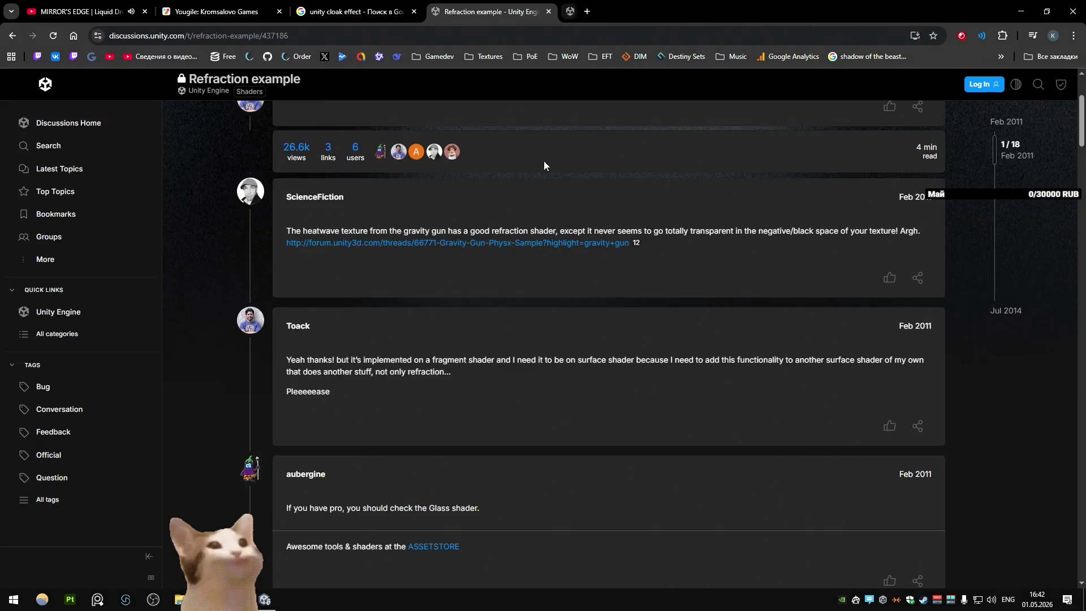
Step: Read to the end of the Refraction example thread and close its tab
{"action": "scroll", "coordinate": [492, 185], "scroll_direction": "down", "scroll_amount": 5}
{"action": "scroll", "coordinate": [492, 186], "scroll_direction": "down", "scroll_amount": 15}
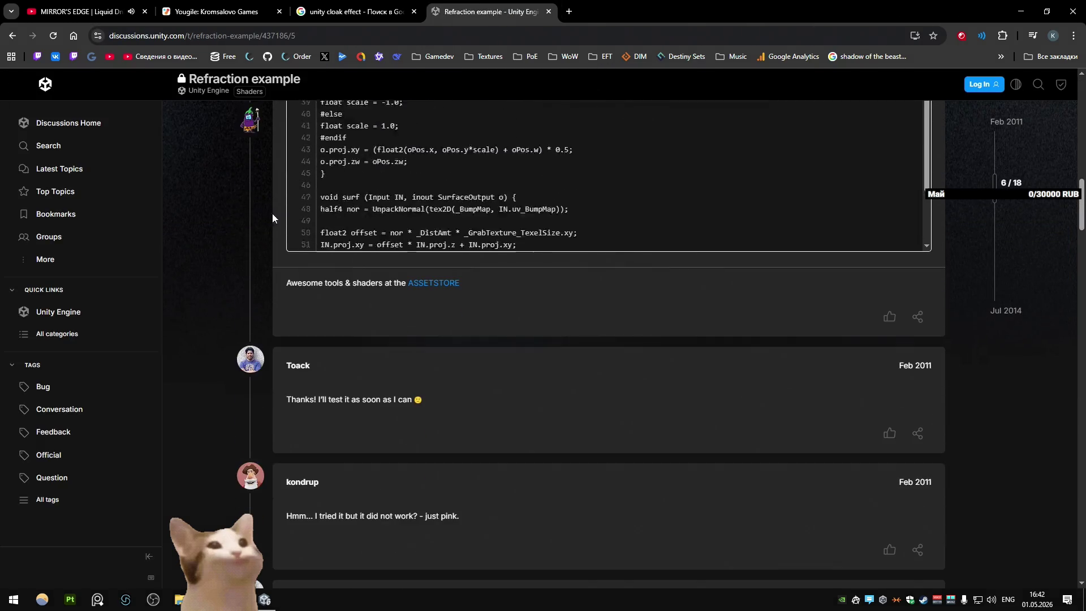
{"action": "scroll", "coordinate": [268, 224], "scroll_direction": "down", "scroll_amount": 20}
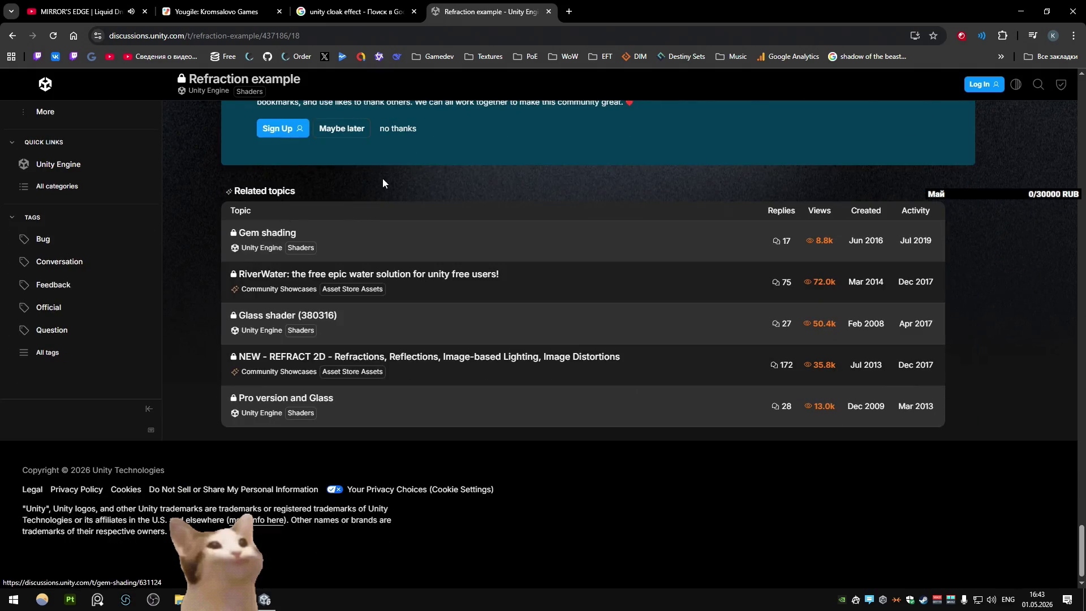
{"action": "middle_click", "coordinate": [508, 7]}
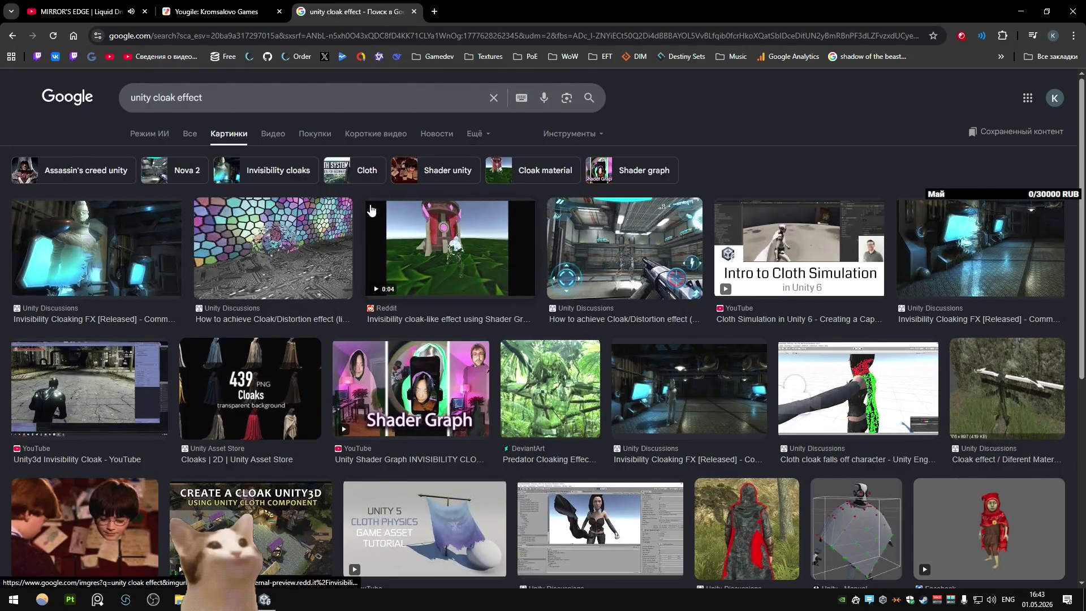
Step: Scroll through the remaining unity cloak effect image results and open a blank new tab
{"action": "scroll", "coordinate": [373, 209], "scroll_direction": "down", "scroll_amount": 6}
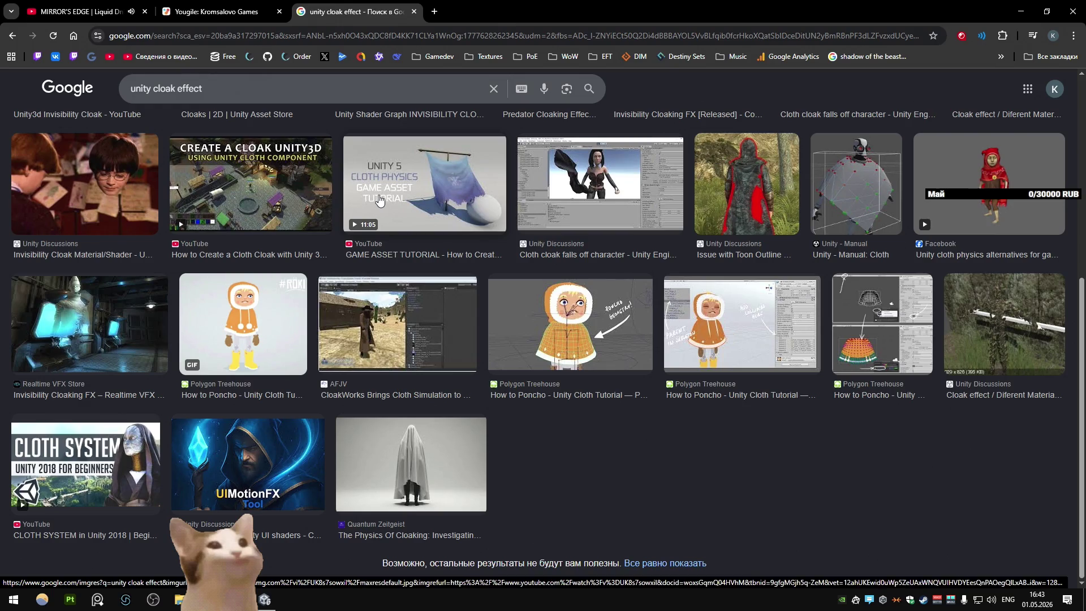
{"action": "key", "text": "ctrl+t"}
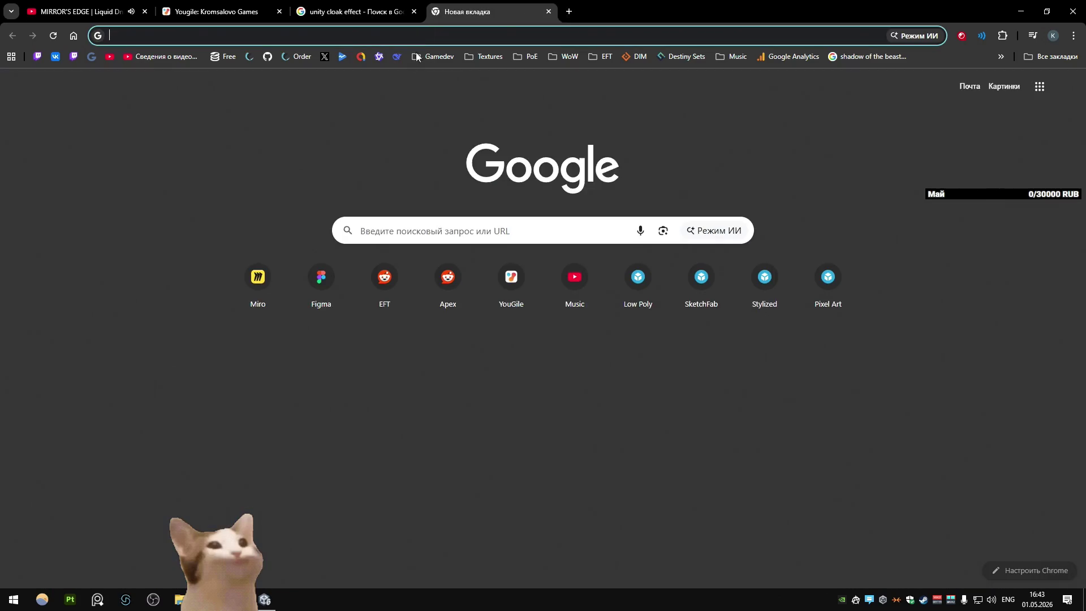
Step: Go to chat.deepseek.com and ask how to build the Crysis cloak effect in Shader Graph
{"action": "type", "text": "chat.deepseek.com"}
{"action": "key", "text": "Return"}
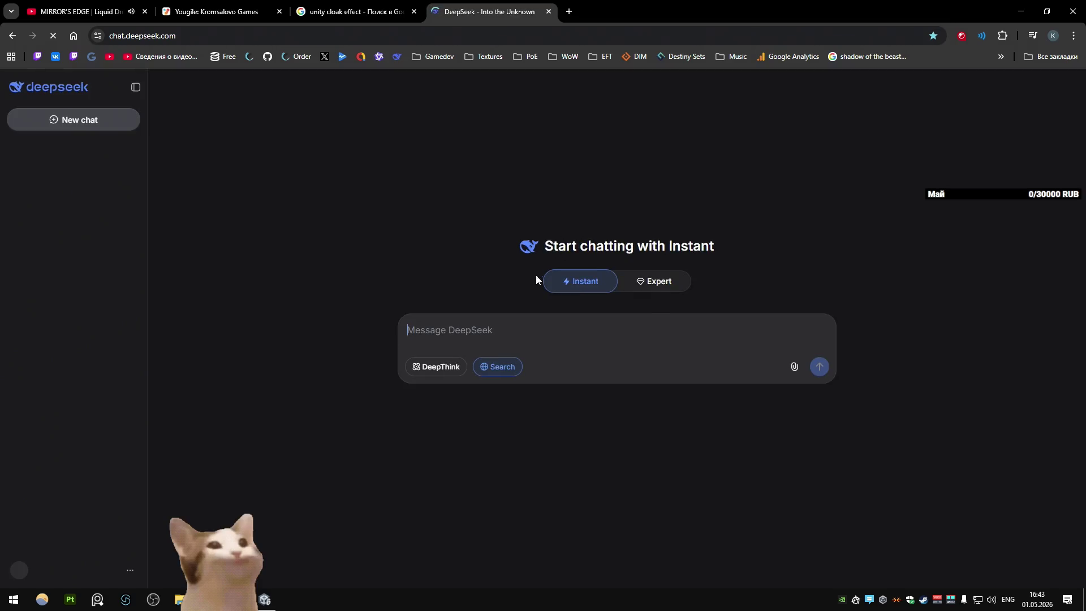
{"action": "type", "text": "in unity"}
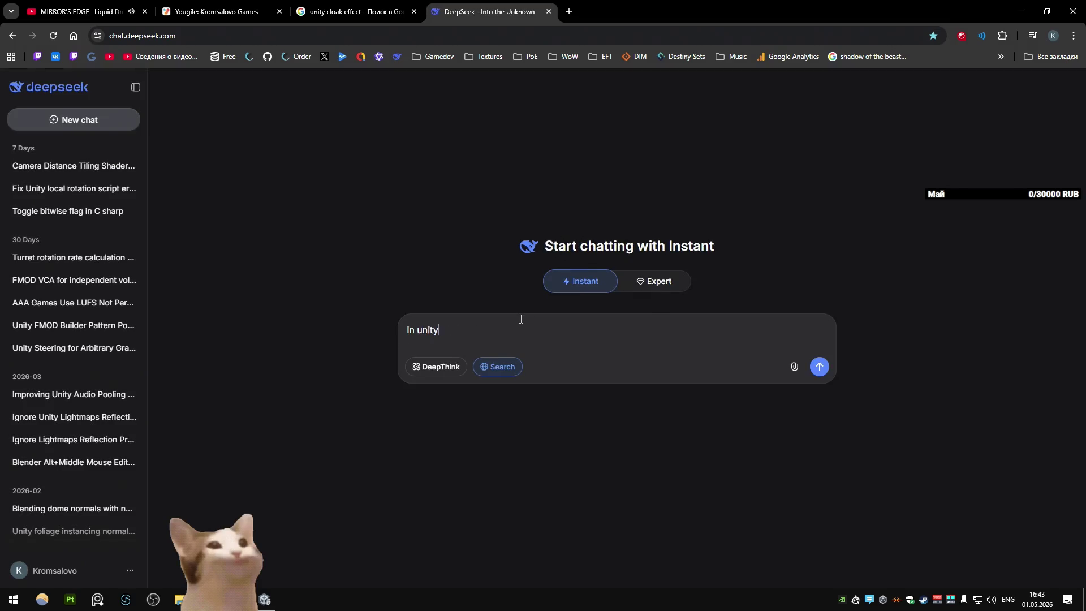
{"action": "type", "text": " shader graph i am trying to "}
{"action": "type", "text": "create cloak effect from crysis, ho"}
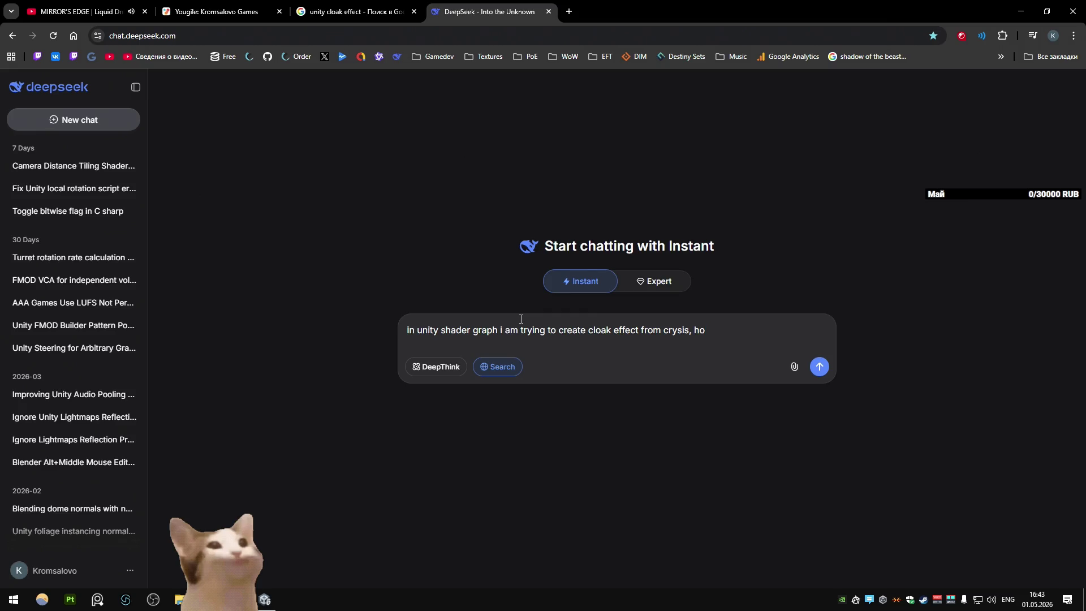
{"action": "type", "text": "uld i do that?"}
{"action": "key", "text": "Return"}
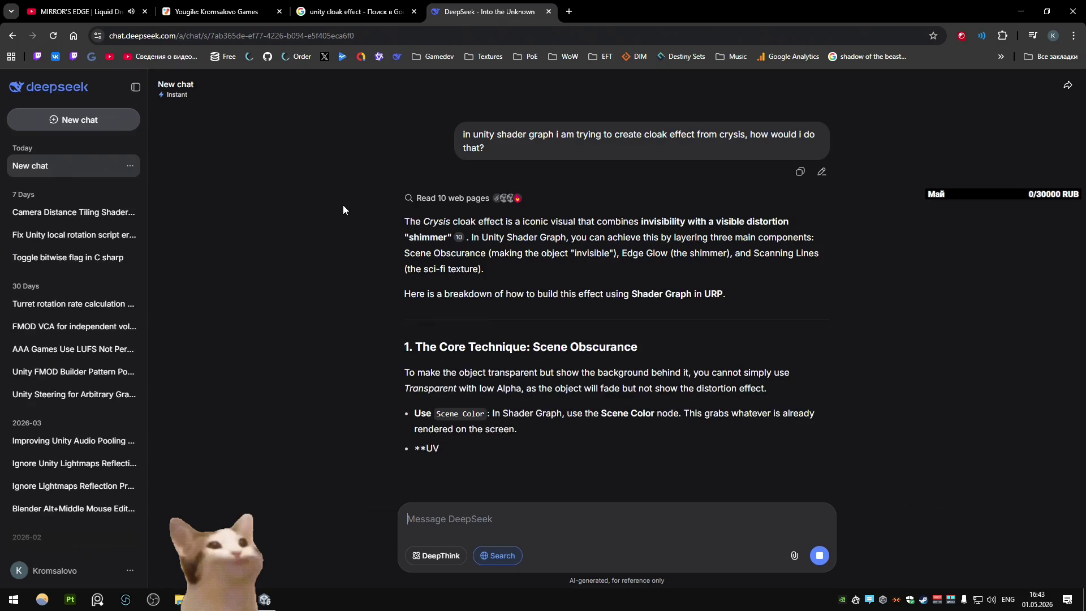
Step: Read through DeepSeek's step-by-step Crysis Cloak Shader Graph guide
{"action": "scroll", "coordinate": [342, 204], "scroll_direction": "up", "scroll_amount": 1}
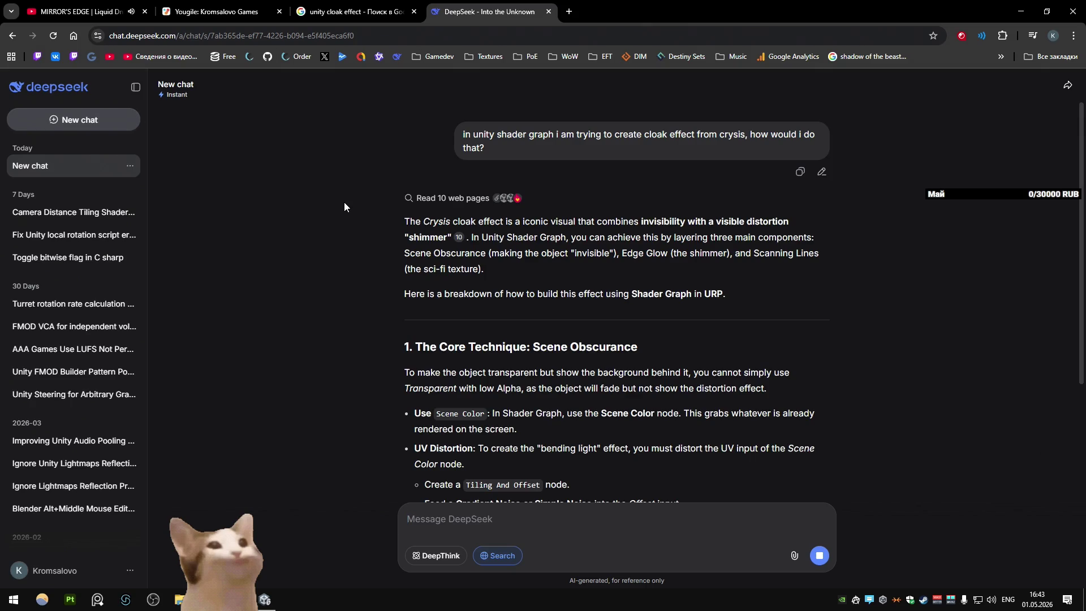
{"action": "scroll", "coordinate": [343, 203], "scroll_direction": "down", "scroll_amount": 1}
{"action": "scroll", "coordinate": [343, 204], "scroll_direction": "down", "scroll_amount": 3}
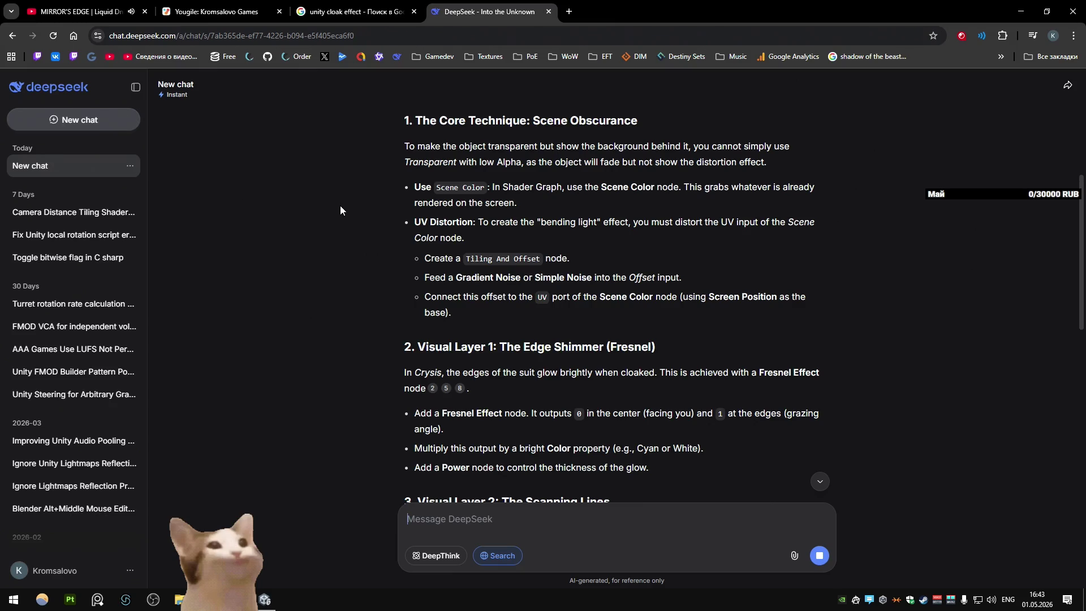
{"action": "scroll", "coordinate": [340, 207], "scroll_direction": "down", "scroll_amount": 1}
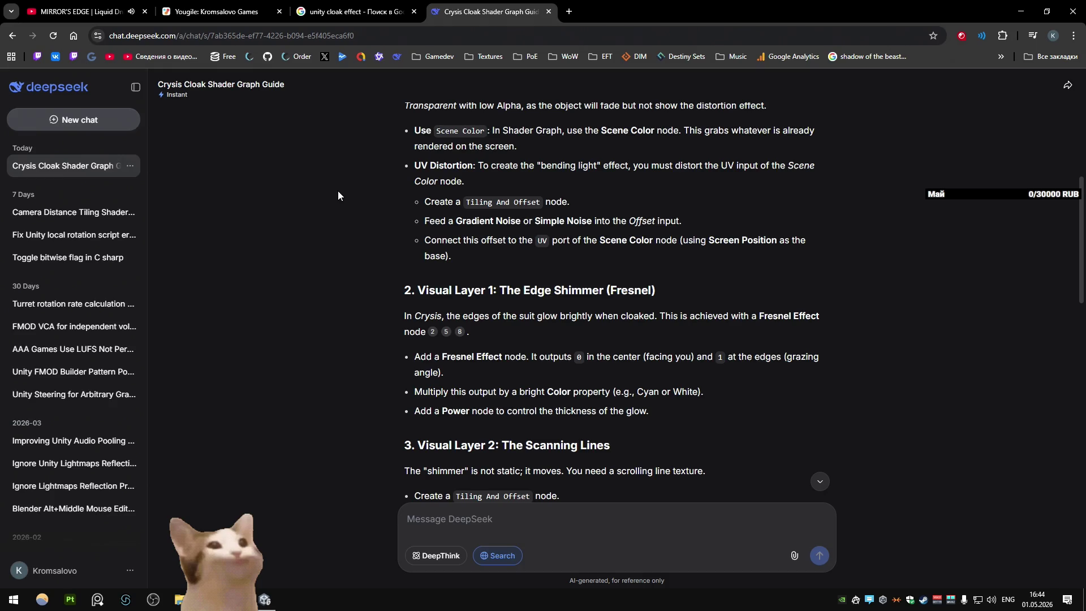
{"action": "key", "text": "alt+Tab"}
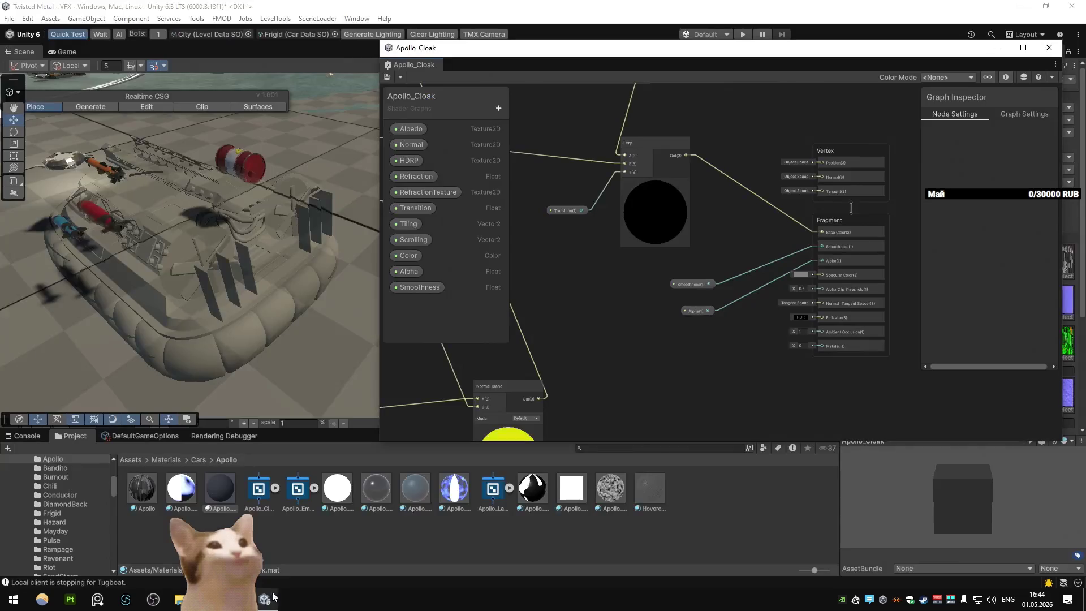
Step: Compare the Apollo_Cloak refraction nodes and Screen Position modes with the guide's Important Fixes
{"action": "scroll", "coordinate": [643, 317], "scroll_direction": "up", "scroll_amount": 2}
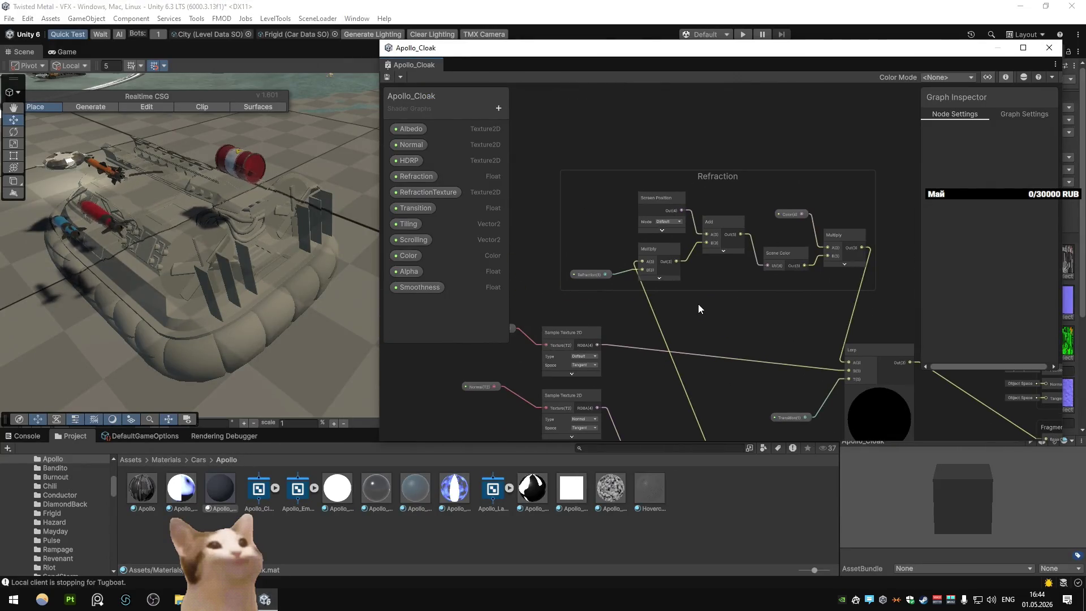
{"action": "scroll", "coordinate": [698, 303], "scroll_direction": "right", "scroll_amount": 3}
{"action": "key", "text": "alt+Tab"}
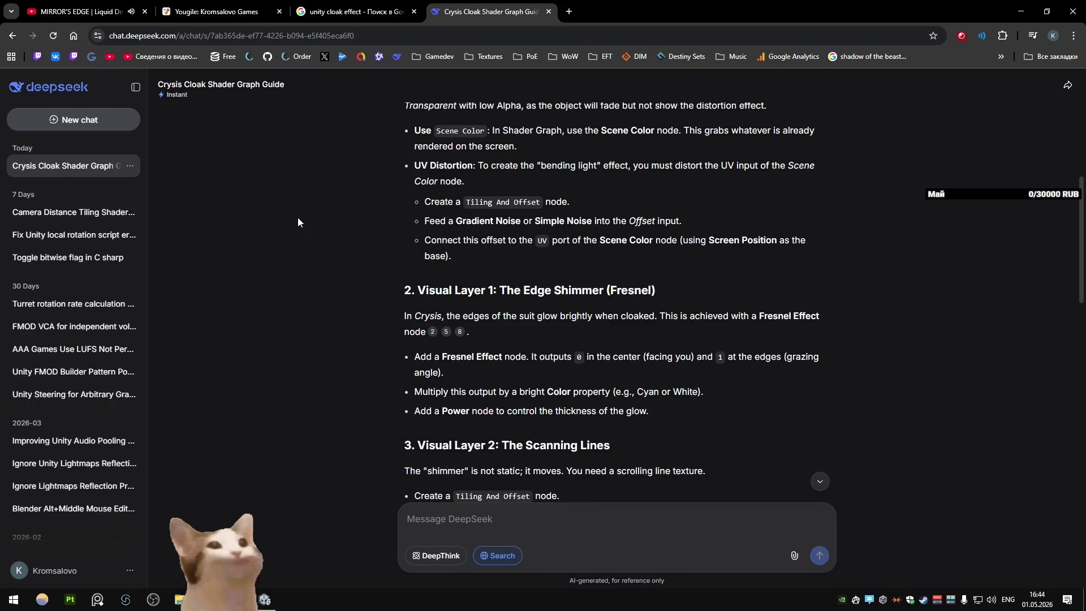
{"action": "key", "text": "alt+Tab"}
{"action": "left_click", "coordinate": [617, 223]}
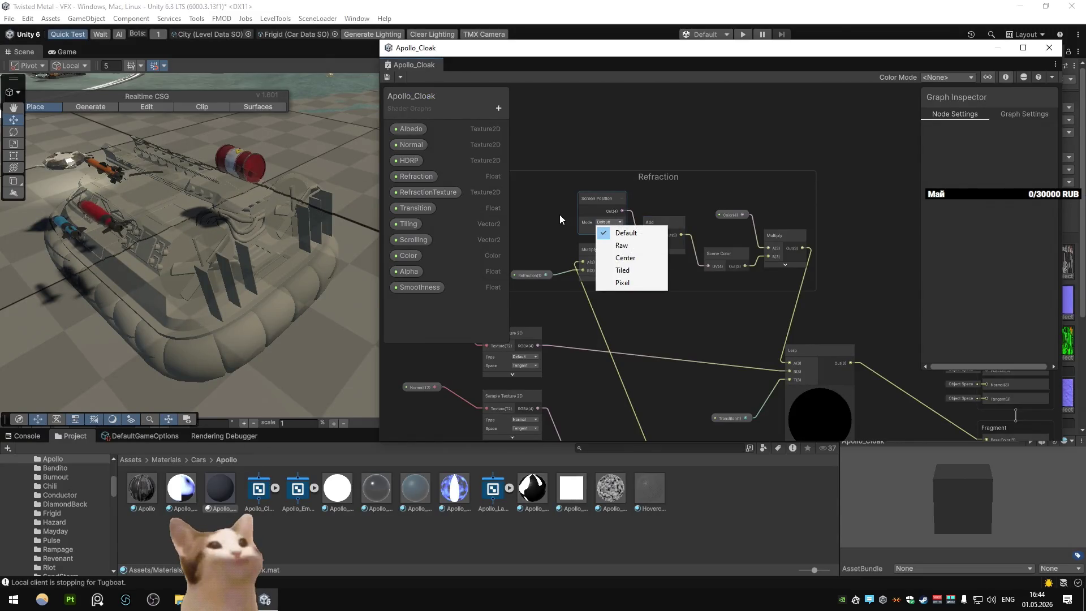
{"action": "key", "text": "alt+Tab"}
{"action": "scroll", "coordinate": [531, 221], "scroll_direction": "down", "scroll_amount": 7}
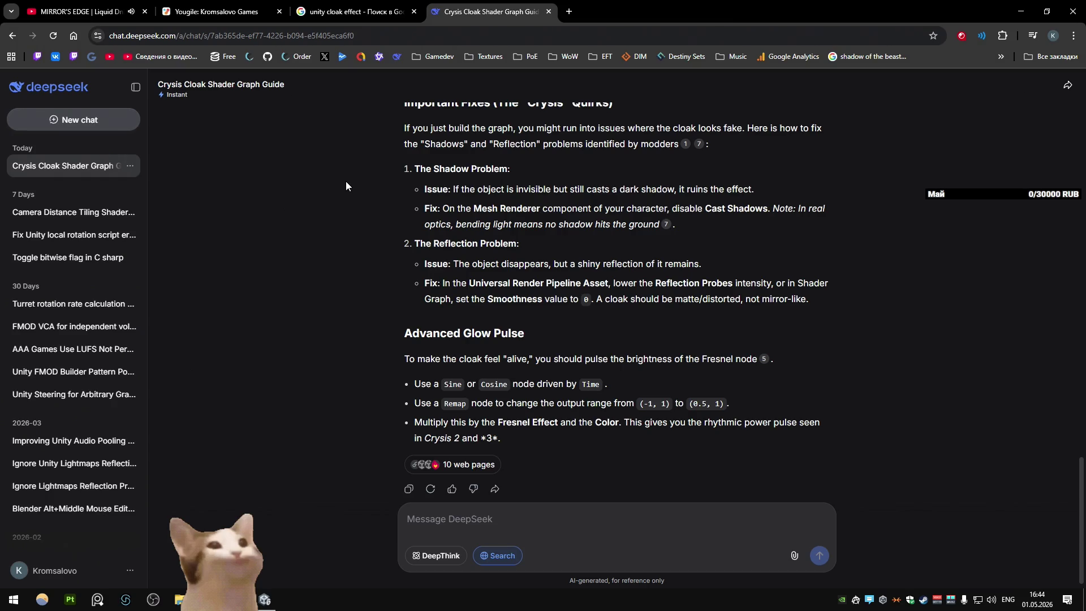
{"action": "scroll", "coordinate": [346, 185], "scroll_direction": "down", "scroll_amount": 1}
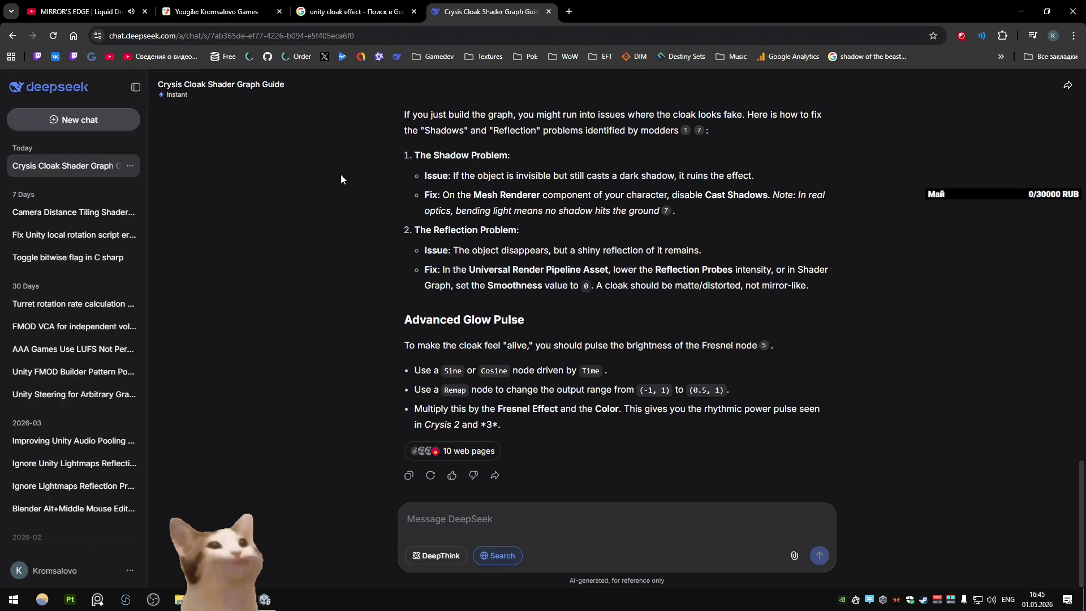
{"action": "key", "text": "alt+Tab"}
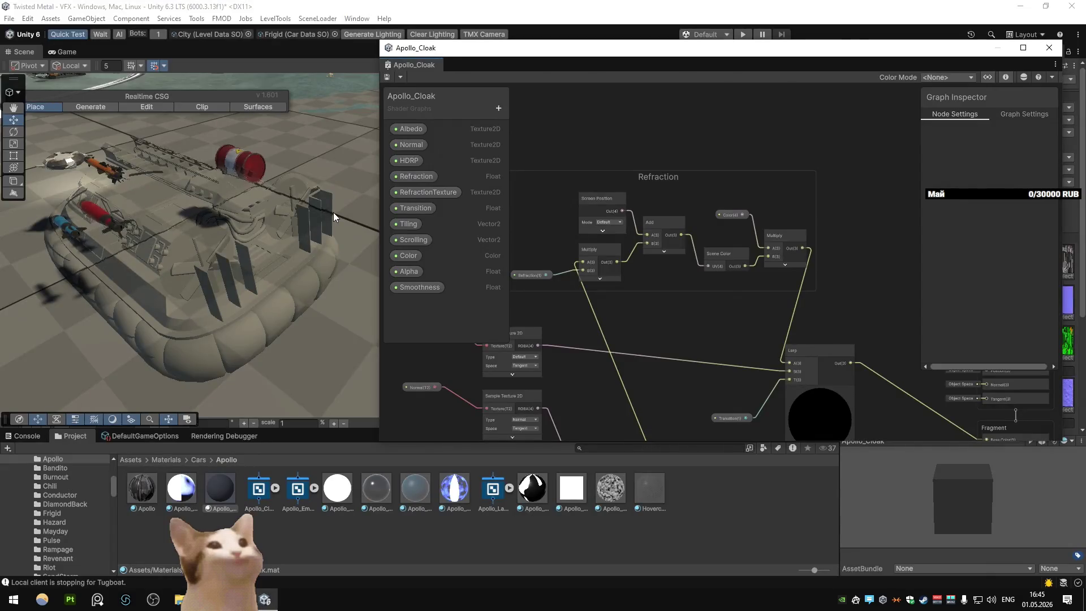
{"action": "key", "text": "alt+Tab"}
Step: Ask DeepSeek why the mesh is still self-shadowed by the sun
{"action": "type", "text": "the problem i"}
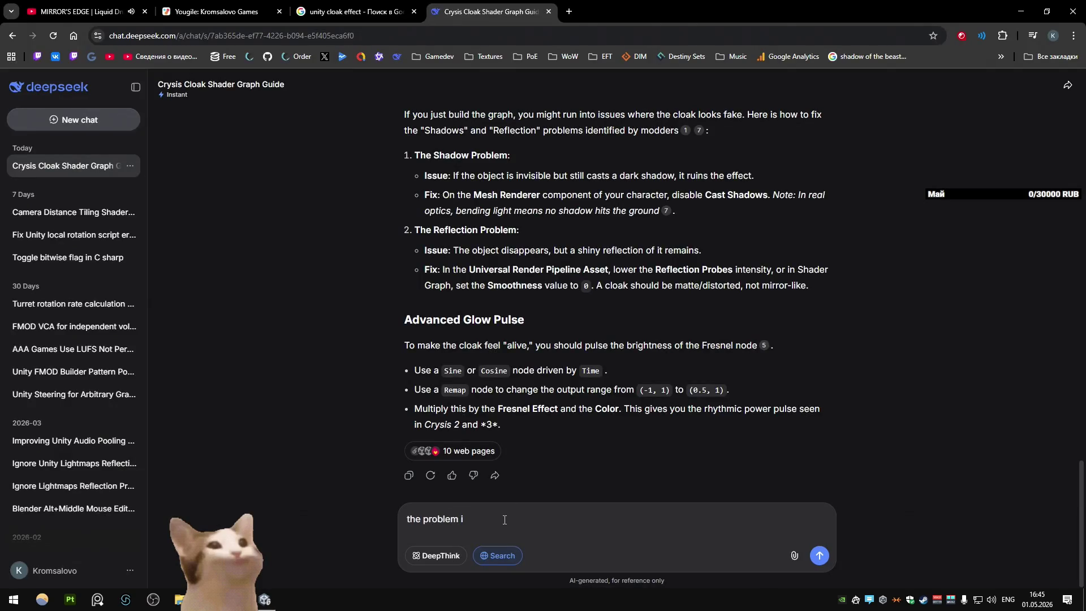
{"action": "type", "text": "s i see"}
{"action": "key", "text": "BackSpace"}
{"action": "key", "text": "BackSpace"}
{"action": "key", "text": "BackSpace"}
{"action": "type", "text": "till see the mesh being self shadowed by the sun"}
{"action": "key", "text": "Return"}
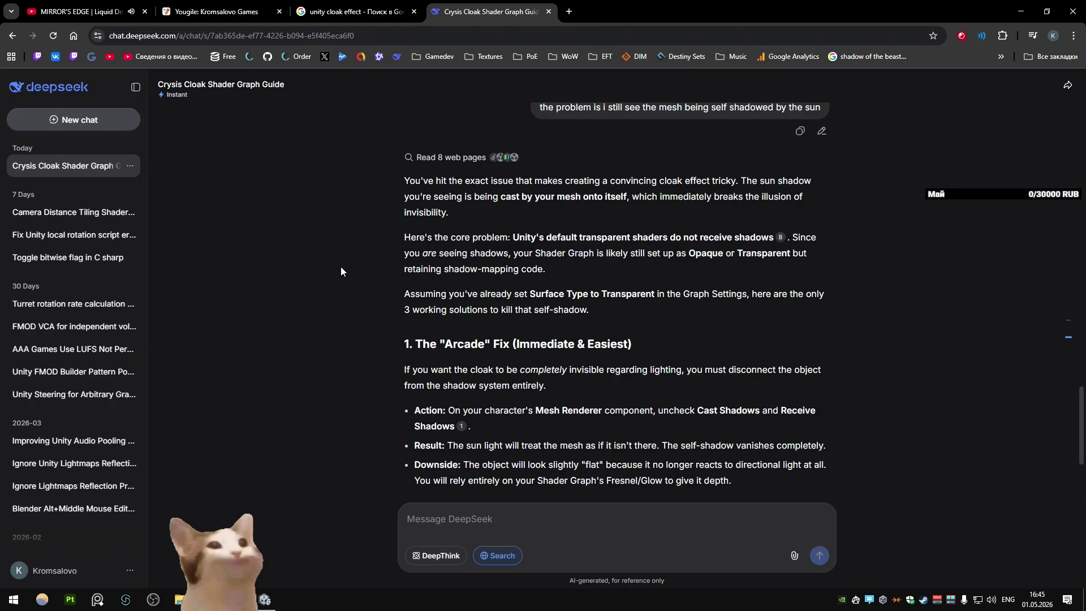
Step: Read DeepSeek's three self-shadowing fixes, including switching to Unlit
{"action": "scroll", "coordinate": [340, 267], "scroll_direction": "down", "scroll_amount": 3}
{"action": "scroll", "coordinate": [341, 266], "scroll_direction": "up", "scroll_amount": 1}
{"action": "scroll", "coordinate": [340, 266], "scroll_direction": "down", "scroll_amount": 1}
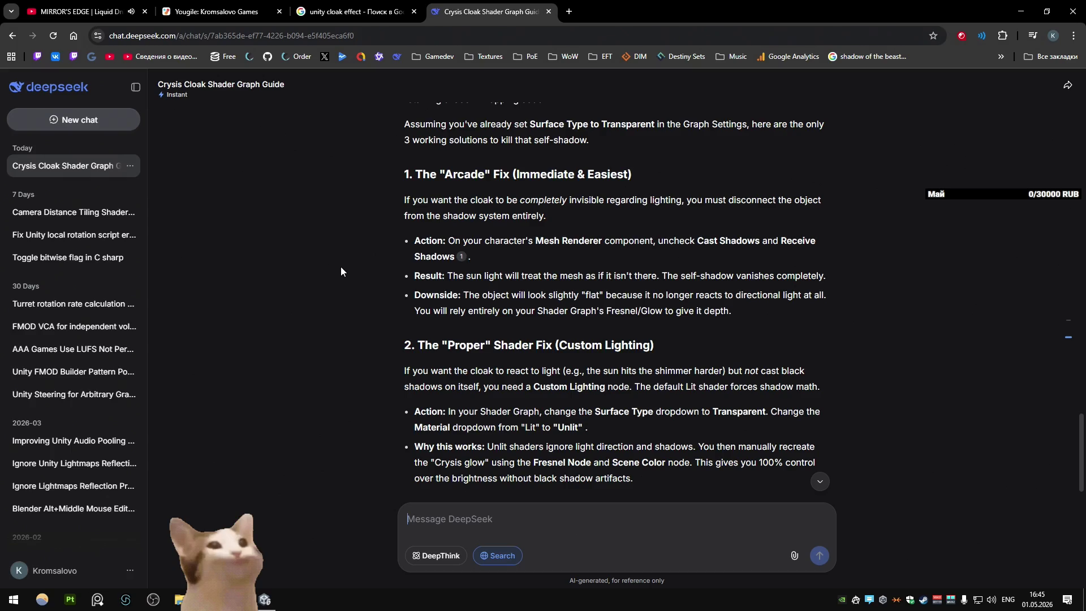
{"action": "key", "text": "alt+Tab"}
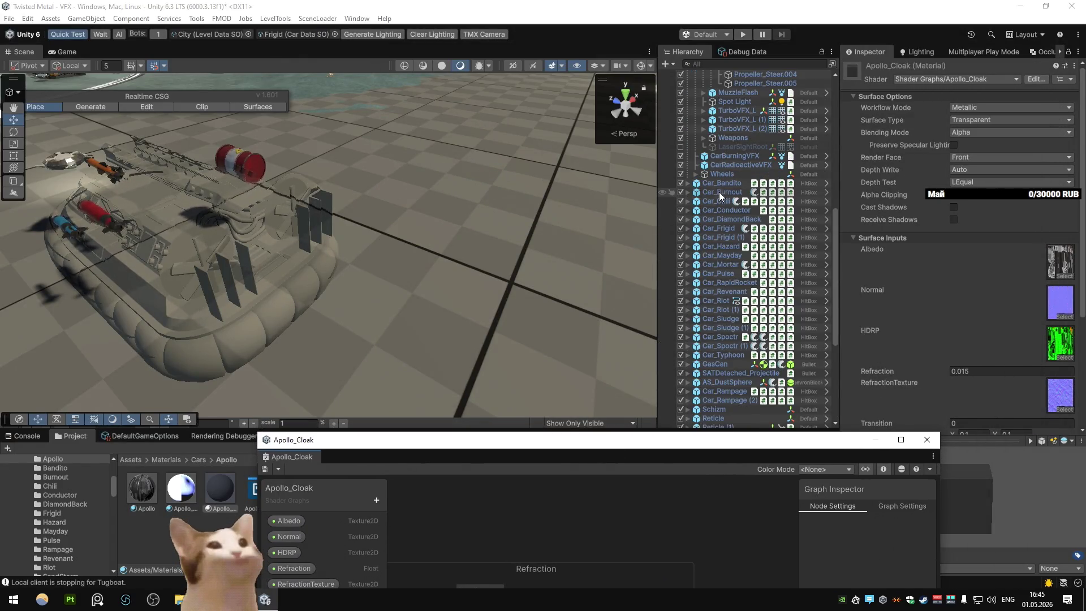
Step: Select the hovercraft meshes, then select Apollo_Body and frame it in the scene
{"action": "scroll", "coordinate": [718, 192], "scroll_direction": "up", "scroll_amount": 10}
{"action": "left_click", "coordinate": [758, 240]}
{"action": "left_click", "coordinate": [766, 320], "text": "shift"}
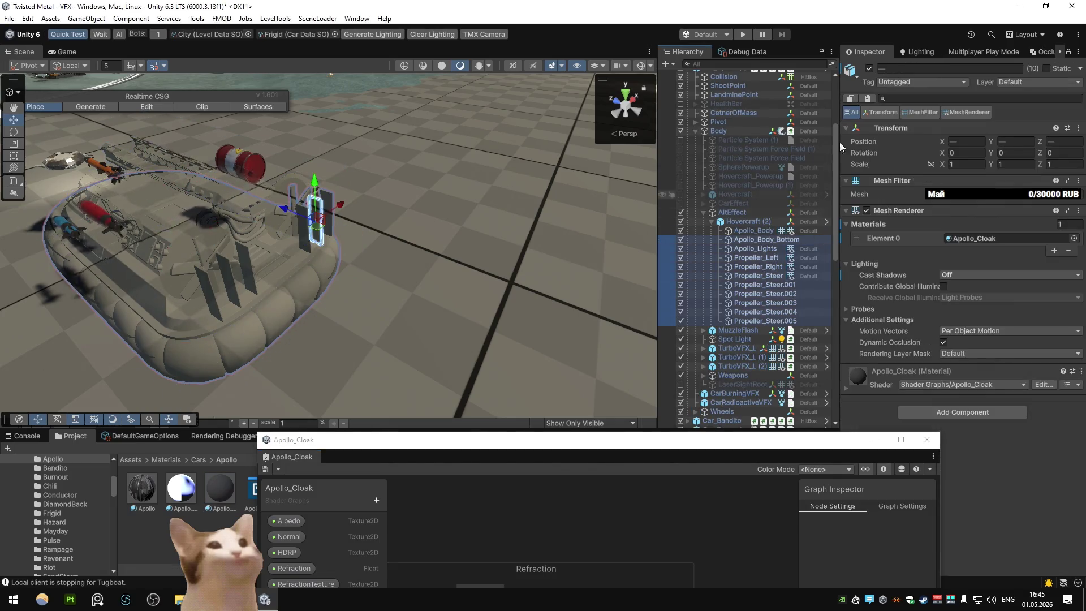
{"action": "left_click", "coordinate": [869, 68]}
{"action": "double_click", "coordinate": [752, 231]}
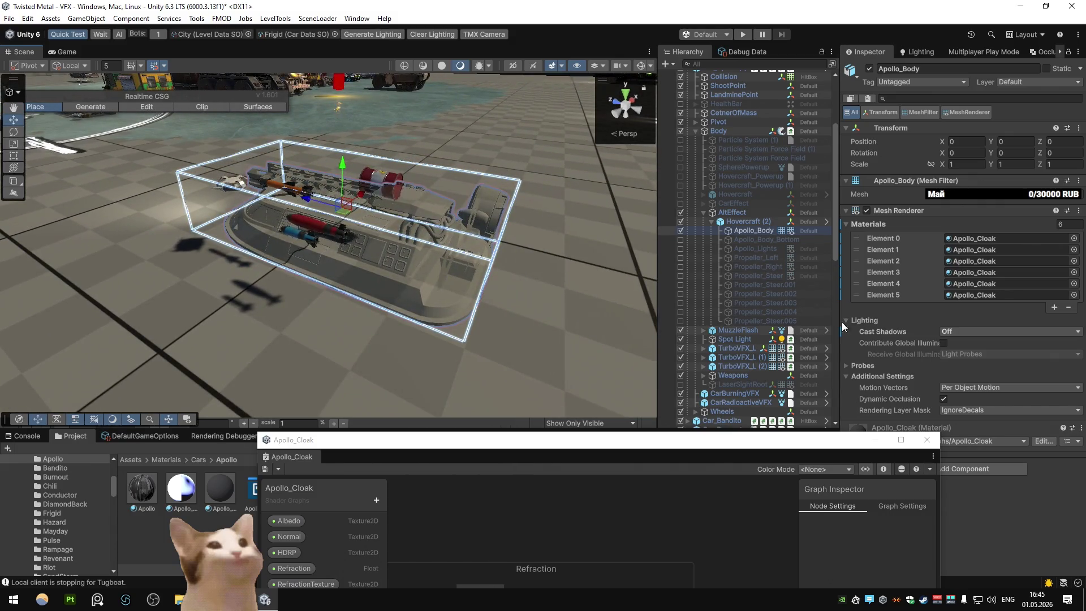
Step: Compare Apollo_Body's Mesh Renderer Cast Shadows On versus Off, leaving it Off
{"action": "left_click", "coordinate": [955, 331]}
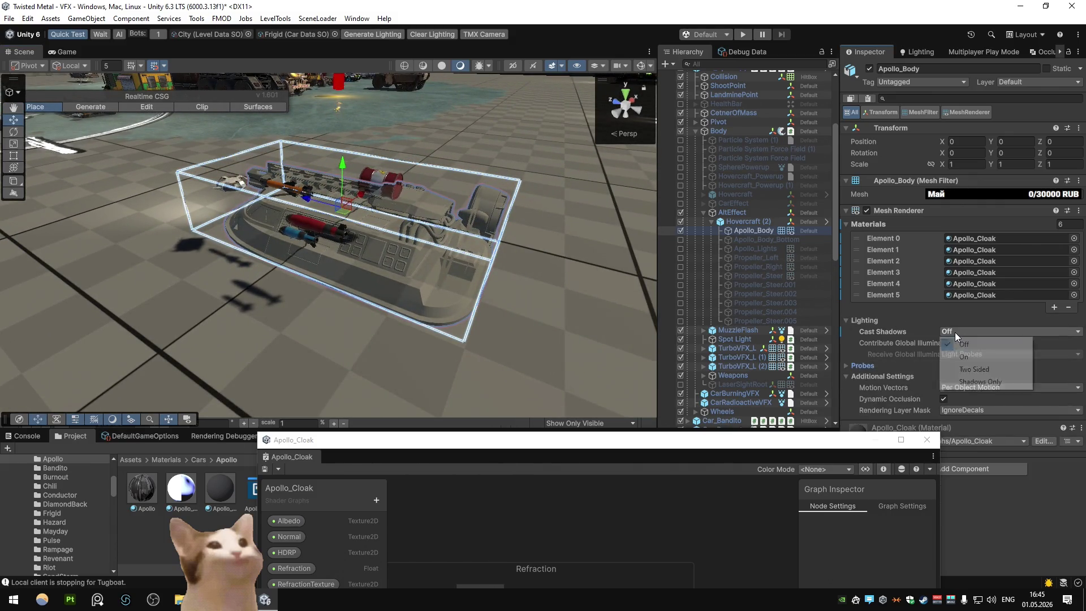
{"action": "left_click", "coordinate": [961, 351]}
{"action": "left_click", "coordinate": [964, 331]}
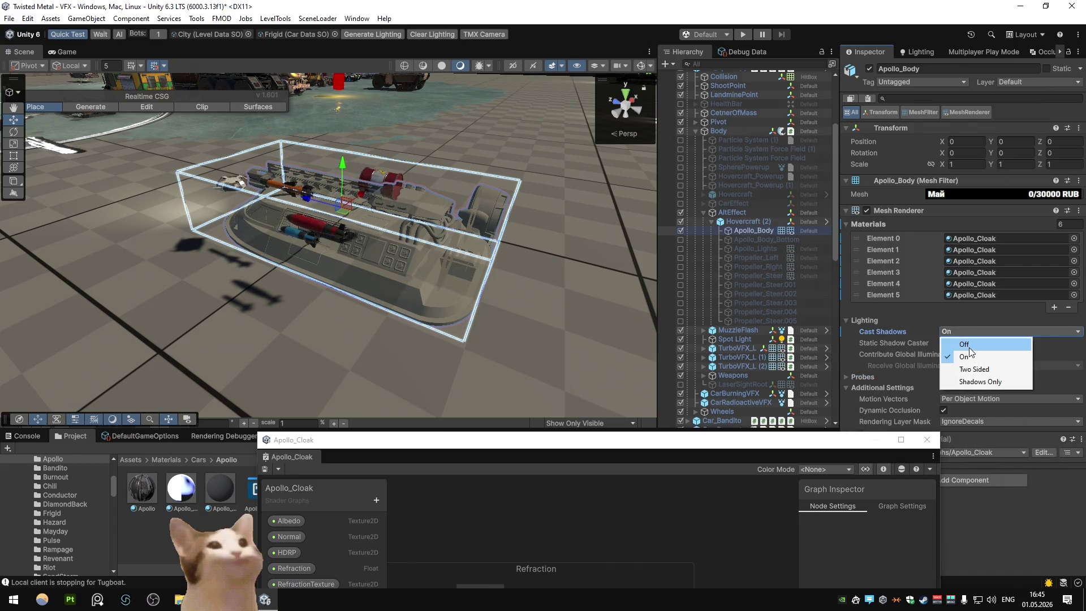
{"action": "left_click", "coordinate": [968, 344]}
{"action": "left_click", "coordinate": [968, 332]}
{"action": "left_click", "coordinate": [968, 356]}
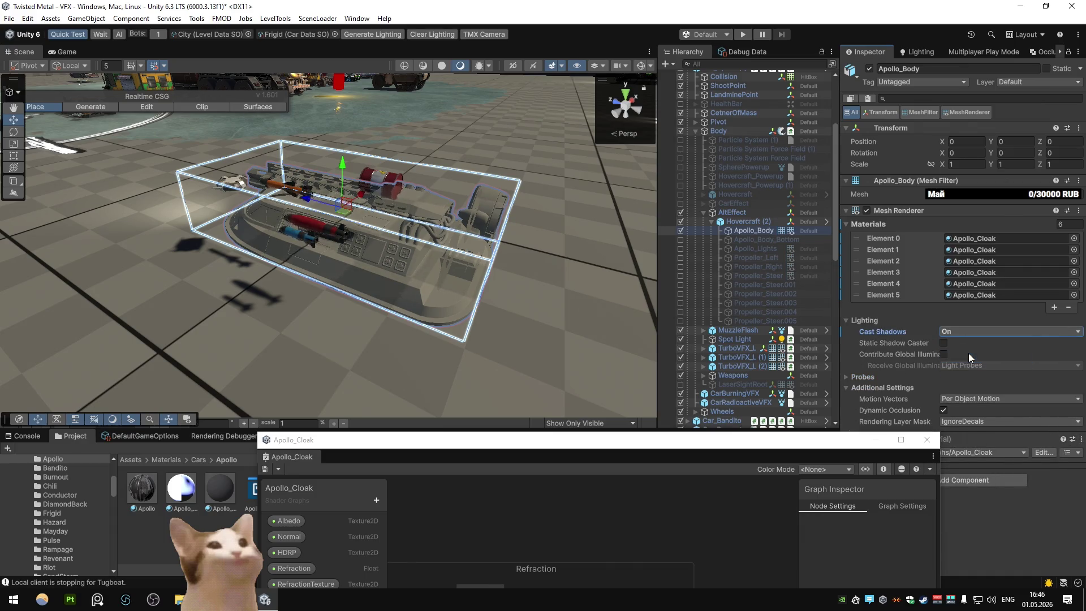
{"action": "left_click", "coordinate": [968, 331]}
{"action": "left_click", "coordinate": [969, 345]}
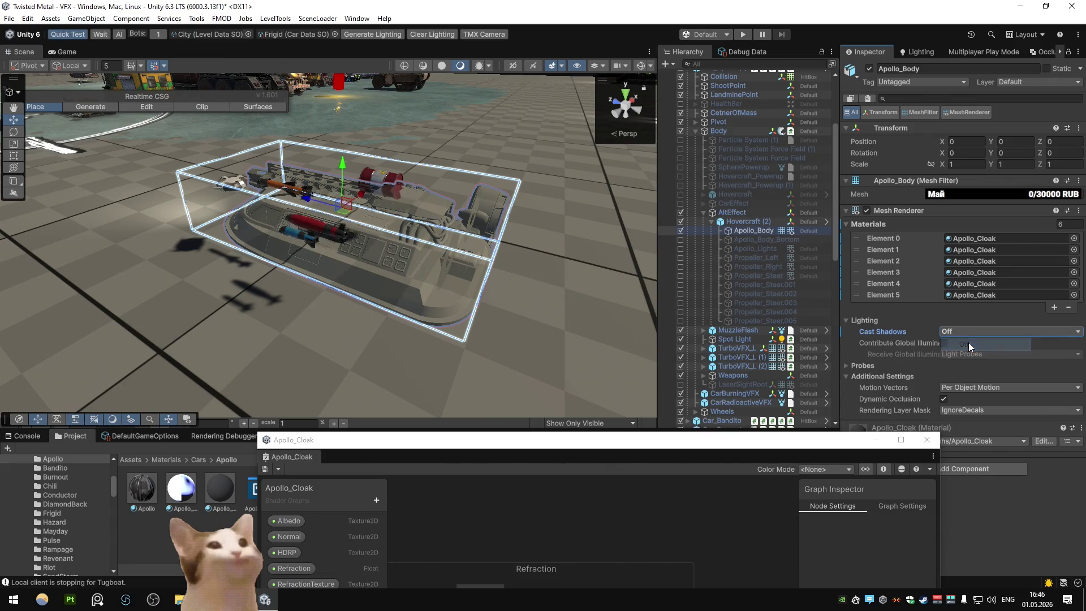
{"action": "scroll", "coordinate": [537, 280], "scroll_direction": "up", "scroll_amount": 5}
{"action": "scroll", "coordinate": [535, 279], "scroll_direction": "down", "scroll_amount": 5}
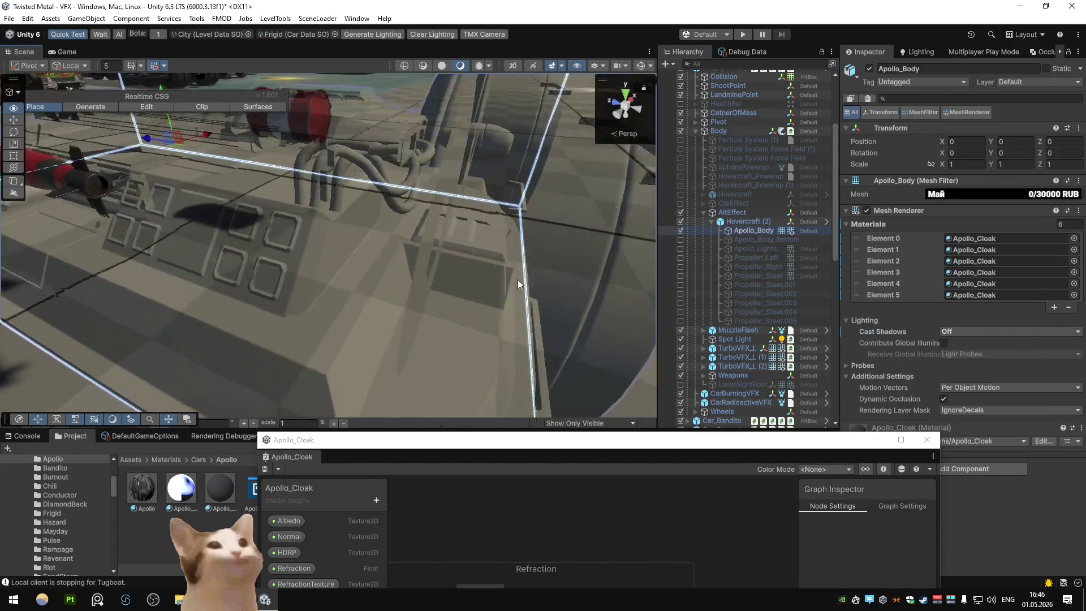
{"action": "left_click", "coordinate": [968, 332]}
{"action": "left_click", "coordinate": [971, 356]}
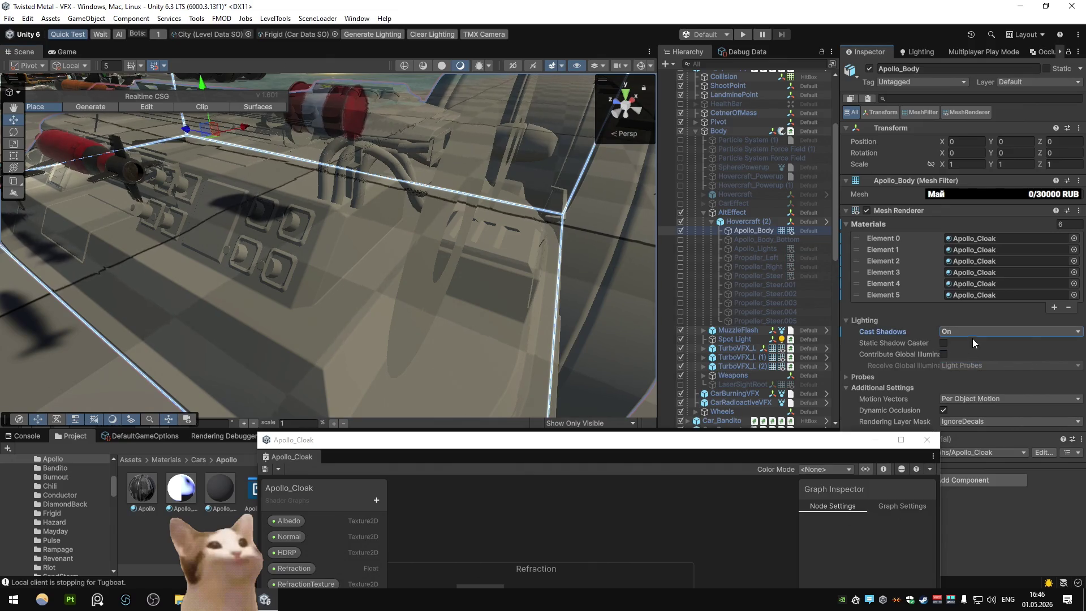
{"action": "left_click", "coordinate": [972, 334]}
{"action": "left_click", "coordinate": [963, 343]}
Step: Try Apollo_Body's Light Probes set to Off, then restore Blend Probes
{"action": "scroll", "coordinate": [493, 235], "scroll_direction": "down", "scroll_amount": 5}
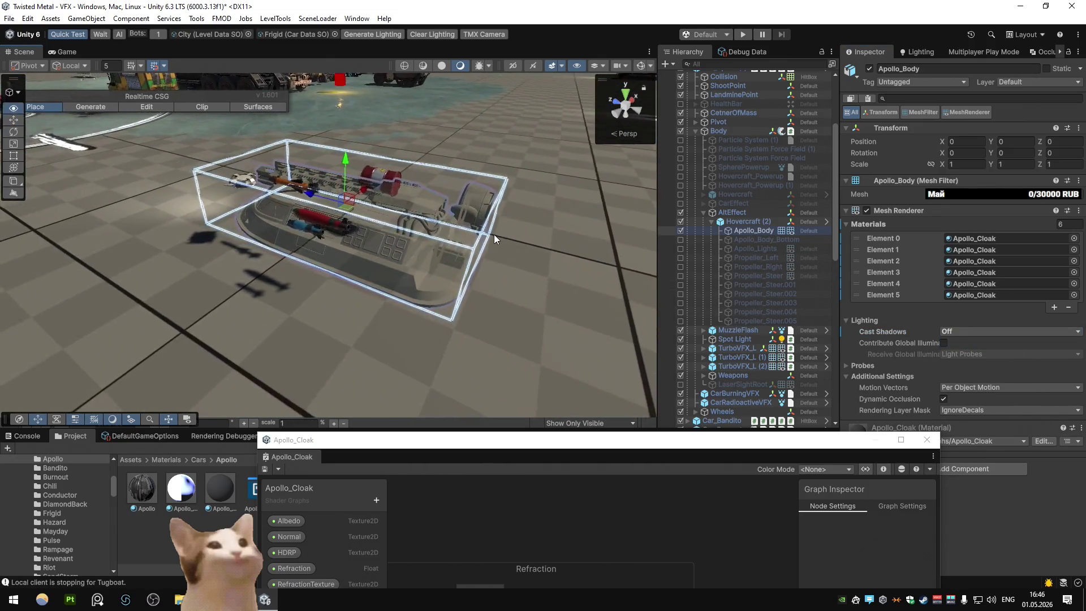
{"action": "left_click", "coordinate": [871, 365]}
{"action": "left_click", "coordinate": [957, 376]}
{"action": "left_click", "coordinate": [958, 385]}
{"action": "left_click", "coordinate": [959, 376]}
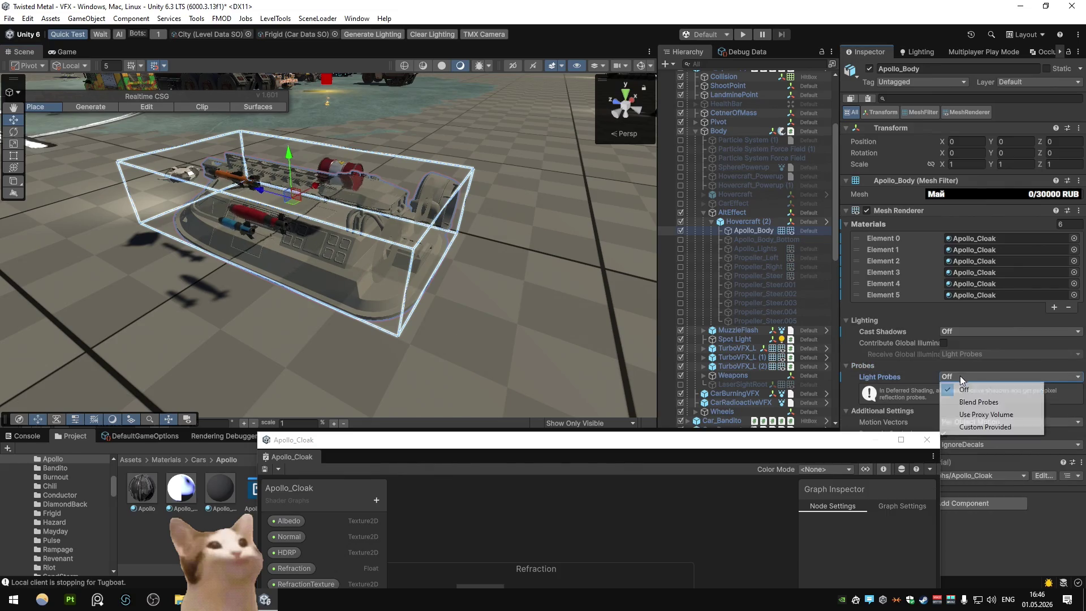
{"action": "left_click", "coordinate": [958, 386]}
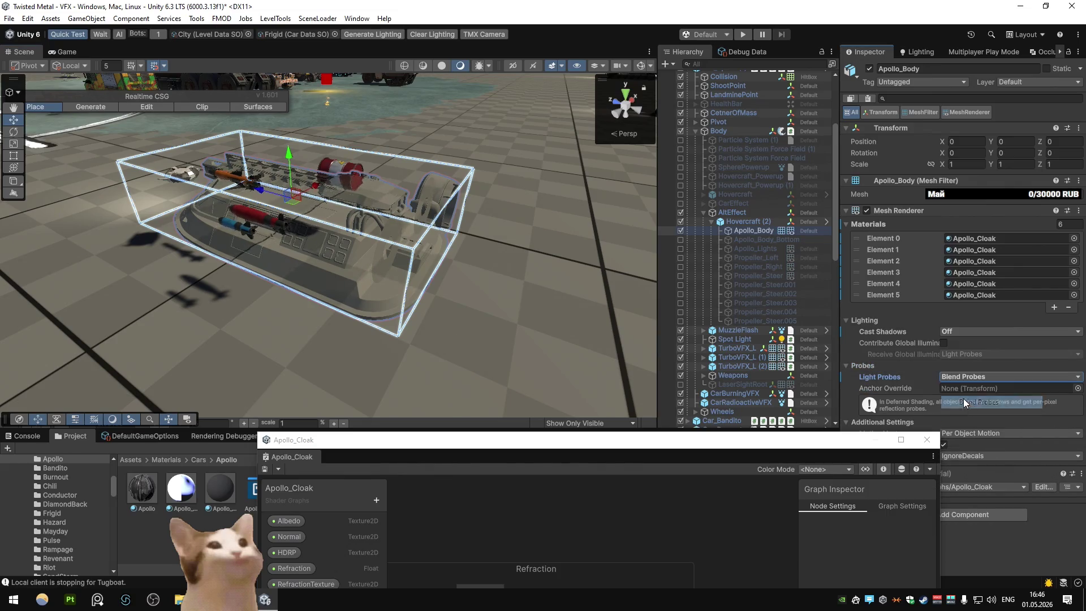
{"action": "left_click", "coordinate": [847, 364]}
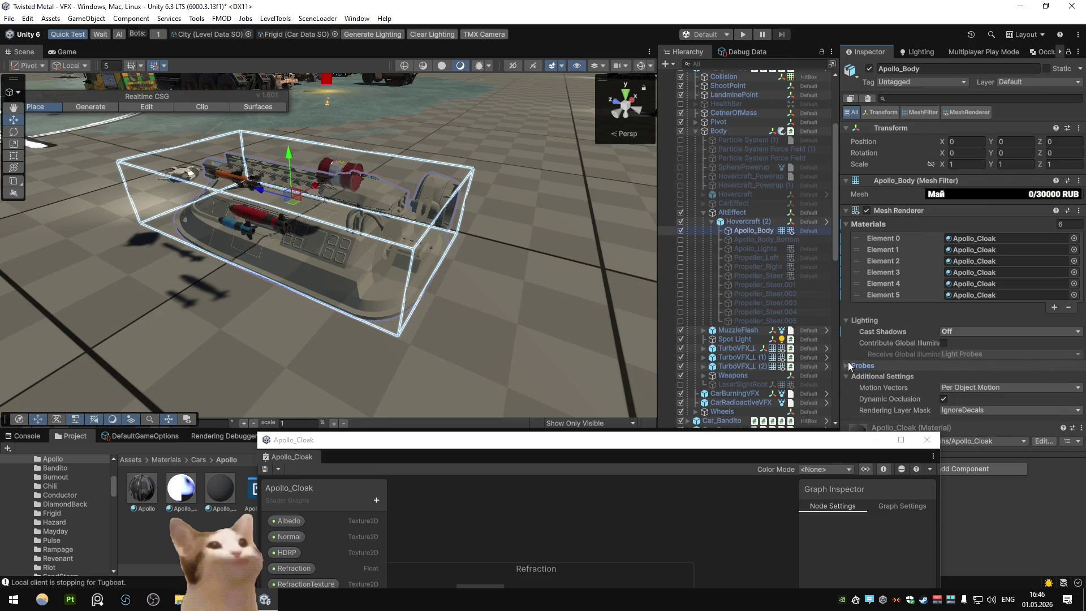
Step: Hide Apollo_Body and set Apollo_Body_Bottom's Cast Shadows to Off
{"action": "left_click", "coordinate": [869, 68]}
{"action": "left_click", "coordinate": [761, 239]}
{"action": "left_click", "coordinate": [869, 68]}
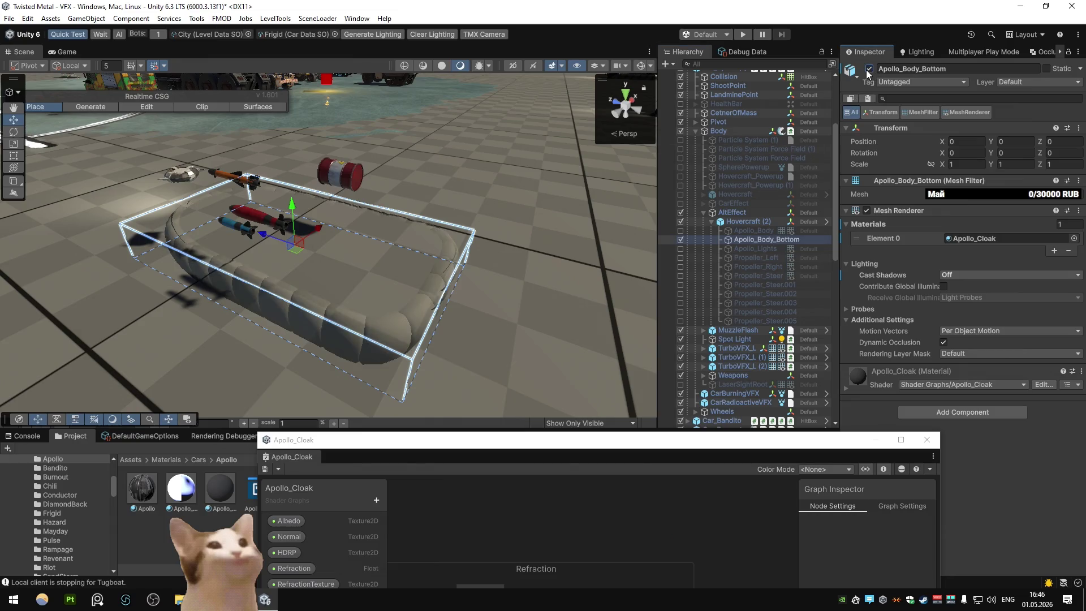
{"action": "left_click", "coordinate": [959, 276]}
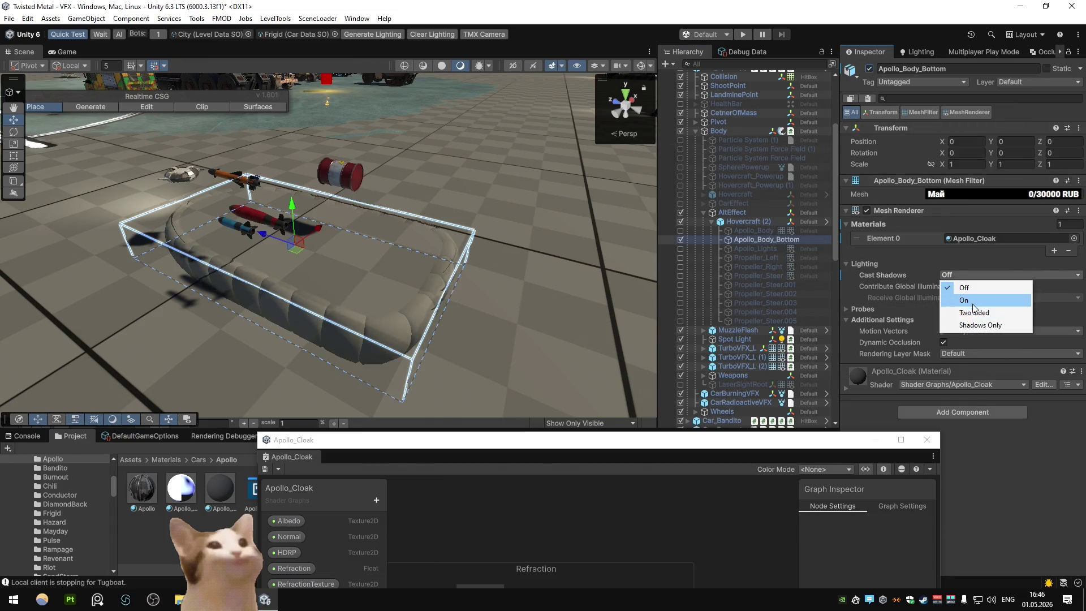
{"action": "left_click", "coordinate": [966, 299]}
{"action": "left_click", "coordinate": [968, 276]}
{"action": "left_click", "coordinate": [971, 288]}
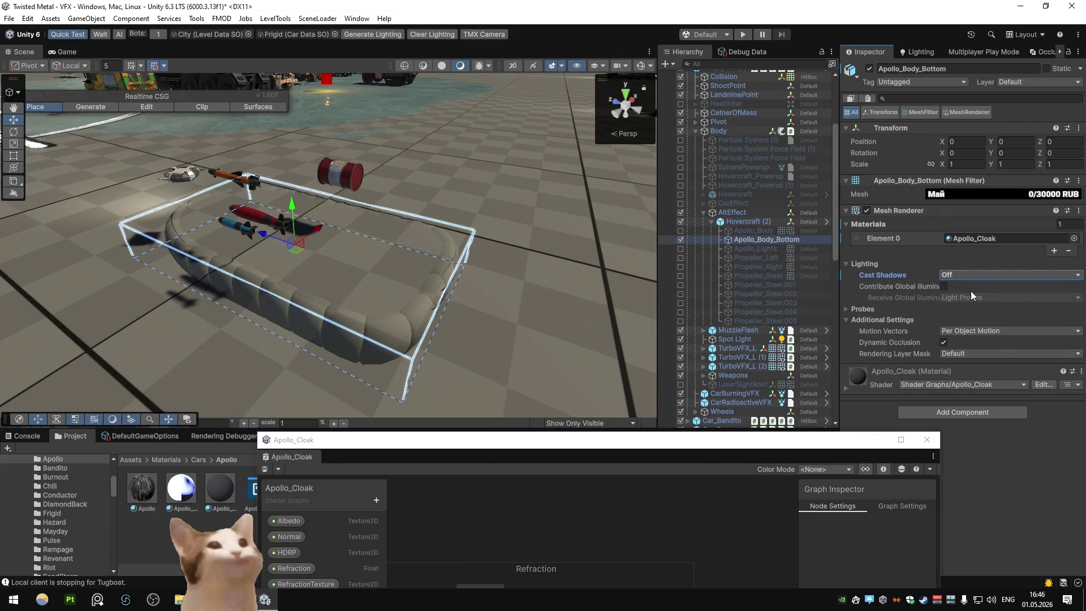
Step: Keep Apollo_Body_Bottom's Light Probes on Blend Probes and close the Apollo_Cloak shader graph window
{"action": "left_click", "coordinate": [863, 309]}
{"action": "left_click", "coordinate": [955, 320]}
{"action": "left_click", "coordinate": [978, 345]}
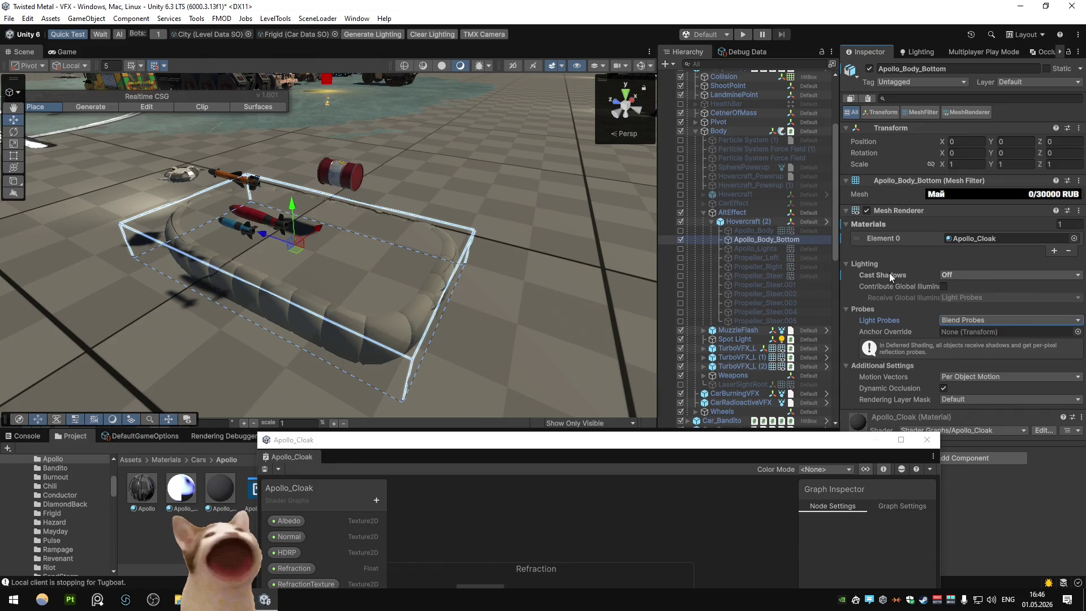
{"action": "left_click", "coordinate": [926, 440]}
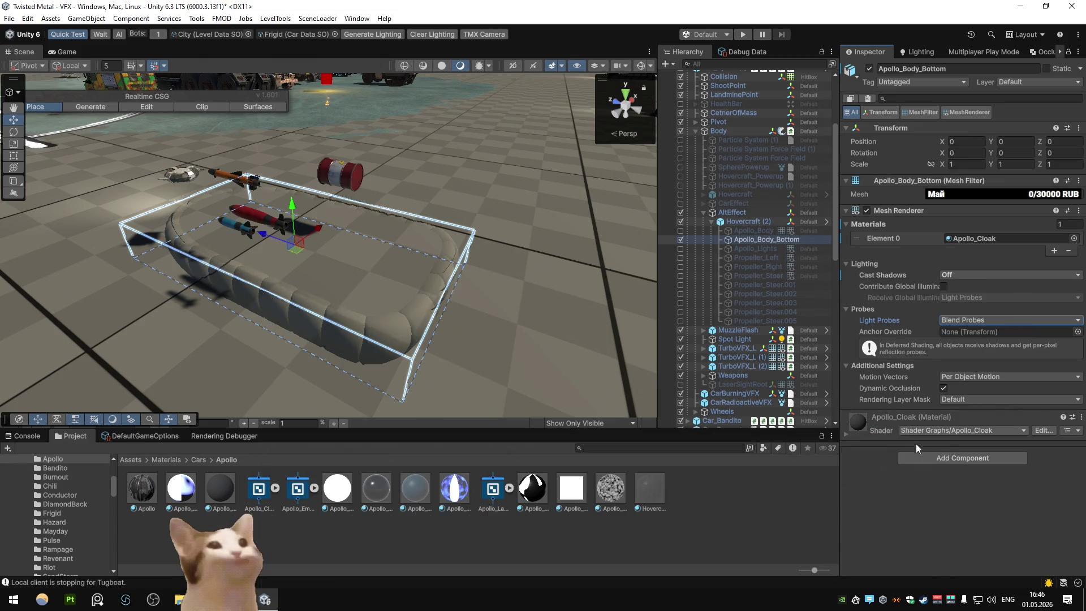
Step: Expand the Apollo_Cloak material and try Global Illumination None, leaving it on Baked
{"action": "left_click", "coordinate": [852, 433]}
{"action": "scroll", "coordinate": [893, 410], "scroll_direction": "down", "scroll_amount": 10}
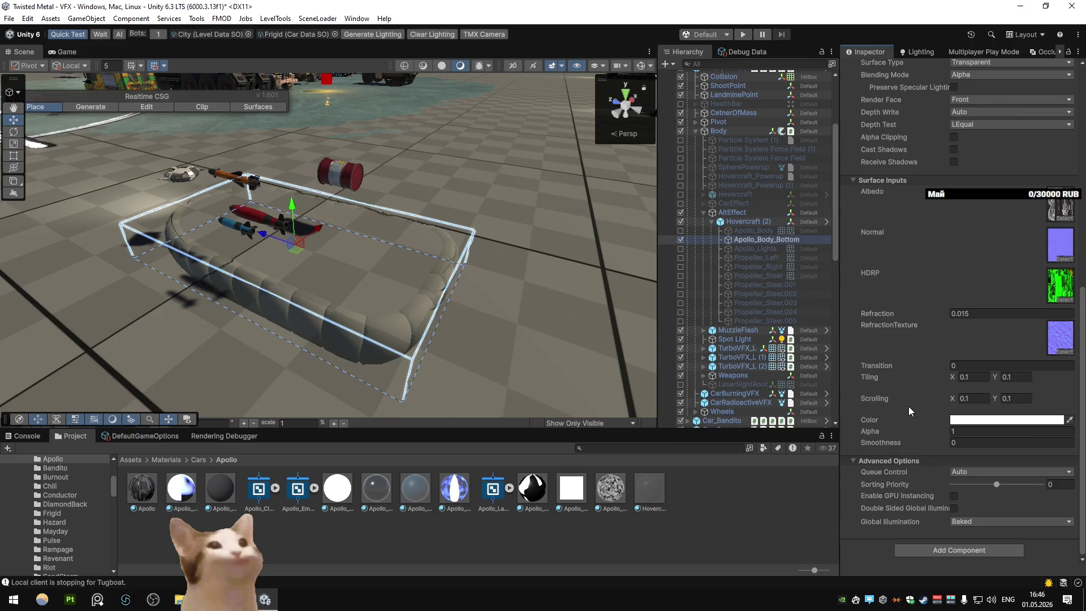
{"action": "left_click", "coordinate": [961, 520]}
{"action": "left_click", "coordinate": [977, 558]}
{"action": "left_click", "coordinate": [967, 521]}
{"action": "left_click", "coordinate": [973, 546]}
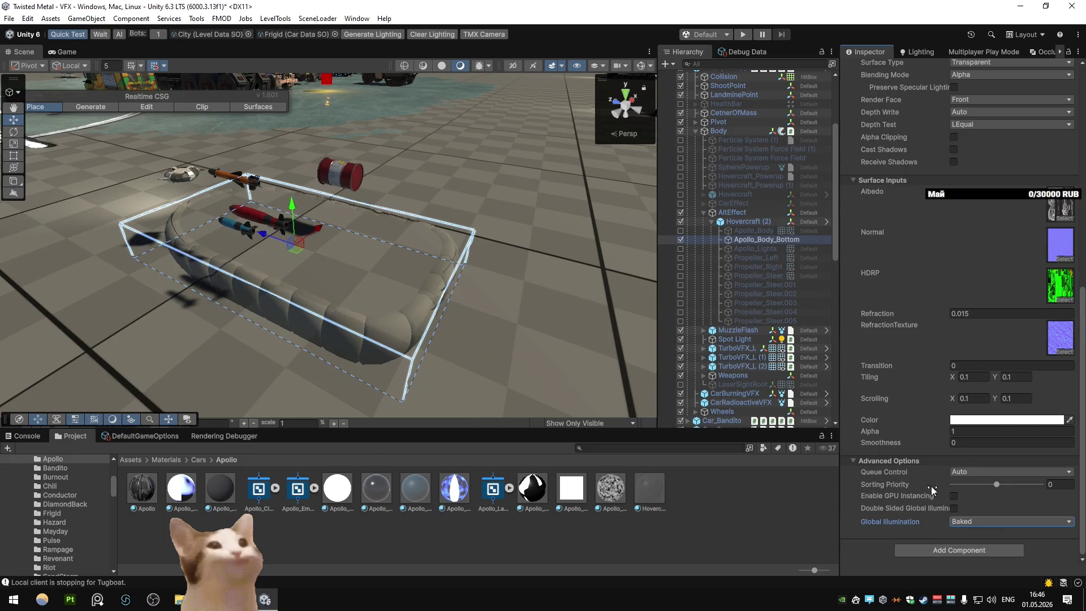
{"action": "left_click", "coordinate": [997, 484]}
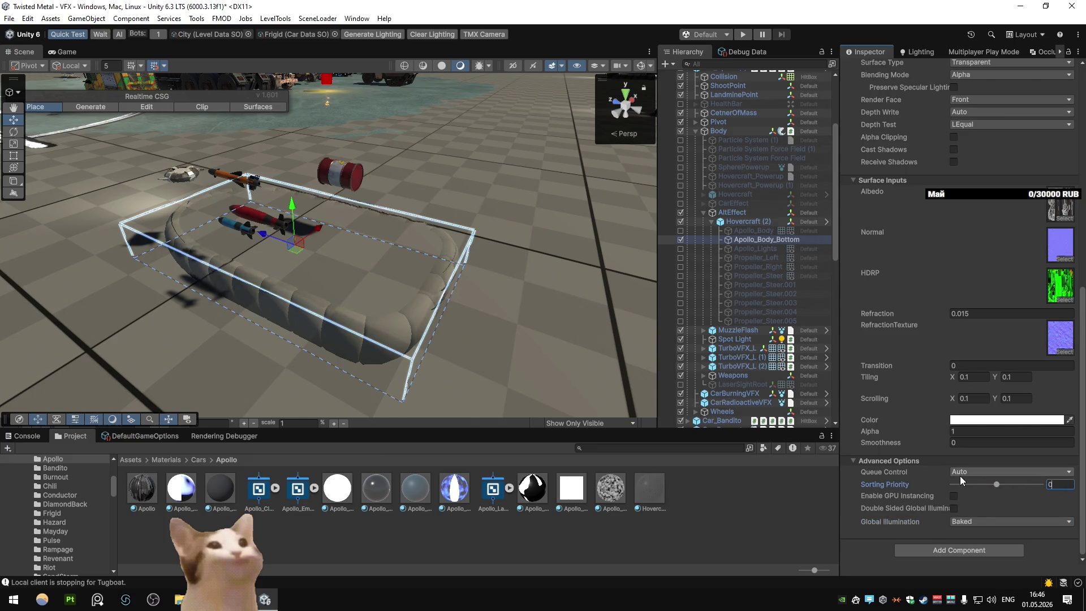
Step: Preview Alpha at 0.27, restore it to 1, set Smoothness -3.15 and Refraction 0.015
{"action": "left_click_drag", "start_coordinate": [905, 430], "coordinate": [883, 429]}
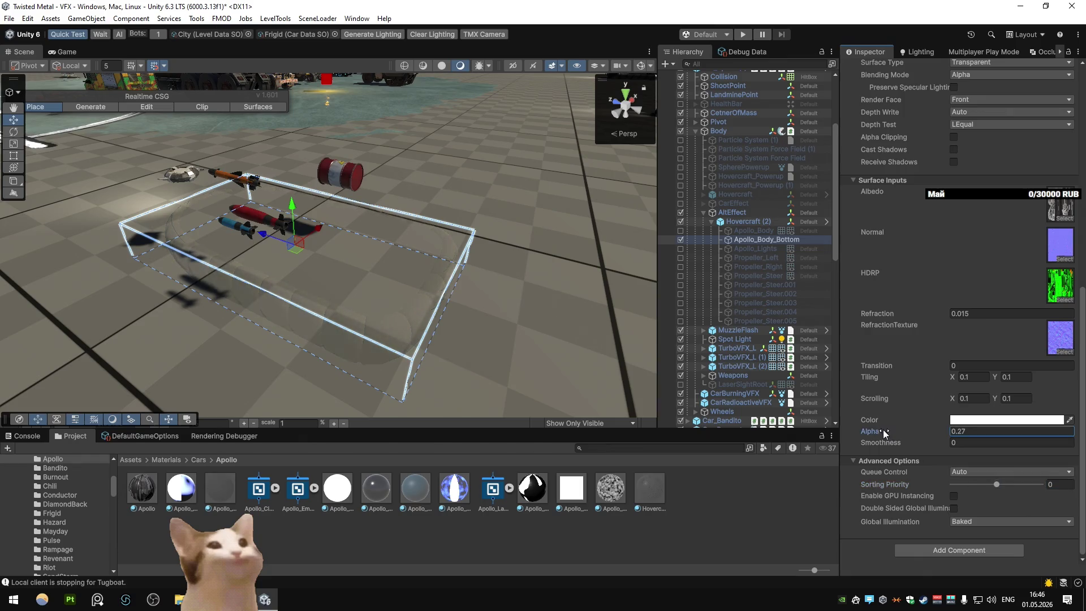
{"action": "double_click", "coordinate": [976, 431]}
{"action": "type", "text": "1"}
{"action": "mouse_move", "coordinate": [931, 444]}
{"action": "left_mouse_down"}
{"action": "mouse_move", "coordinate": [969, 447]}
{"action": "mouse_move", "coordinate": [874, 446]}
{"action": "left_mouse_up"}
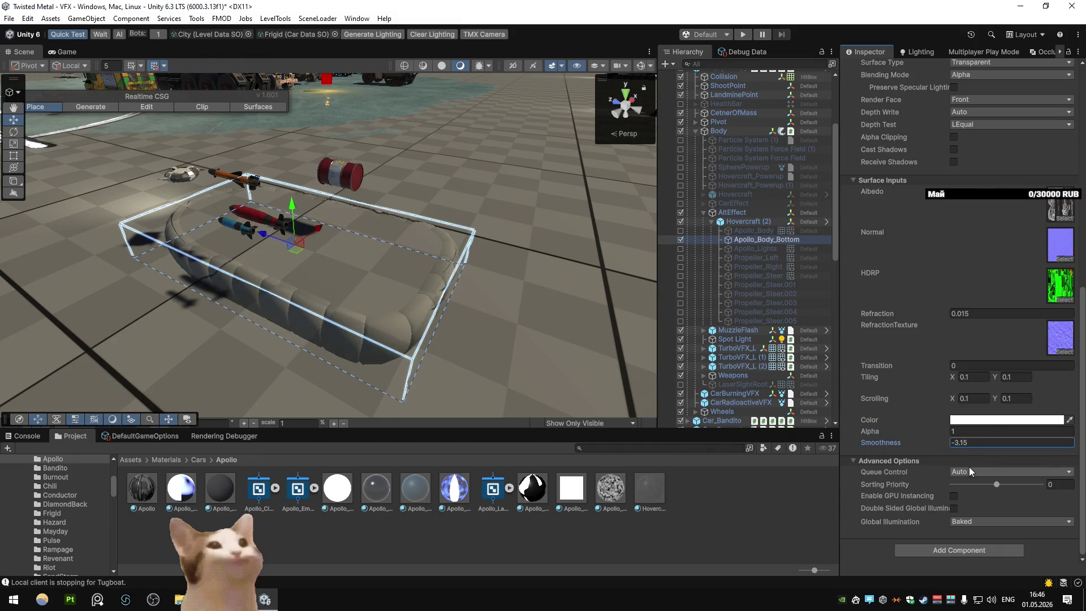
{"action": "double_click", "coordinate": [980, 314]}
{"action": "type", "text": "0"}
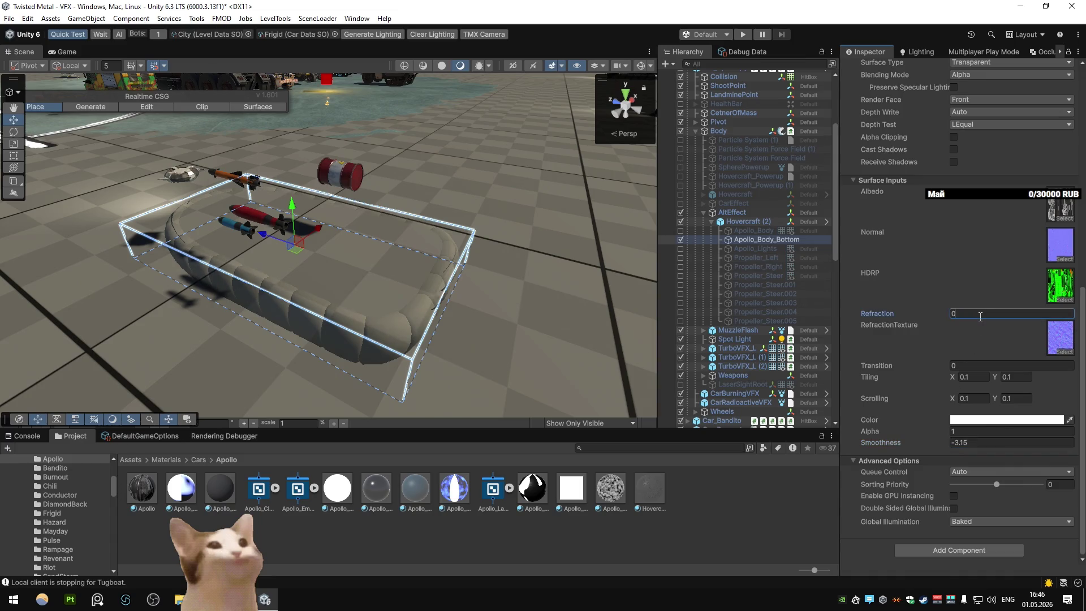
{"action": "type", "text": ".015"}
{"action": "key", "text": "alt+Tab"}
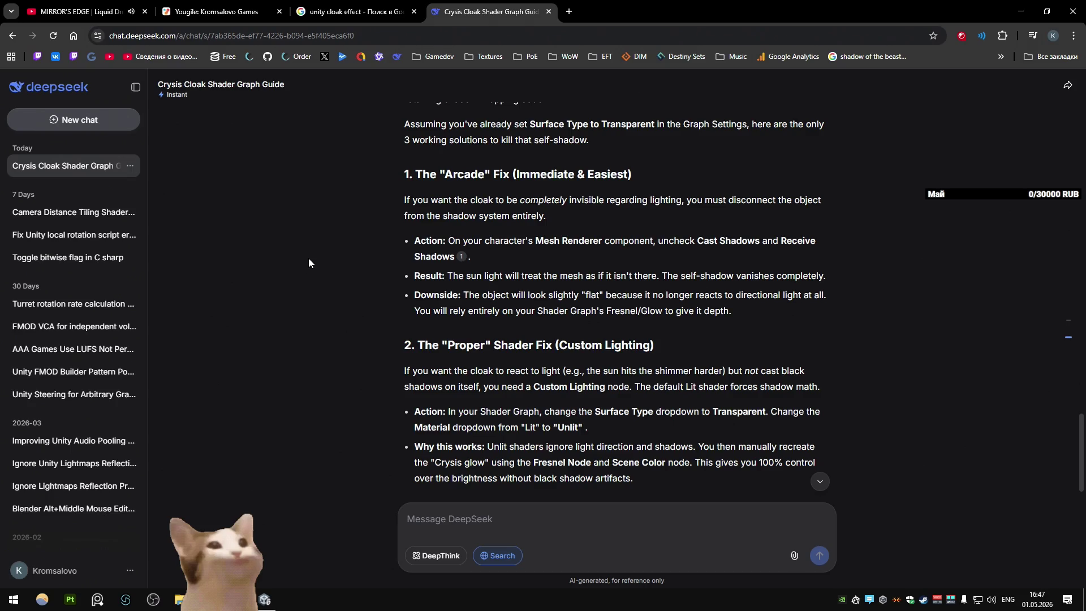
Step: Scroll the Crysis Cloak answer's shadow fixes down to the Summary Checklist and begin a follow-up question
{"action": "scroll", "coordinate": [308, 263], "scroll_direction": "down", "scroll_amount": 3}
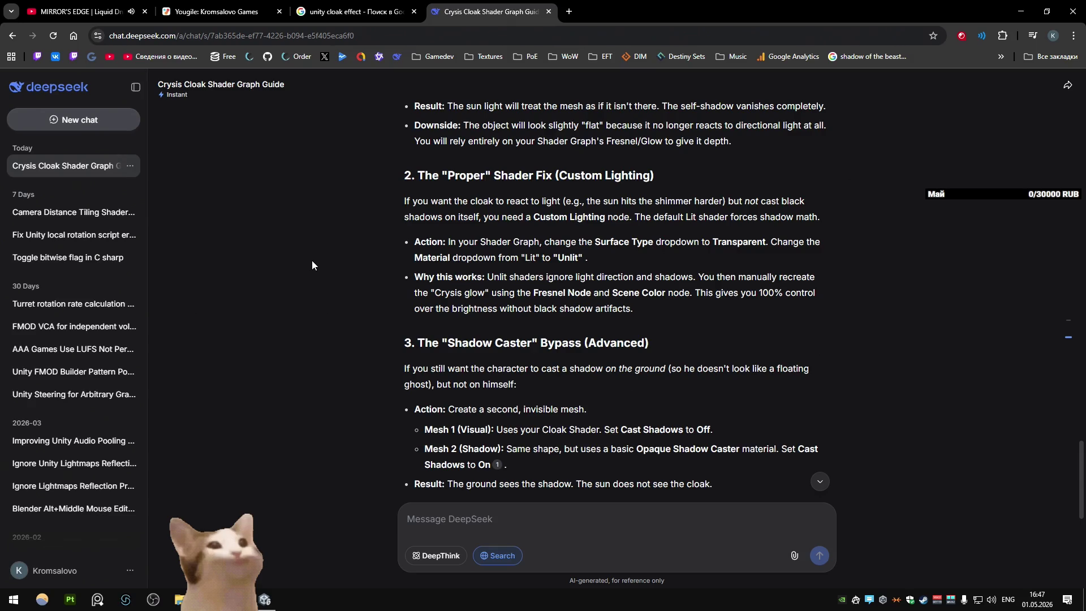
{"action": "scroll", "coordinate": [313, 265], "scroll_direction": "down", "scroll_amount": 7}
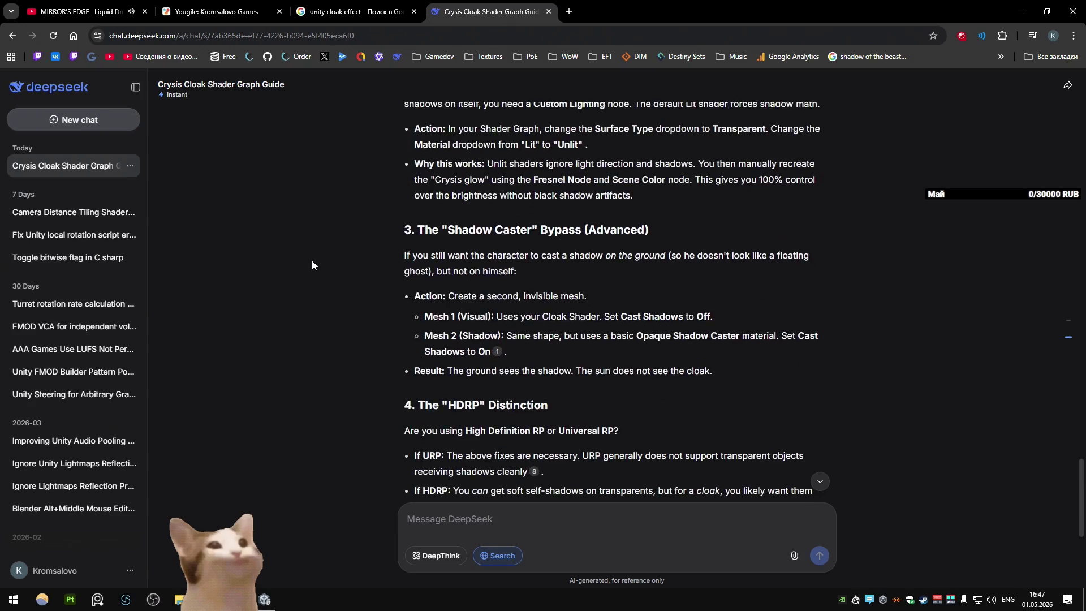
{"action": "scroll", "coordinate": [316, 271], "scroll_direction": "down", "scroll_amount": 1}
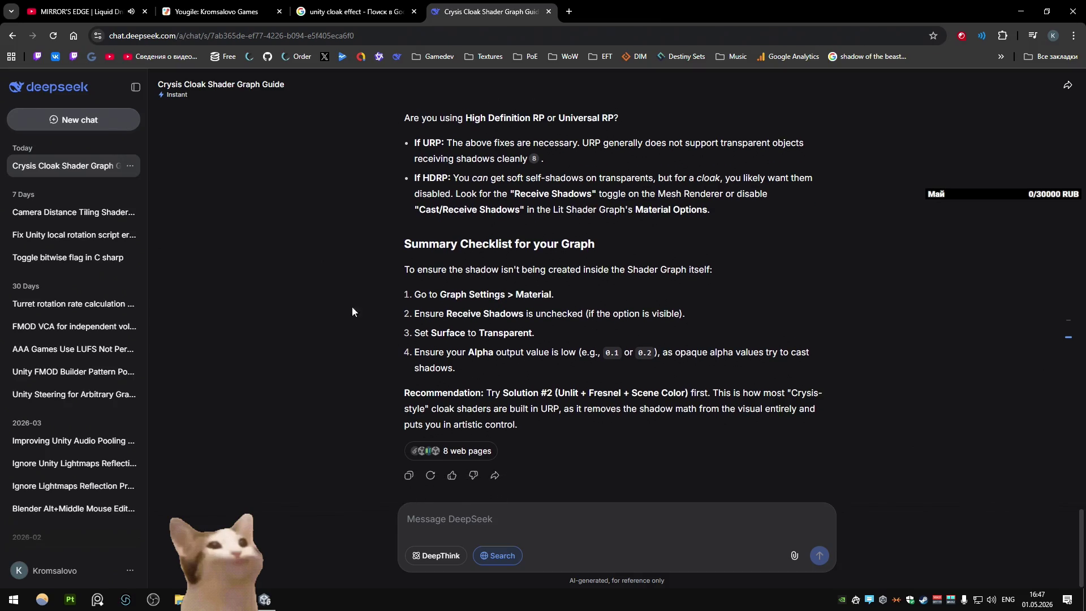
{"action": "left_click", "coordinate": [553, 527]}
{"action": "type", "text": "what if i wa"}
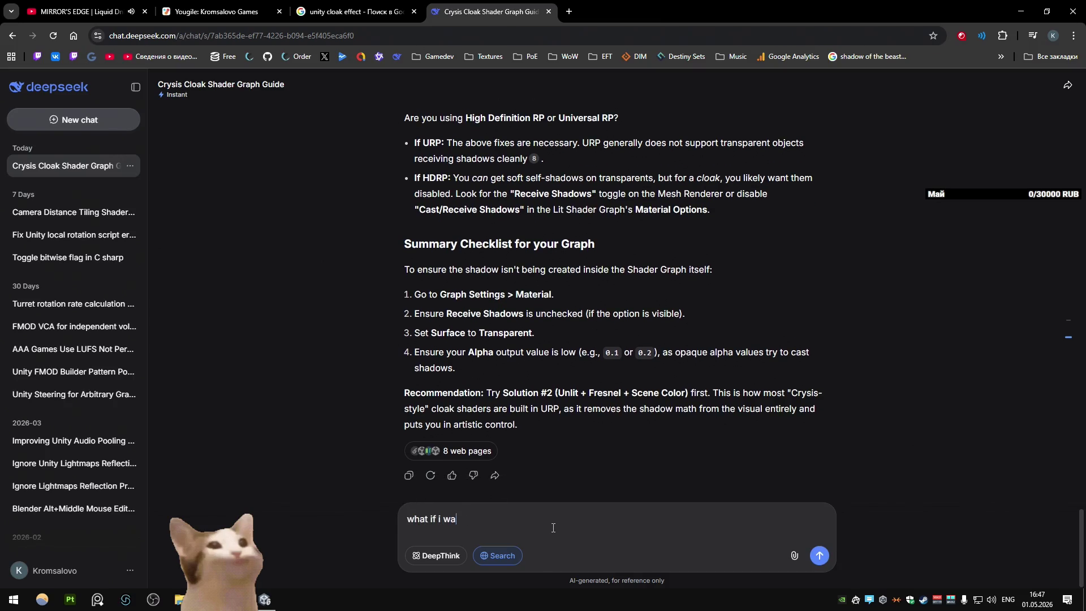
{"action": "type", "text": "nt to tran"}
Step: Ask how to transition from a lit shader to an unlit shader, then scroll through the hybrid Lit/Unlit reply
{"action": "key", "text": "BackSpace"}
{"action": "key", "text": "BackSpace"}
{"action": "type", "text": "ansition from l"}
{"action": "type", "text": "it shader to "}
{"action": "type", "text": "unlit shader"}
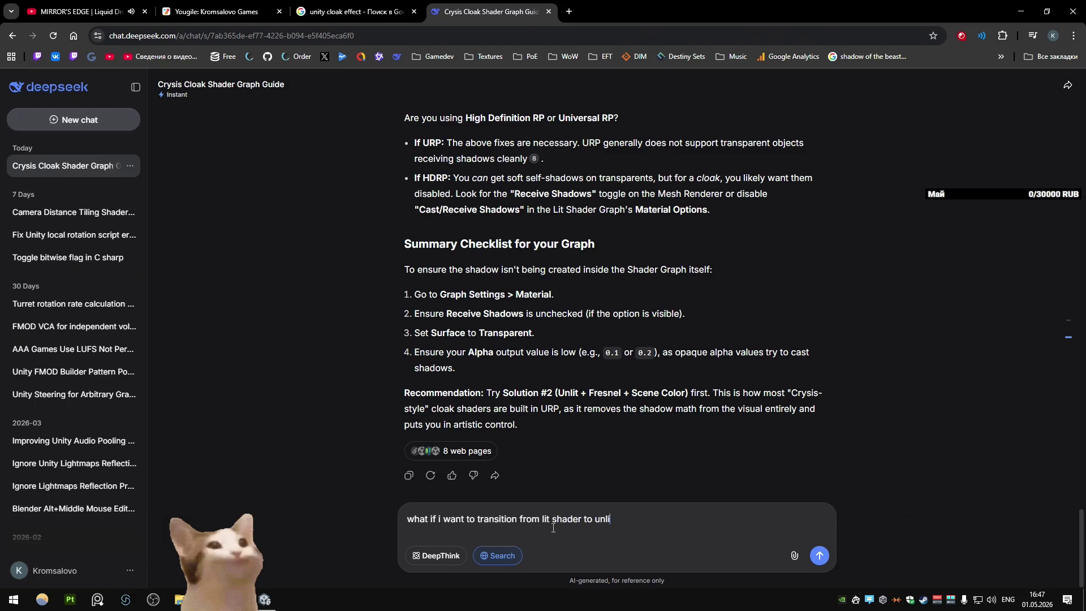
{"action": "key", "text": "Return"}
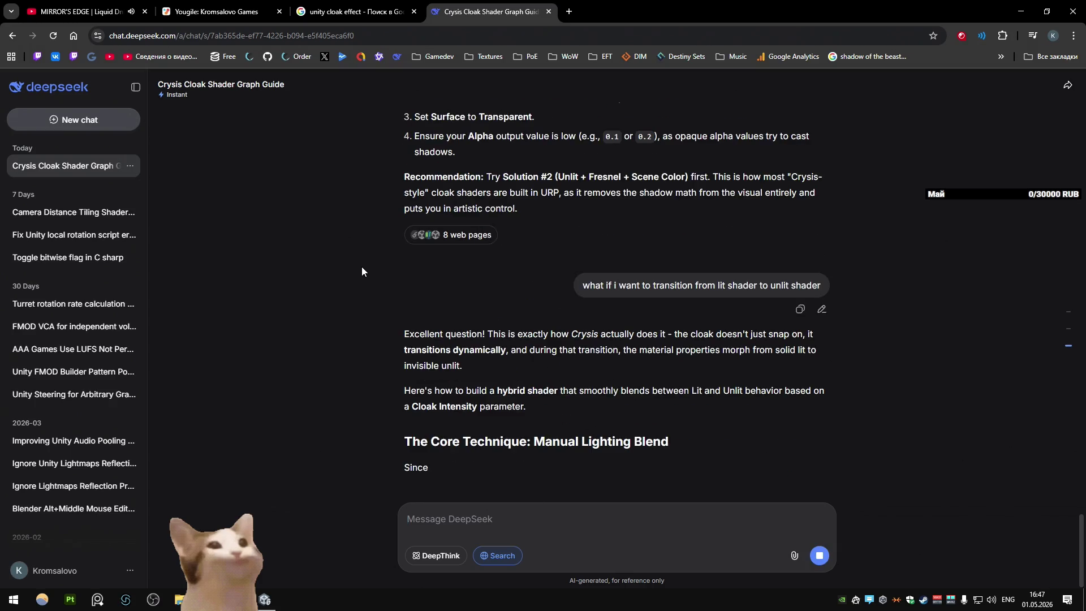
{"action": "scroll", "coordinate": [362, 272], "scroll_direction": "up", "scroll_amount": 1}
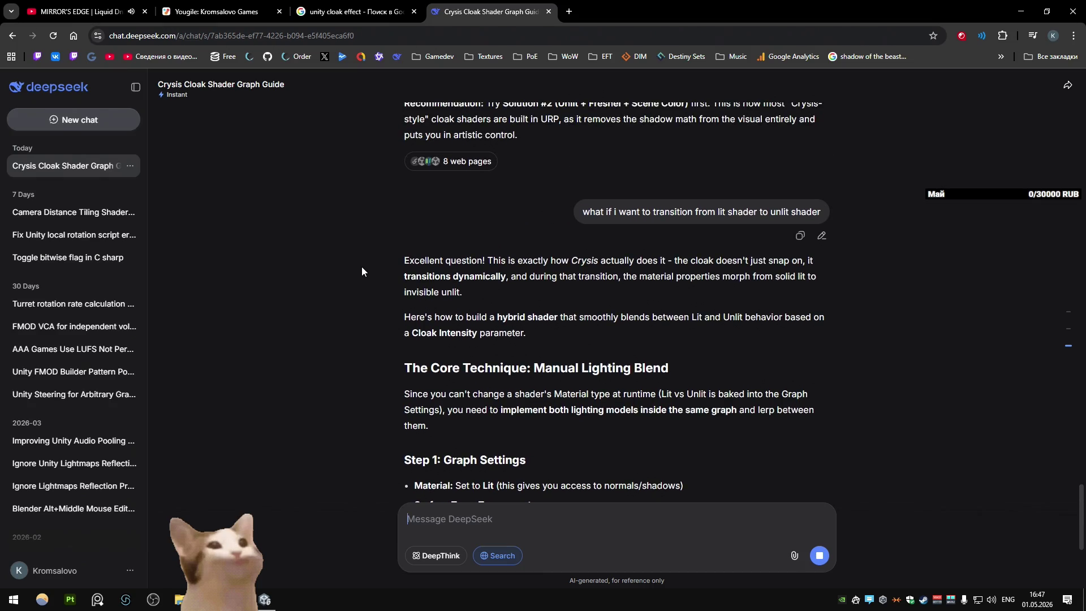
{"action": "scroll", "coordinate": [360, 269], "scroll_direction": "down", "scroll_amount": 2}
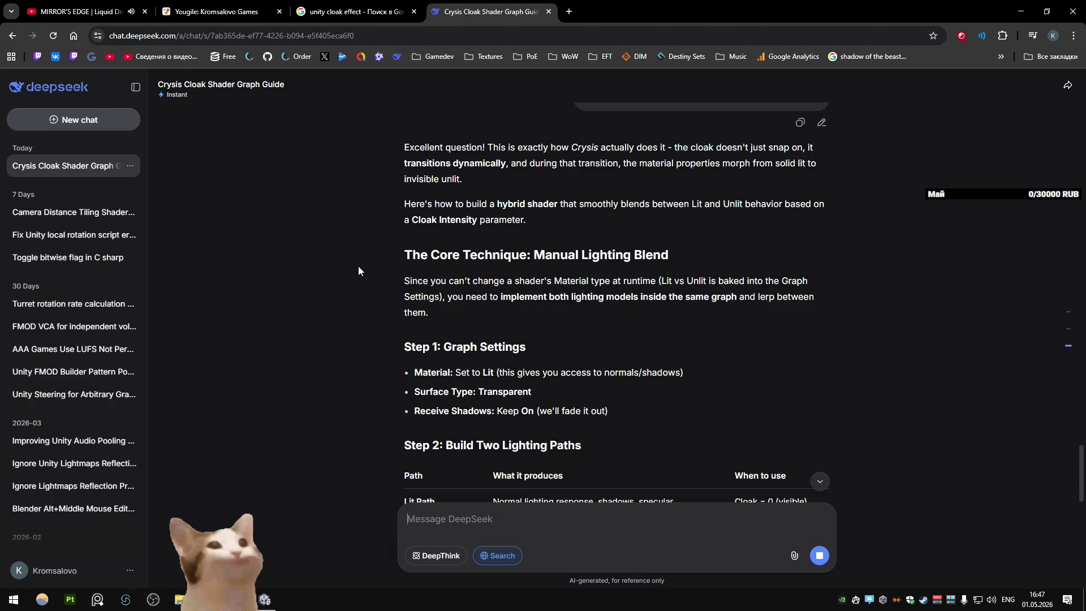
{"action": "scroll", "coordinate": [358, 266], "scroll_direction": "down", "scroll_amount": 2}
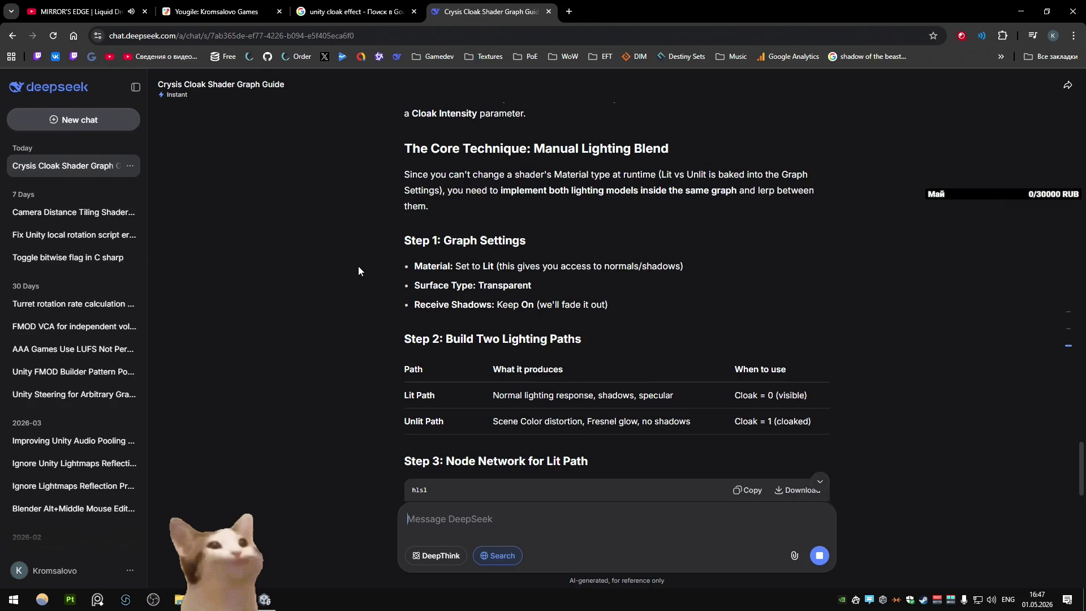
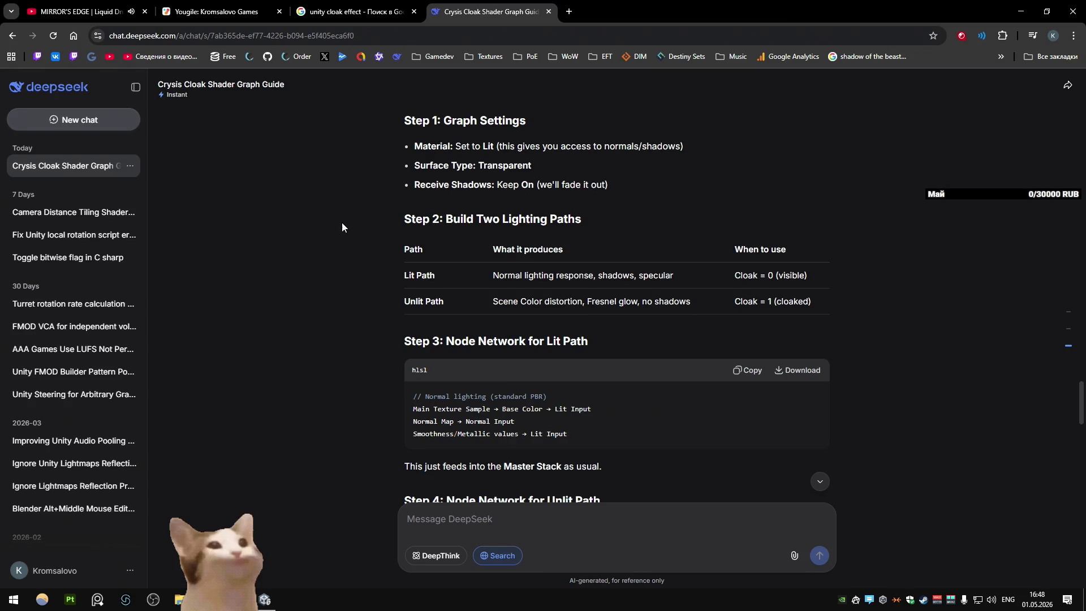
Step: Read the DeepSeek Crysis cloak shader guide to the end, then close that chat
{"action": "scroll", "coordinate": [340, 222], "scroll_direction": "down", "scroll_amount": 2}
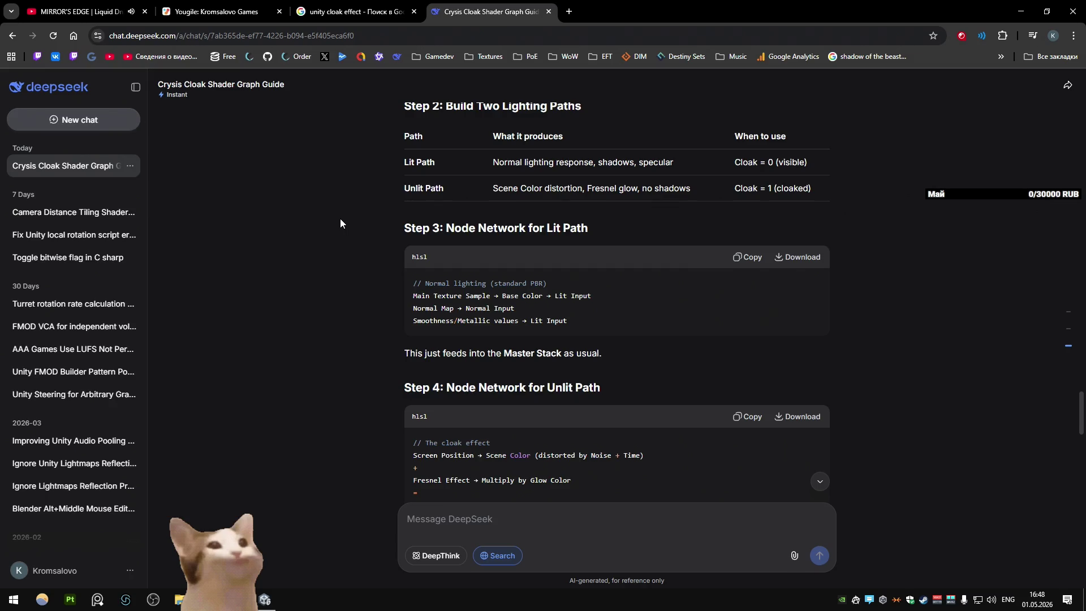
{"action": "scroll", "coordinate": [340, 220], "scroll_direction": "down", "scroll_amount": 1}
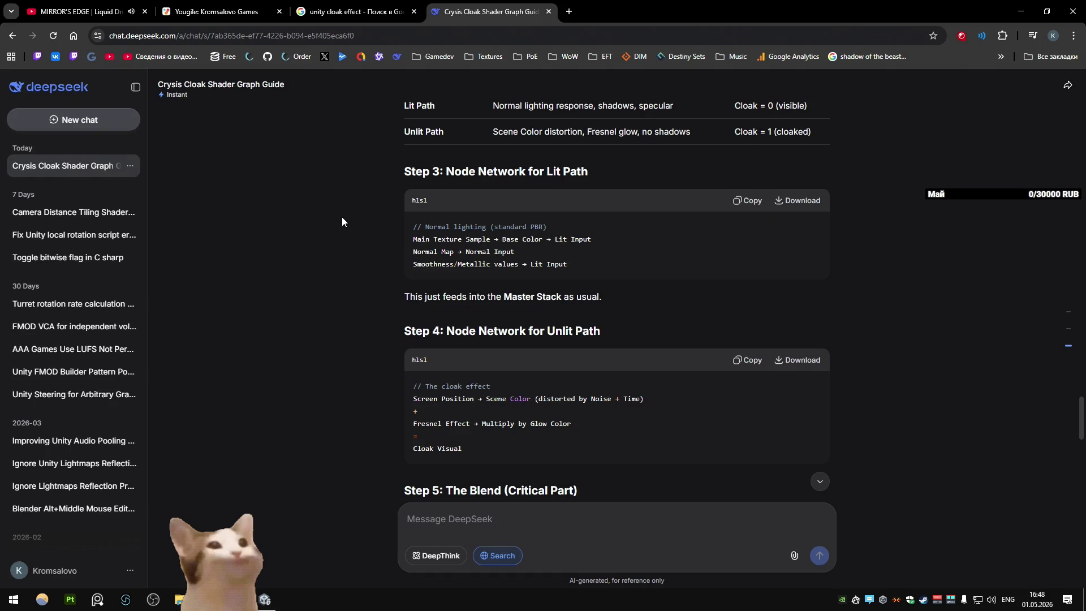
{"action": "scroll", "coordinate": [342, 221], "scroll_direction": "down", "scroll_amount": 3}
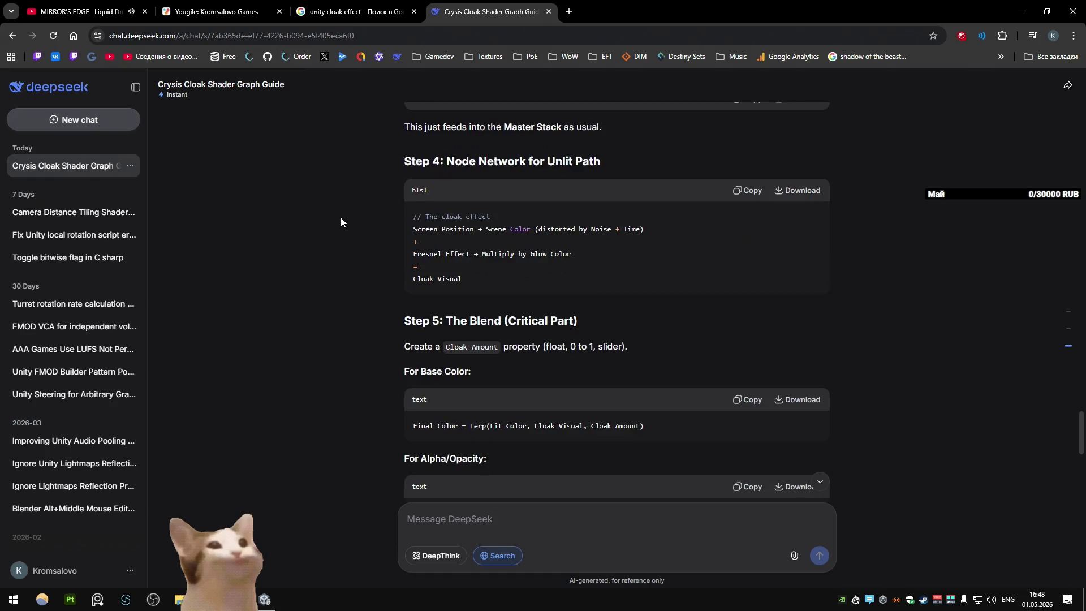
{"action": "scroll", "coordinate": [341, 218], "scroll_direction": "up", "scroll_amount": 1}
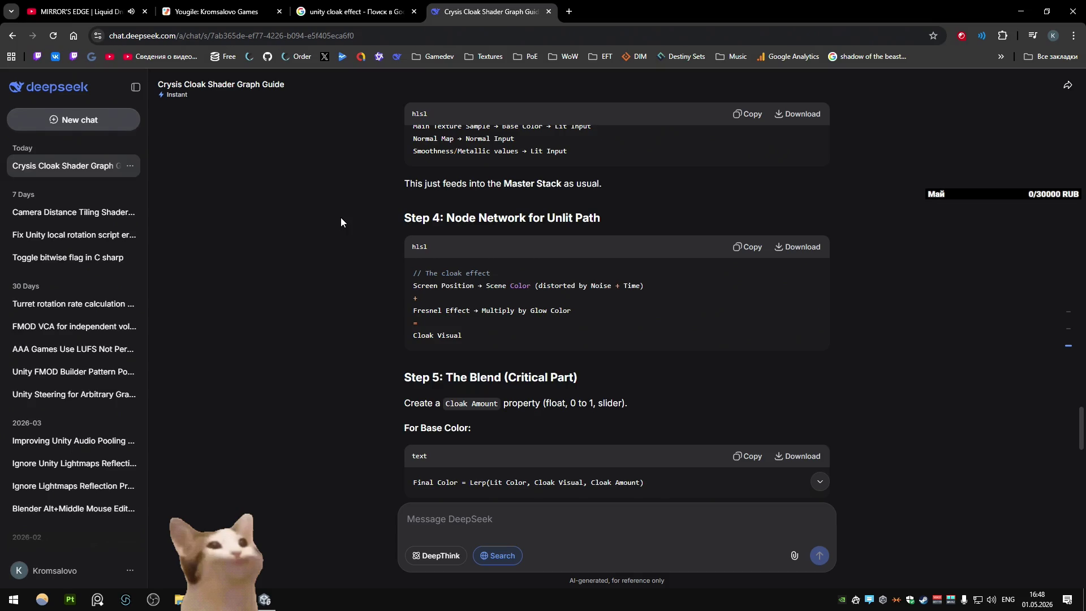
{"action": "scroll", "coordinate": [340, 221], "scroll_direction": "down", "scroll_amount": 4}
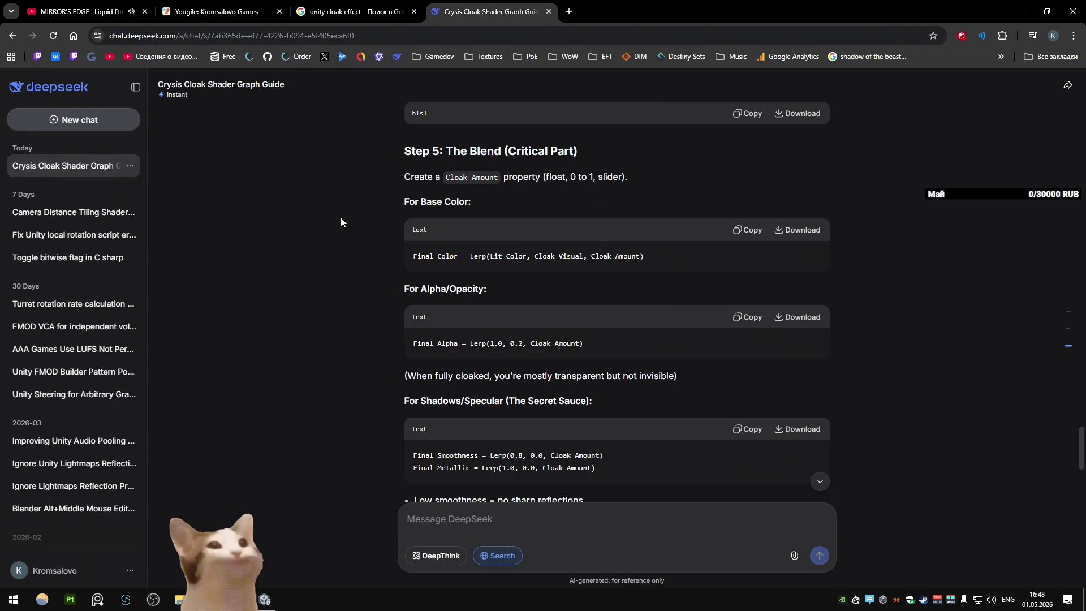
{"action": "scroll", "coordinate": [340, 220], "scroll_direction": "down", "scroll_amount": 5}
{"action": "scroll", "coordinate": [340, 221], "scroll_direction": "down", "scroll_amount": 2}
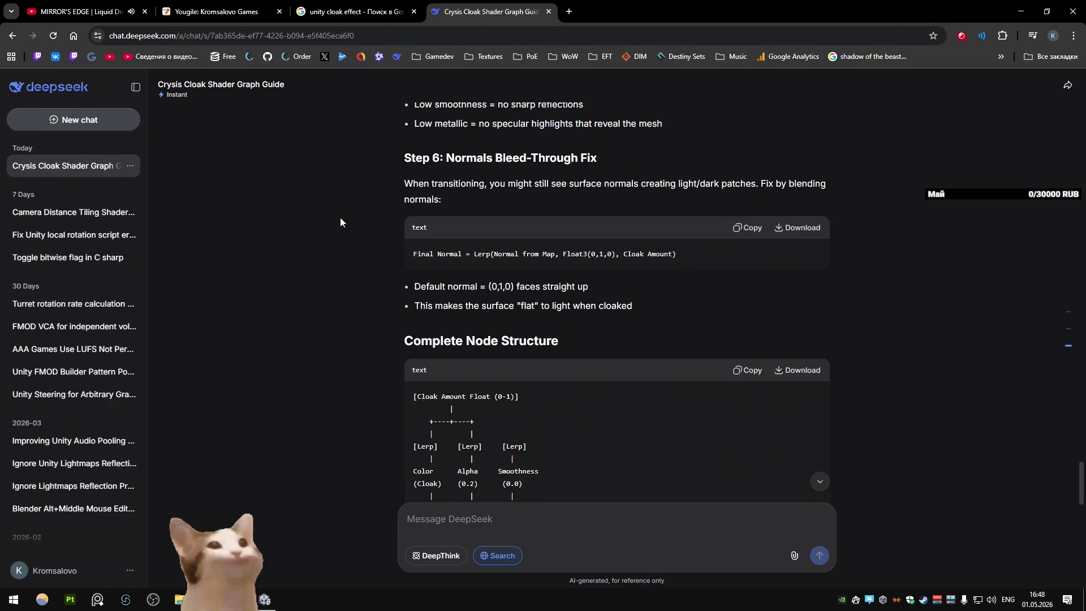
{"action": "scroll", "coordinate": [341, 218], "scroll_direction": "down", "scroll_amount": 4}
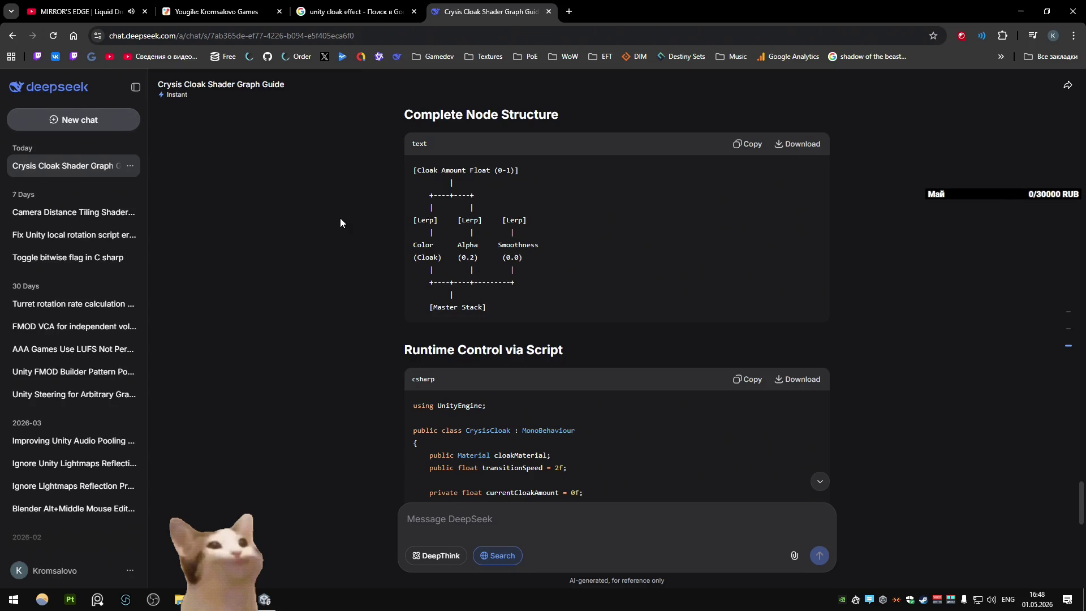
{"action": "scroll", "coordinate": [340, 218], "scroll_direction": "down", "scroll_amount": 6}
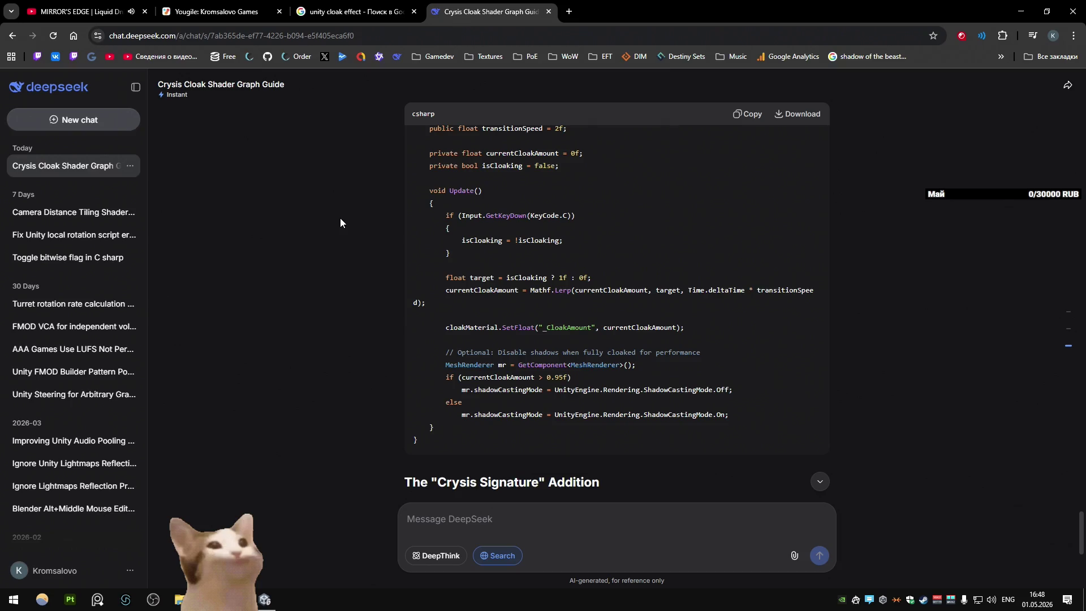
{"action": "scroll", "coordinate": [340, 222], "scroll_direction": "down", "scroll_amount": 4}
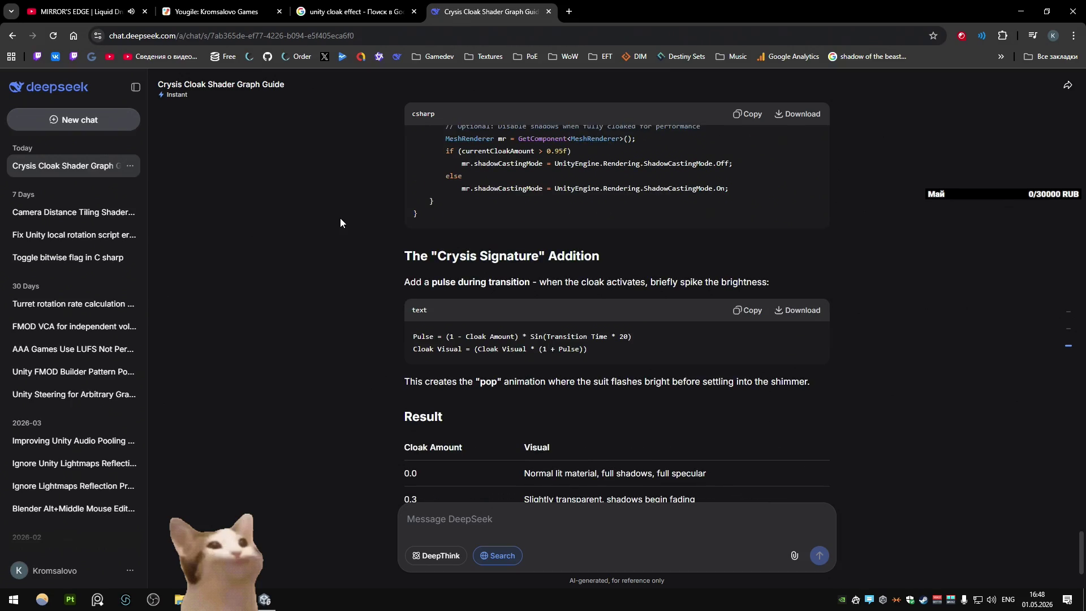
{"action": "scroll", "coordinate": [341, 218], "scroll_direction": "down", "scroll_amount": 3}
{"action": "middle_click", "coordinate": [459, 4]}
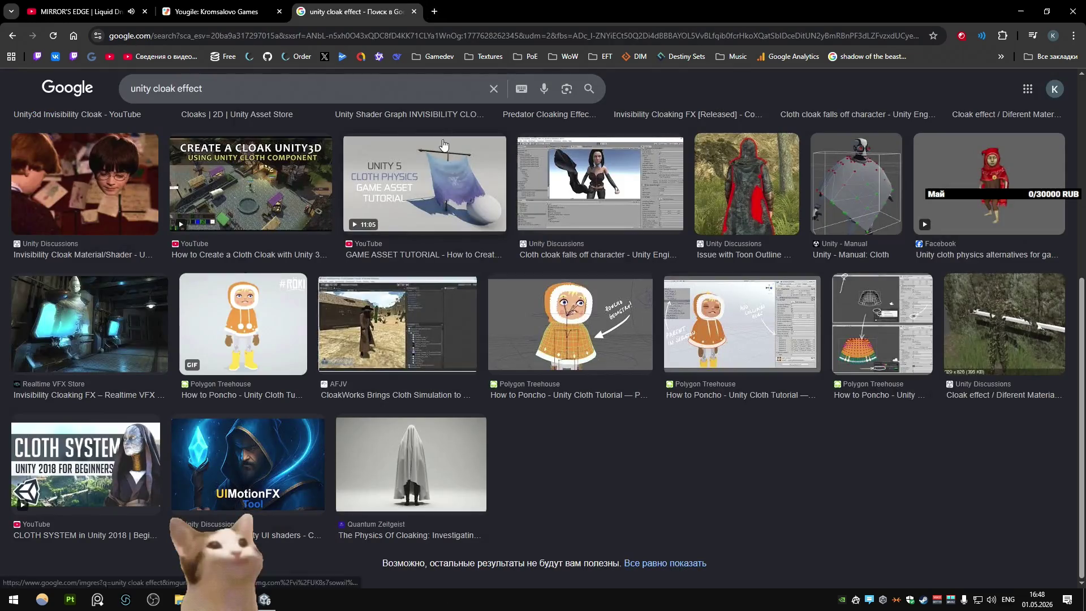
Step: Search Google images for 'unity refraction still has shadowing from lit'
{"action": "scroll", "coordinate": [413, 204], "scroll_direction": "up", "scroll_amount": 5}
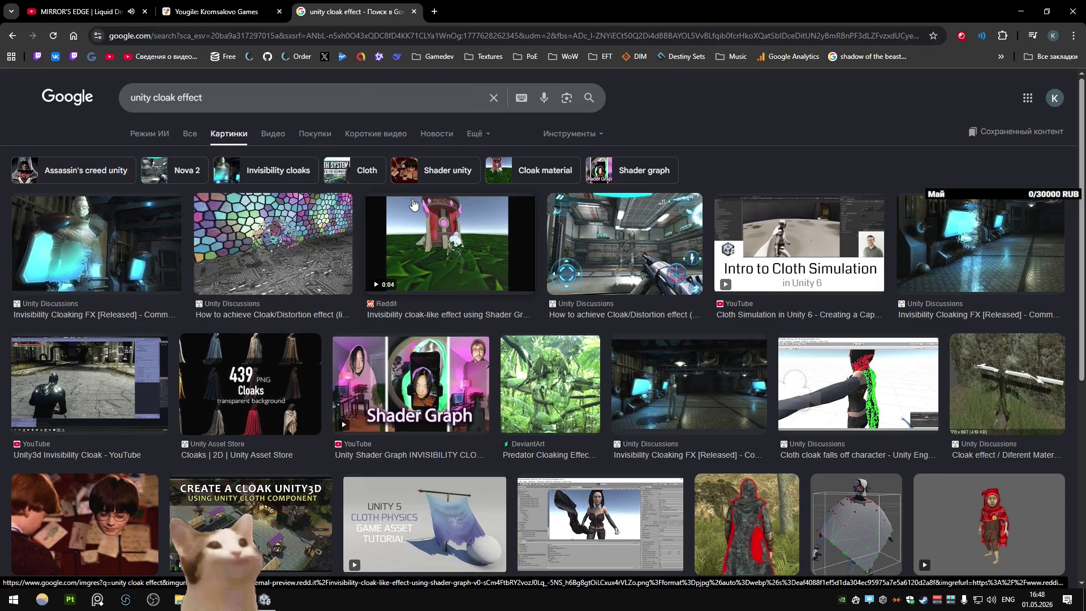
{"action": "left_click_drag", "start_coordinate": [202, 98], "coordinate": [153, 103]}
{"action": "type", "text": "refraction sh"}
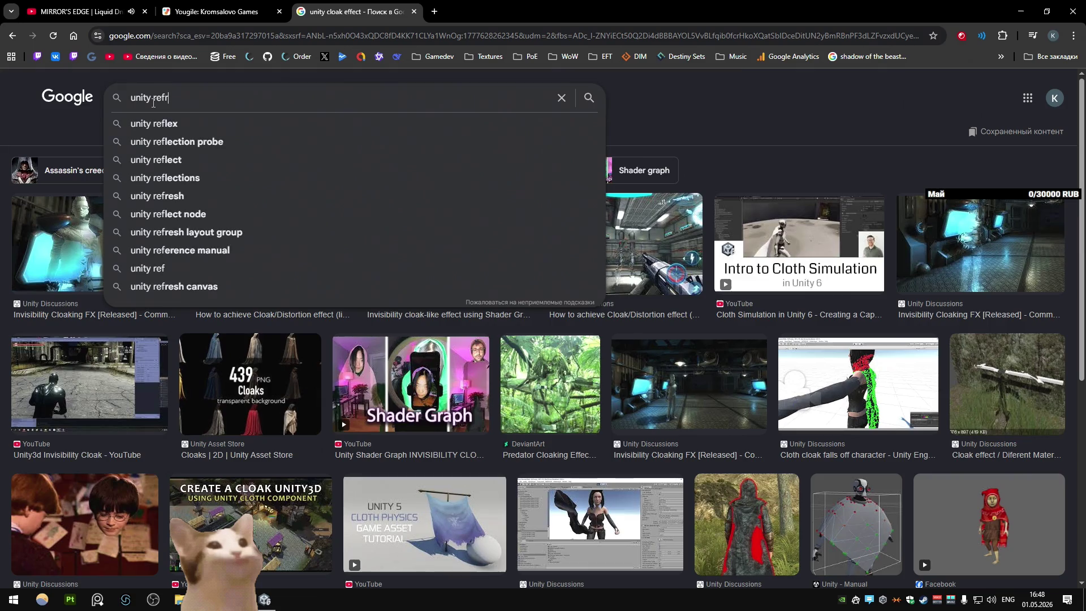
{"action": "key", "text": "BackSpace"}
{"action": "type", "text": "till"}
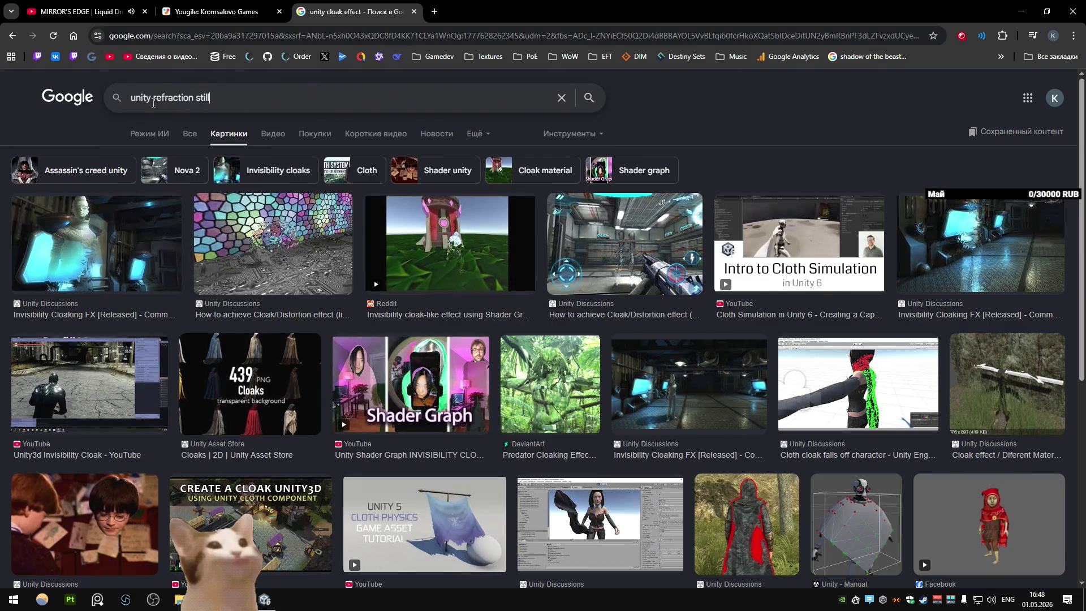
{"action": "type", "text": " has shadowing from "}
{"action": "type", "text": "lit"}
{"action": "key", "text": "Return"}
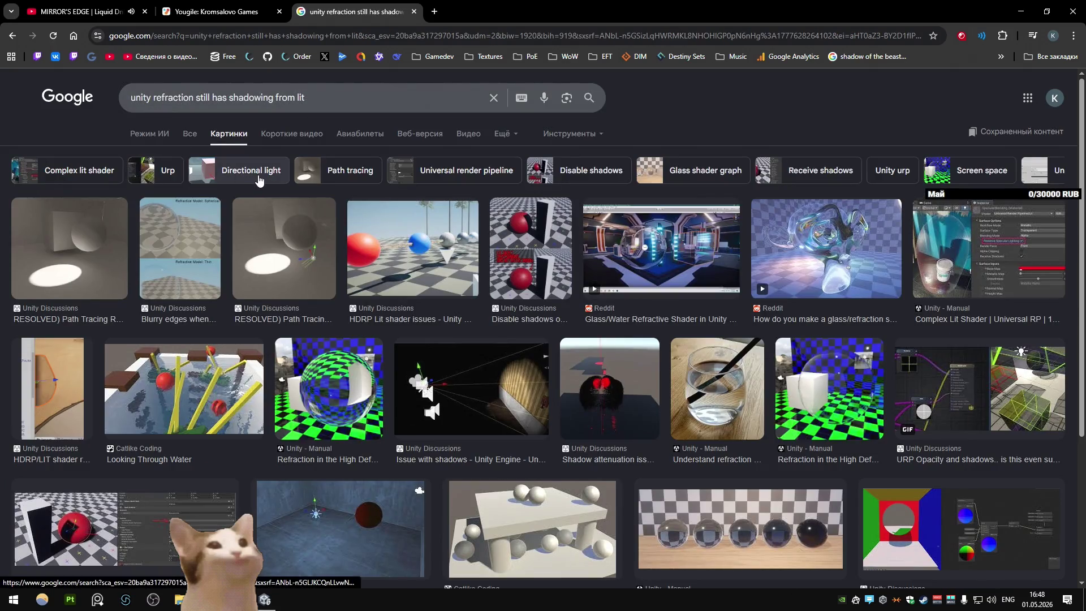
Step: Preview one image result, then open the Reddit glass/refraction shader post
{"action": "middle_click", "coordinate": [374, 210]}
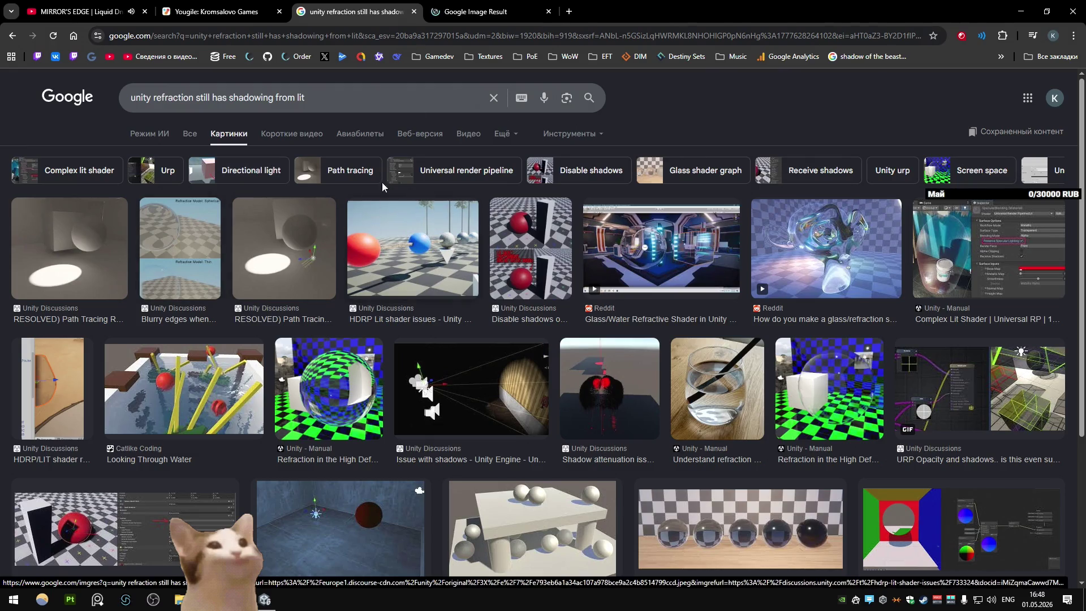
{"action": "key", "text": "ctrl+Tab"}
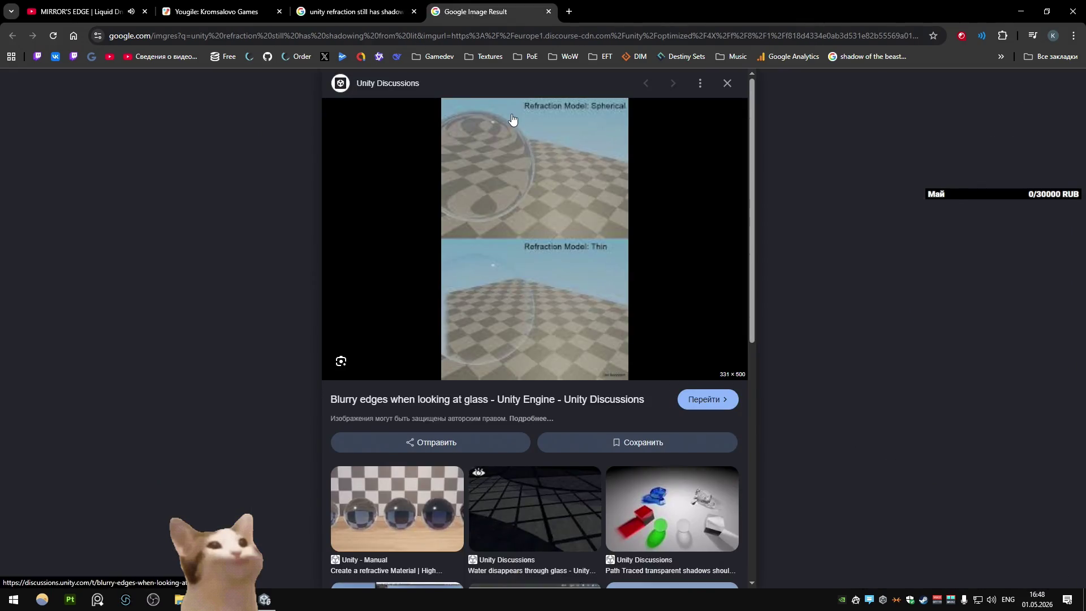
{"action": "middle_click", "coordinate": [507, 13]}
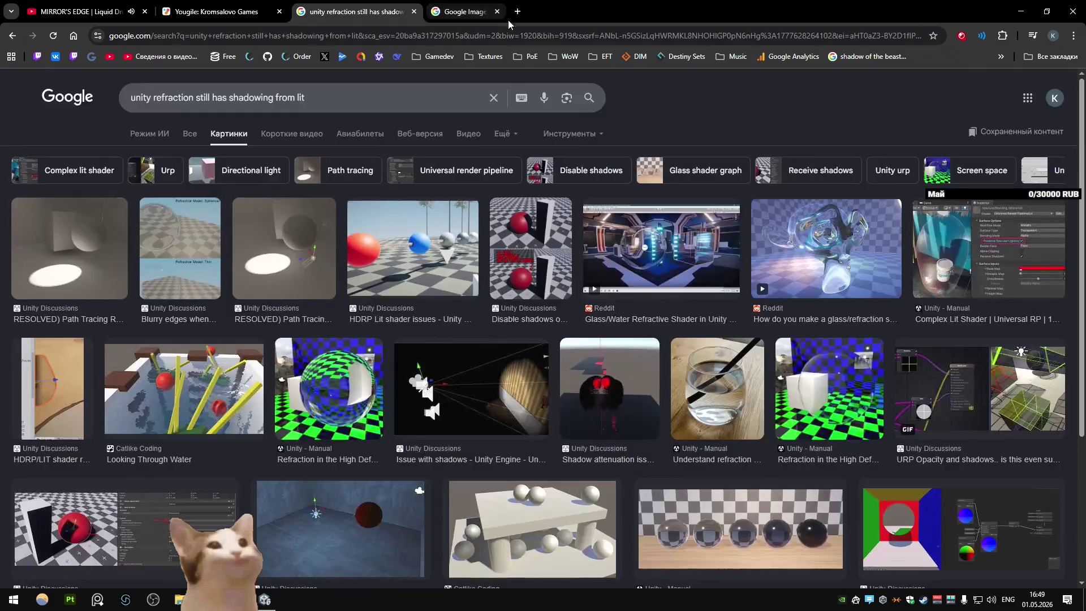
{"action": "middle_click", "coordinate": [571, 133]}
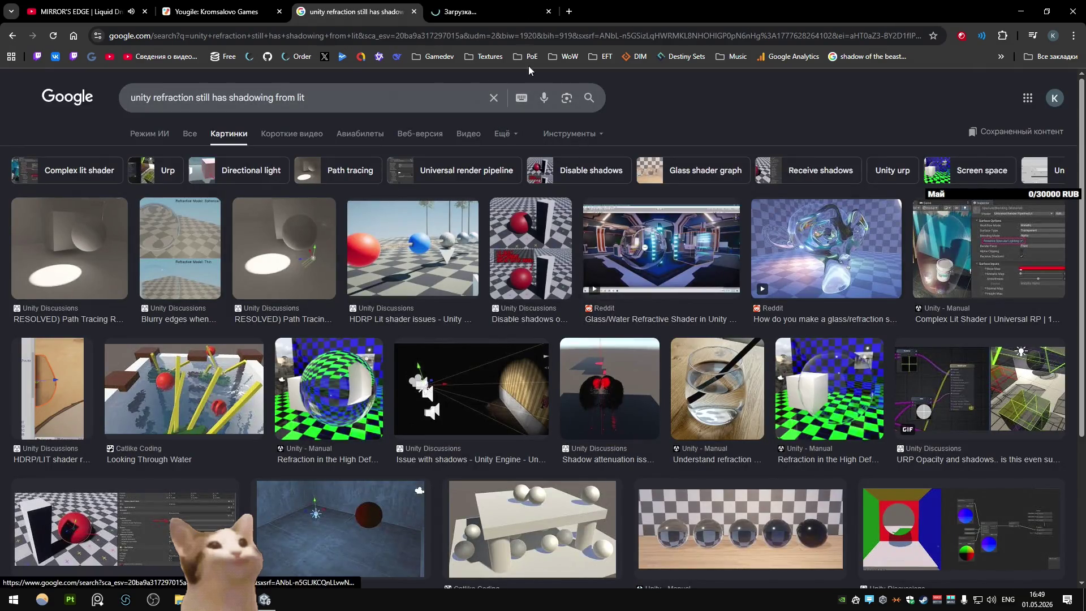
{"action": "key", "text": "ctrl+Tab"}
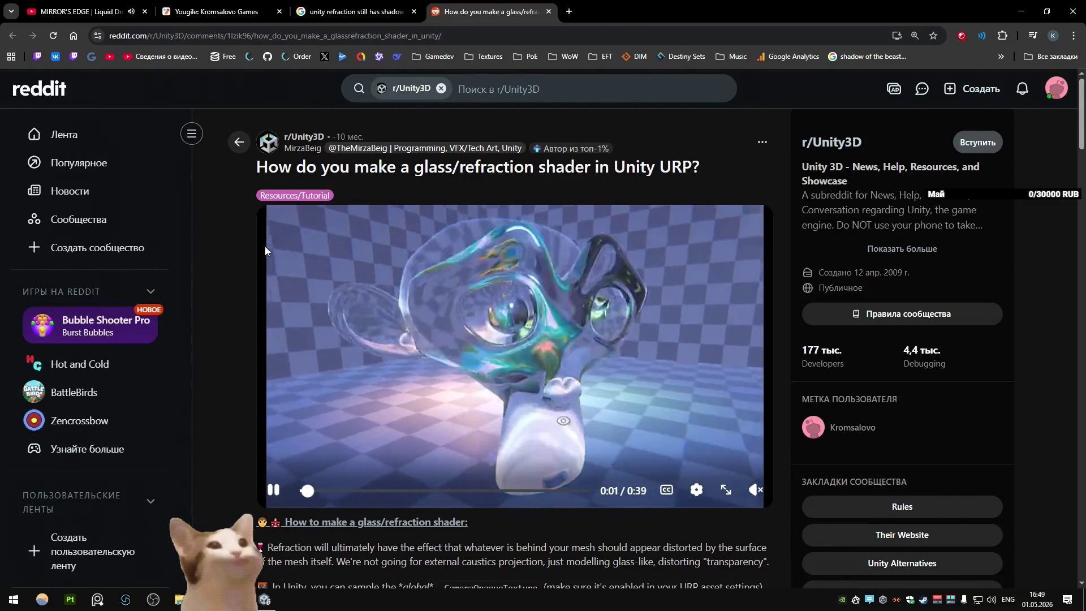
{"action": "scroll", "coordinate": [264, 246], "scroll_direction": "down", "scroll_amount": 3}
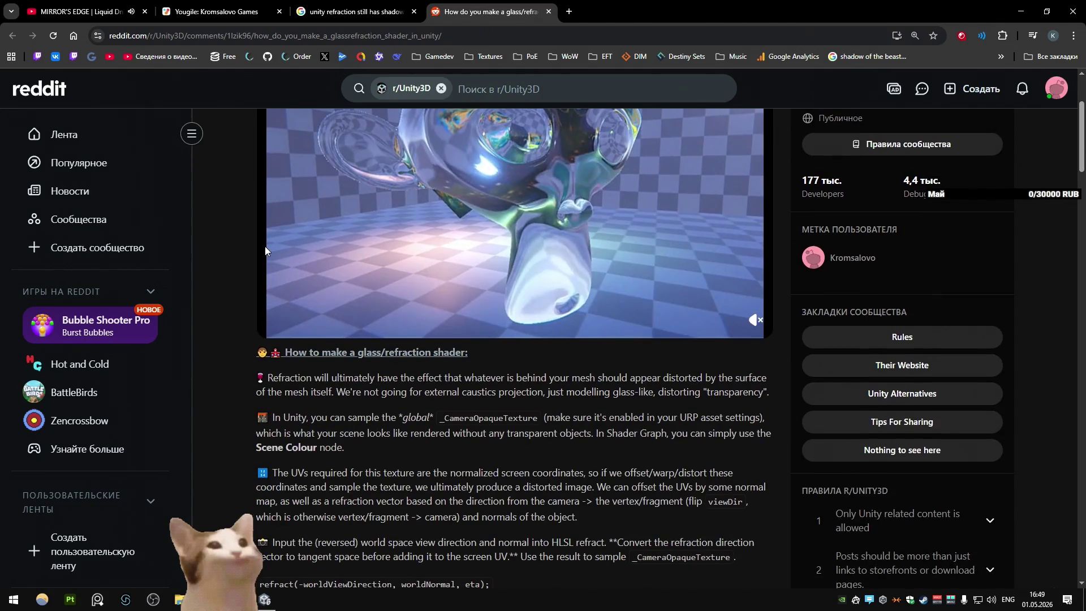
{"action": "scroll", "coordinate": [262, 246], "scroll_direction": "down", "scroll_amount": 2}
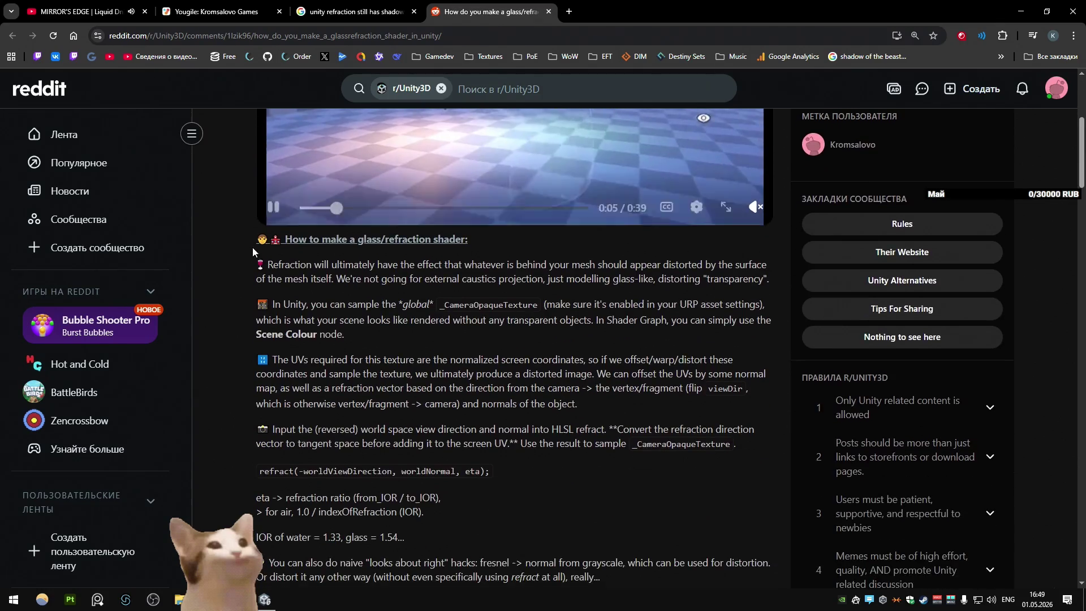
{"action": "scroll", "coordinate": [249, 245], "scroll_direction": "down", "scroll_amount": 2}
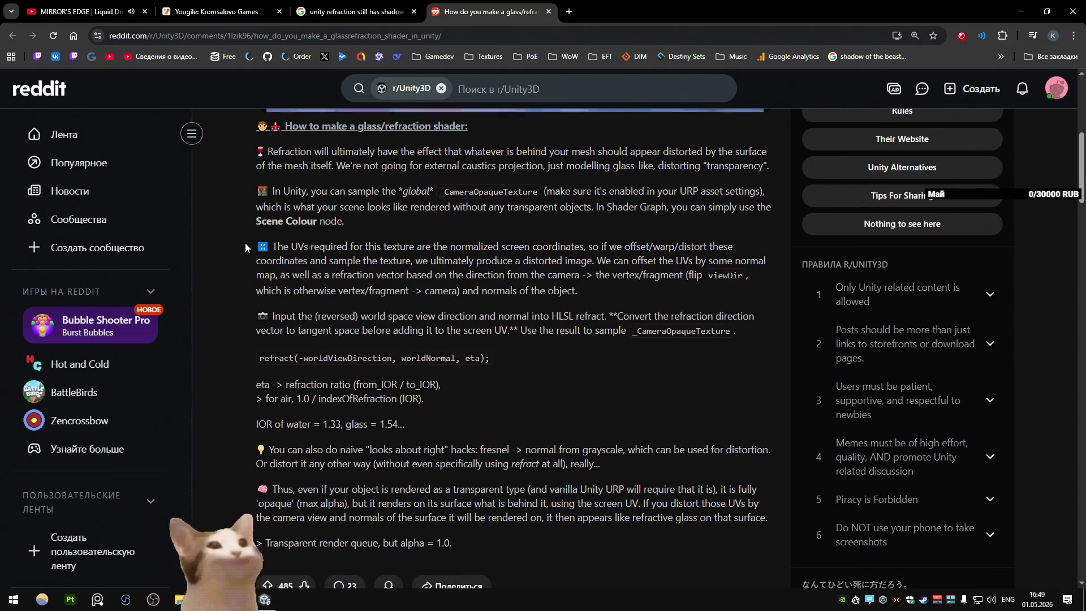
{"action": "scroll", "coordinate": [245, 247], "scroll_direction": "down", "scroll_amount": 2}
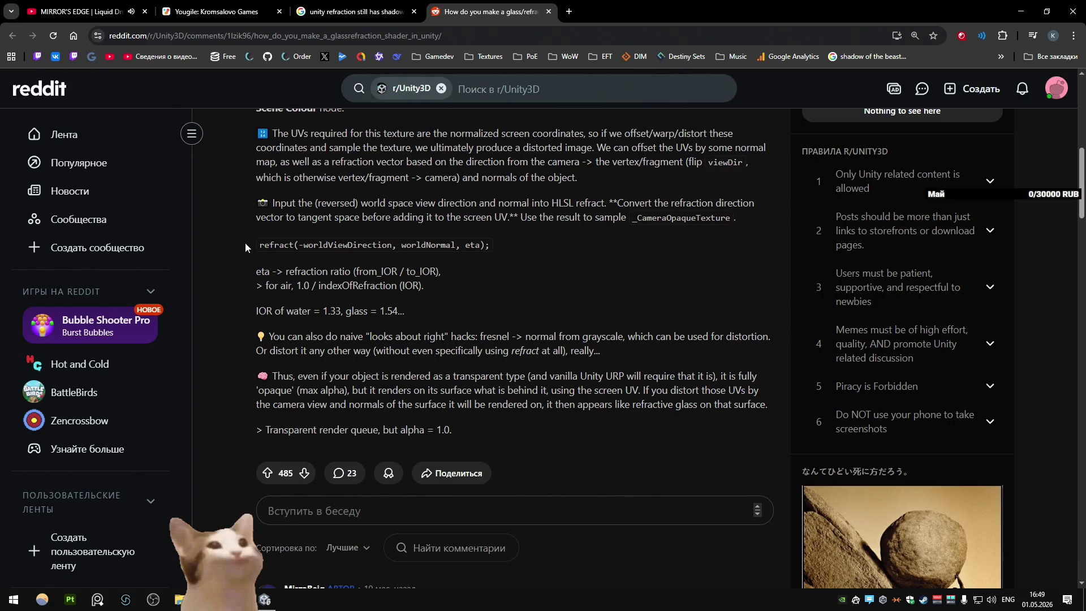
{"action": "scroll", "coordinate": [245, 242], "scroll_direction": "down", "scroll_amount": 2}
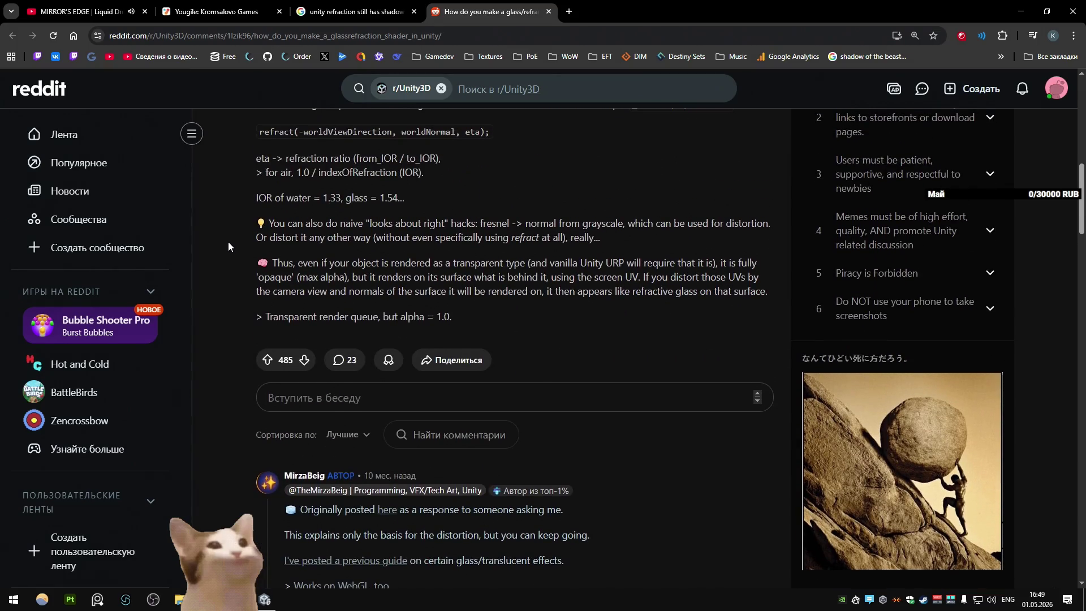
{"action": "scroll", "coordinate": [212, 239], "scroll_direction": "down", "scroll_amount": 4}
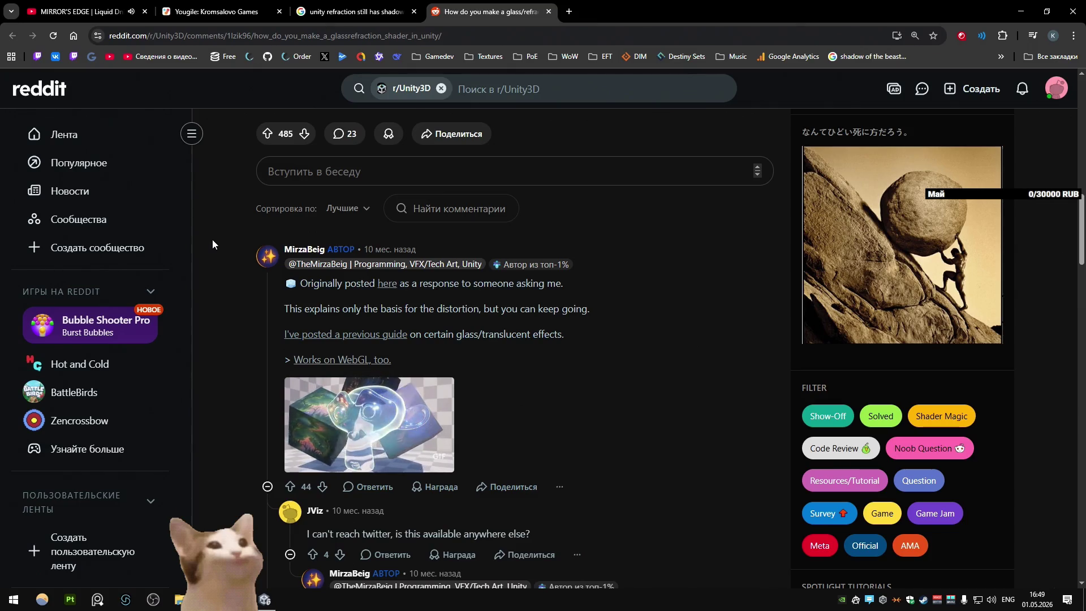
{"action": "scroll", "coordinate": [212, 240], "scroll_direction": "down", "scroll_amount": 14}
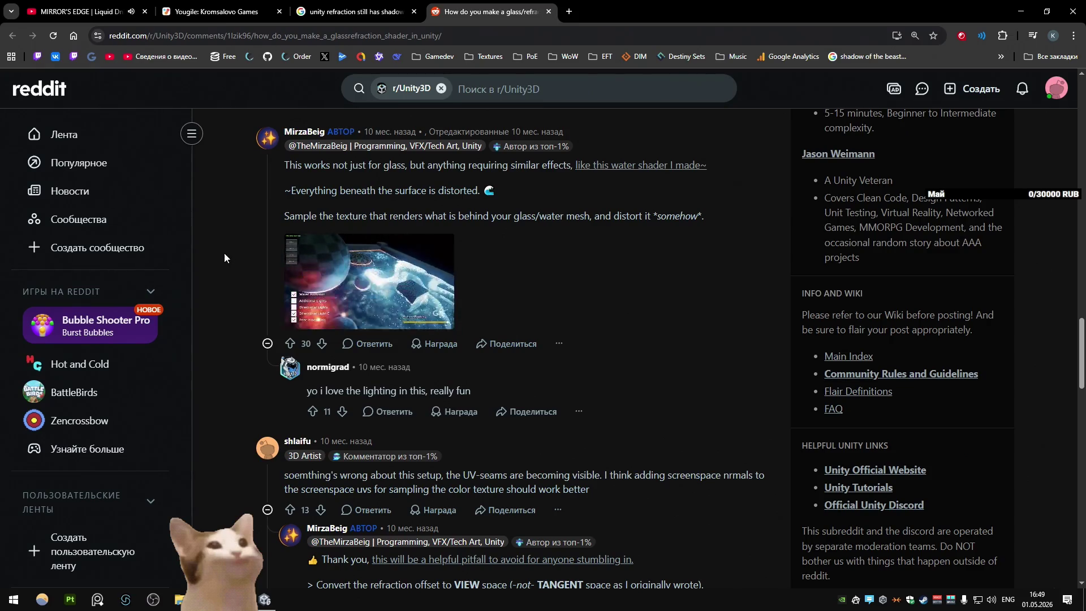
{"action": "scroll", "coordinate": [224, 256], "scroll_direction": "down", "scroll_amount": 7}
{"action": "scroll", "coordinate": [224, 253], "scroll_direction": "down", "scroll_amount": 2}
{"action": "scroll", "coordinate": [226, 253], "scroll_direction": "up", "scroll_amount": 2}
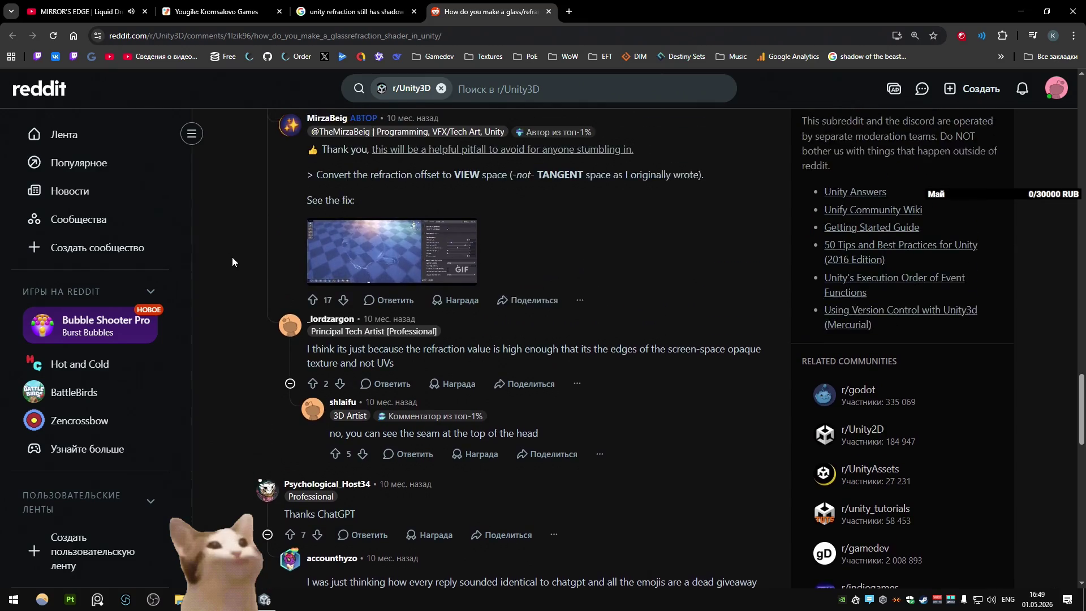
{"action": "left_click", "coordinate": [373, 278]}
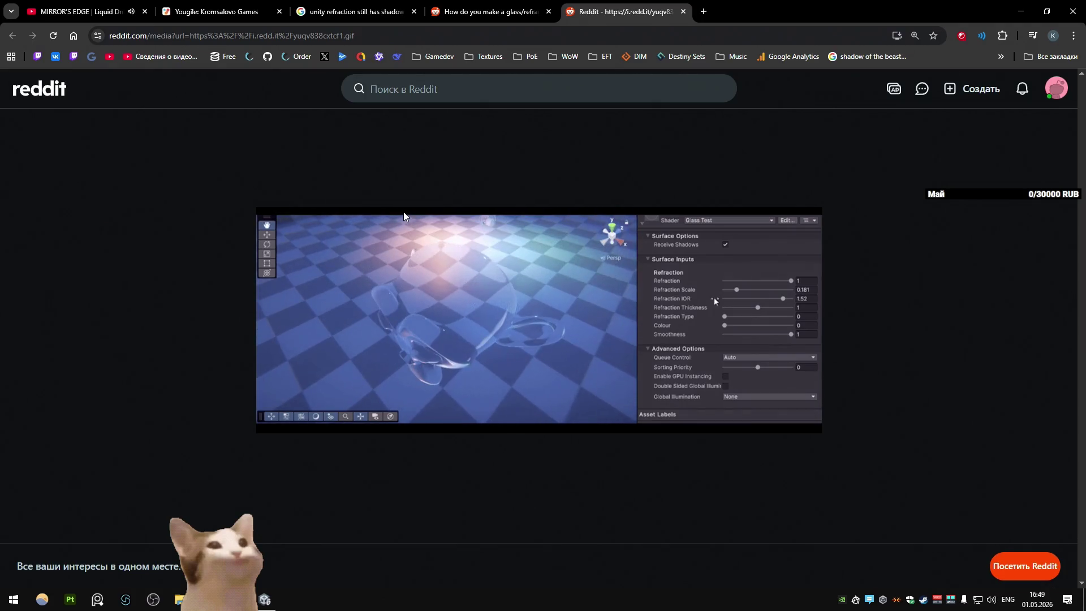
Step: Close the enlarged GIF viewer and scroll down through the thread's comments
{"action": "right_click", "coordinate": [403, 211]}
{"action": "left_click", "coordinate": [975, 233]}
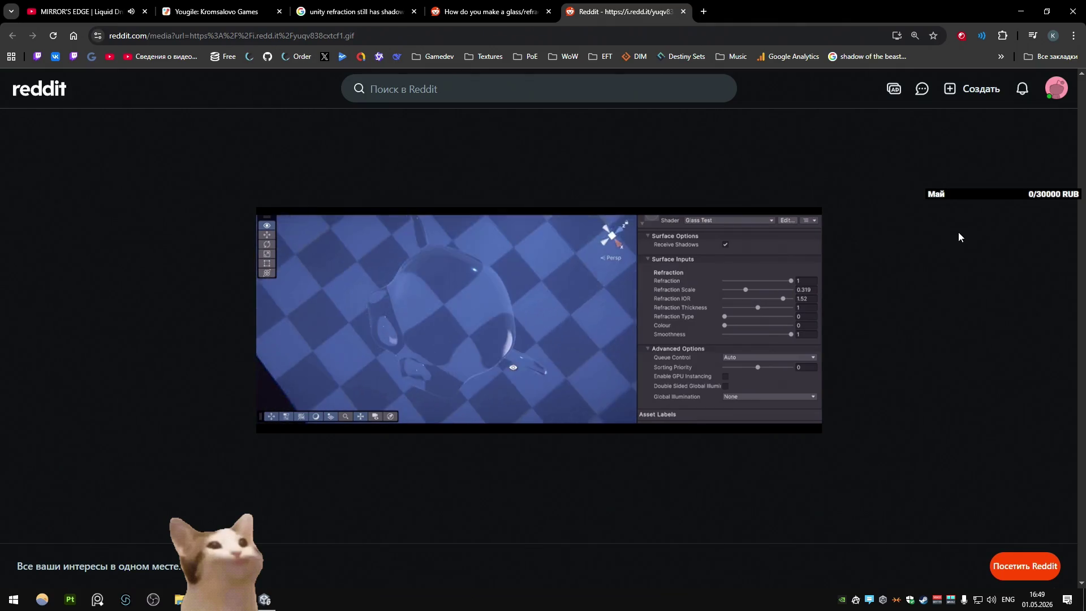
{"action": "key", "text": "ctrl+w"}
{"action": "scroll", "coordinate": [490, 240], "scroll_direction": "down", "scroll_amount": 3}
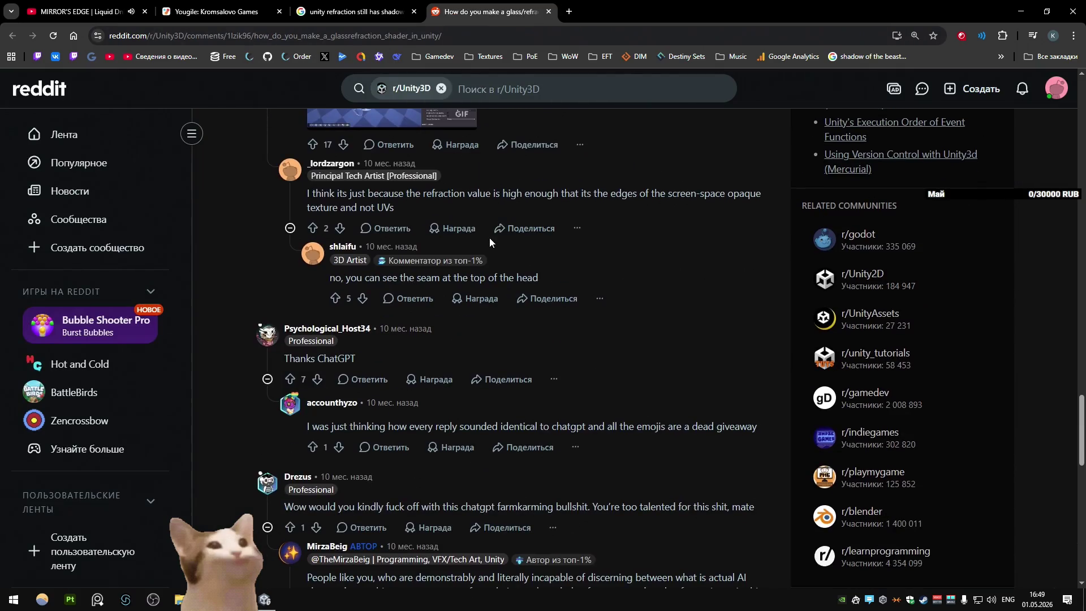
{"action": "scroll", "coordinate": [489, 242], "scroll_direction": "down", "scroll_amount": 2}
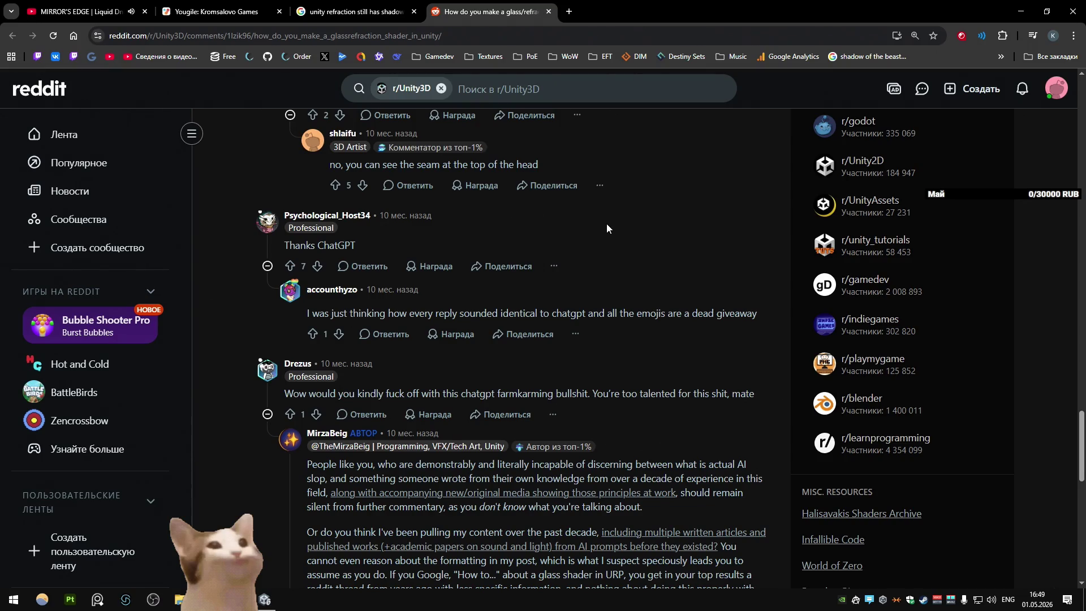
{"action": "scroll", "coordinate": [595, 229], "scroll_direction": "down", "scroll_amount": 2}
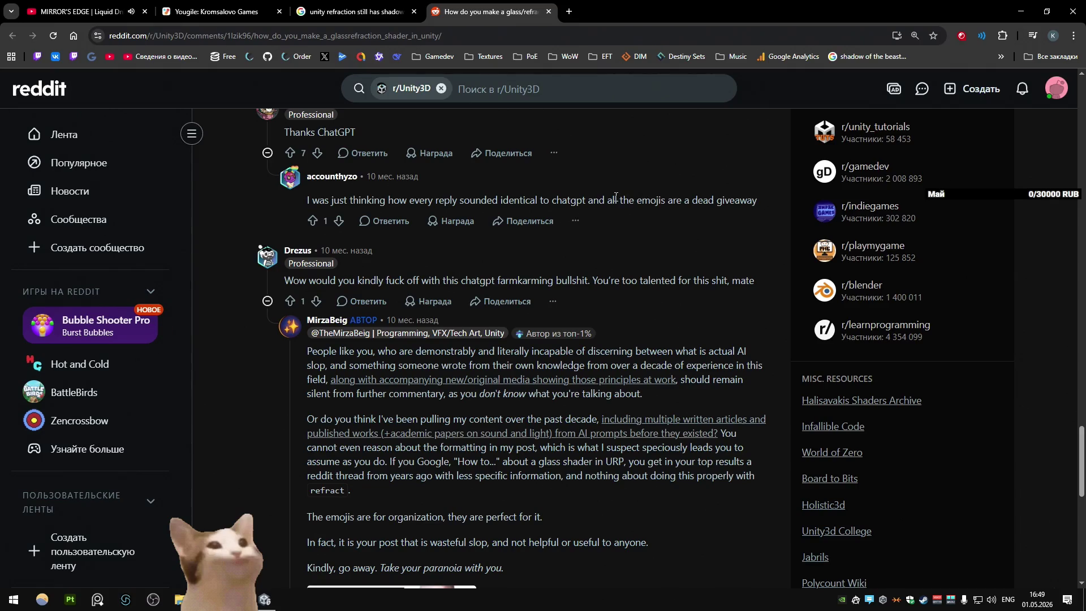
{"action": "scroll", "coordinate": [616, 195], "scroll_direction": "down", "scroll_amount": 2}
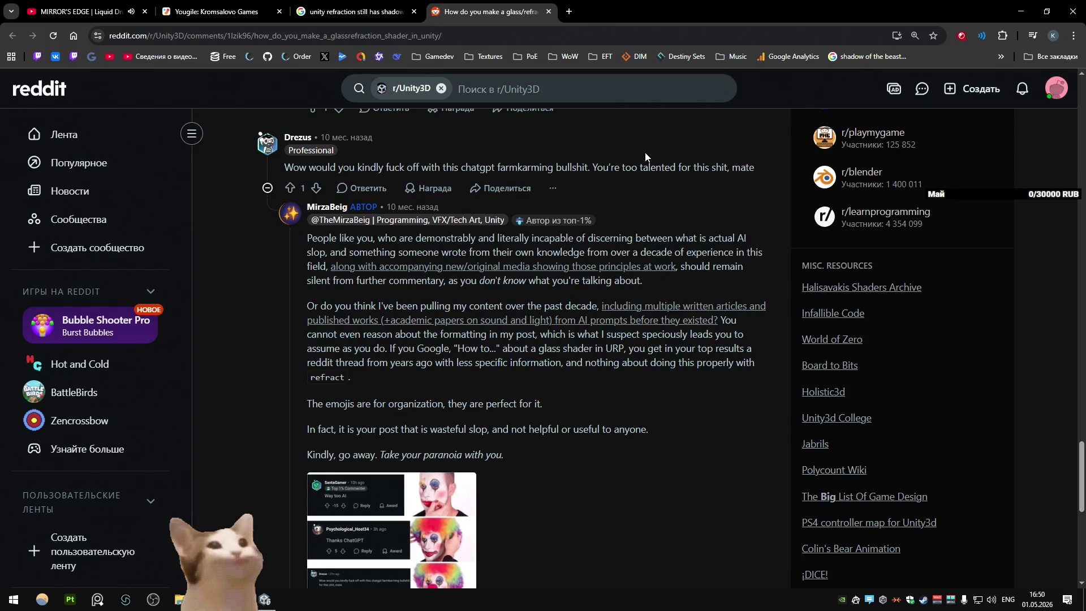
{"action": "scroll", "coordinate": [645, 156], "scroll_direction": "down", "scroll_amount": 3}
{"action": "scroll", "coordinate": [646, 157], "scroll_direction": "down", "scroll_amount": 5}
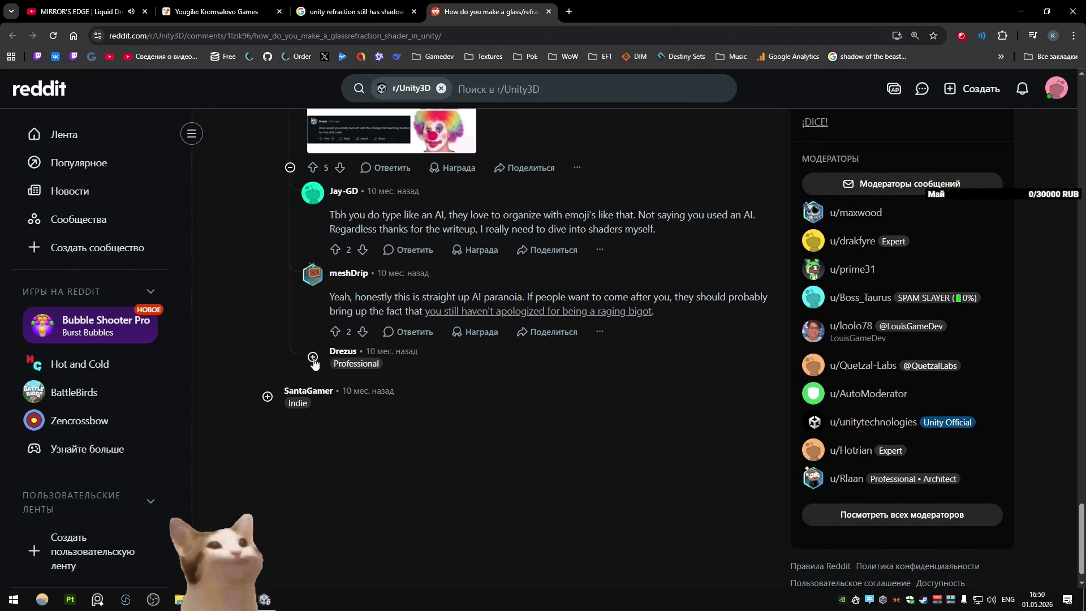
Step: Expand the collapsed reply, read the remaining replies, and close the Reddit thread
{"action": "left_click", "coordinate": [313, 357]}
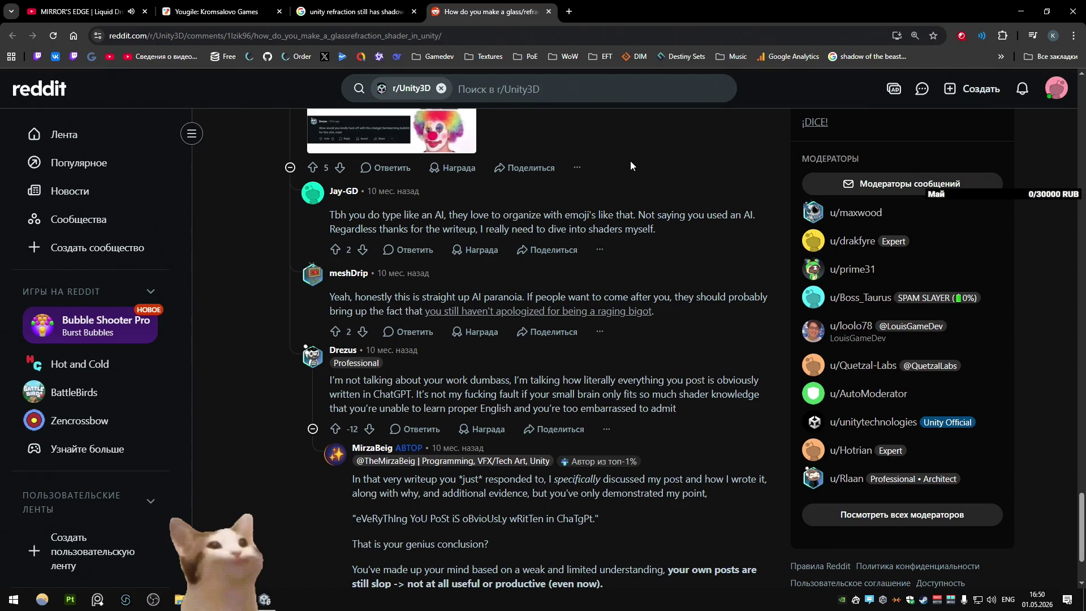
{"action": "scroll", "coordinate": [631, 165], "scroll_direction": "down", "scroll_amount": 2}
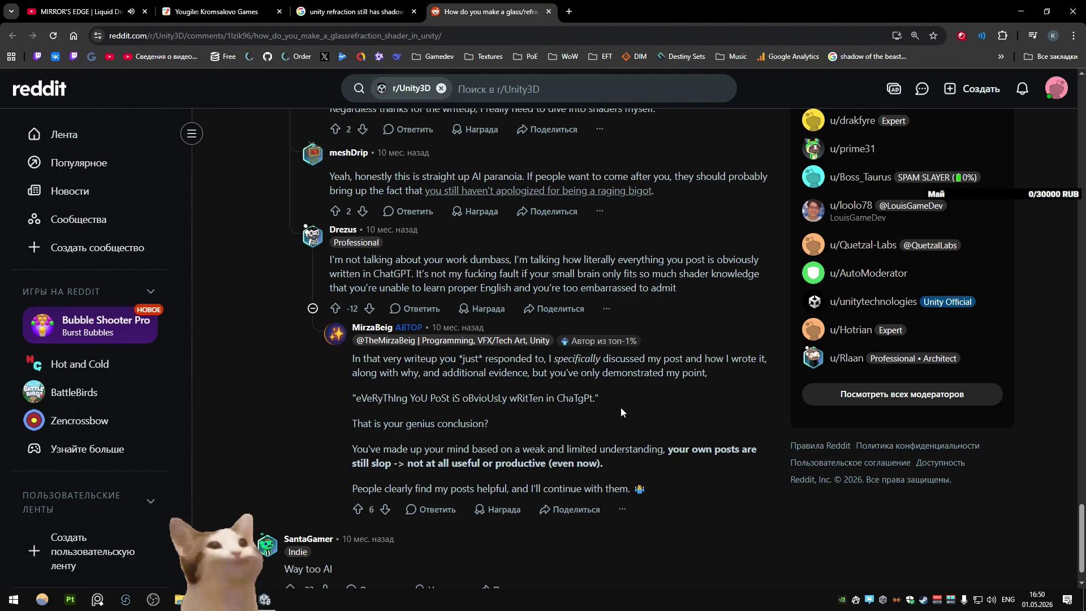
{"action": "scroll", "coordinate": [620, 404], "scroll_direction": "down", "scroll_amount": 1}
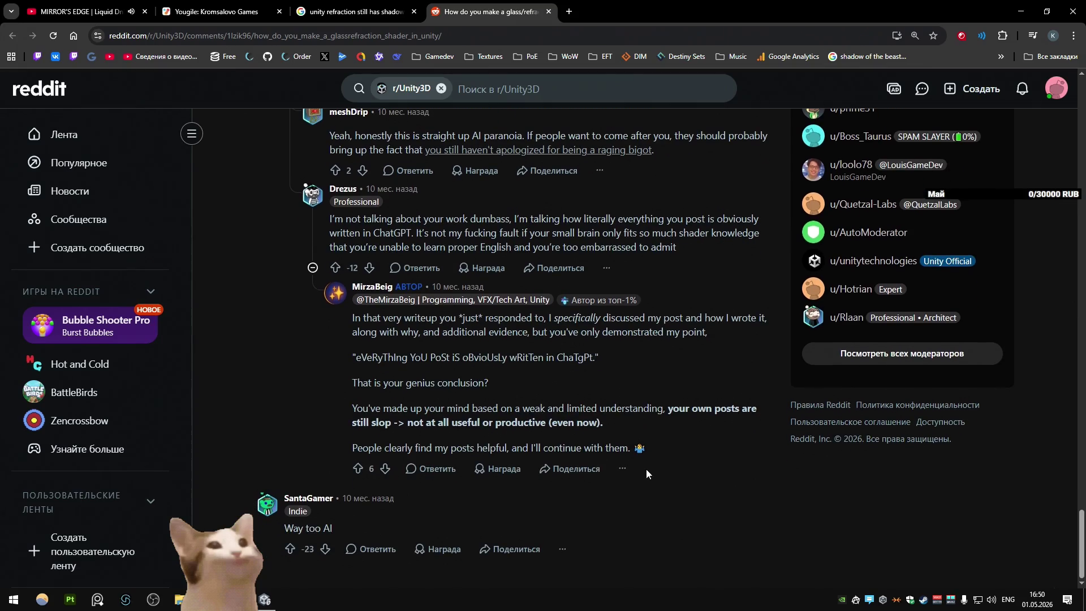
{"action": "key", "text": "Home"}
{"action": "scroll", "coordinate": [657, 246], "scroll_direction": "down", "scroll_amount": 4}
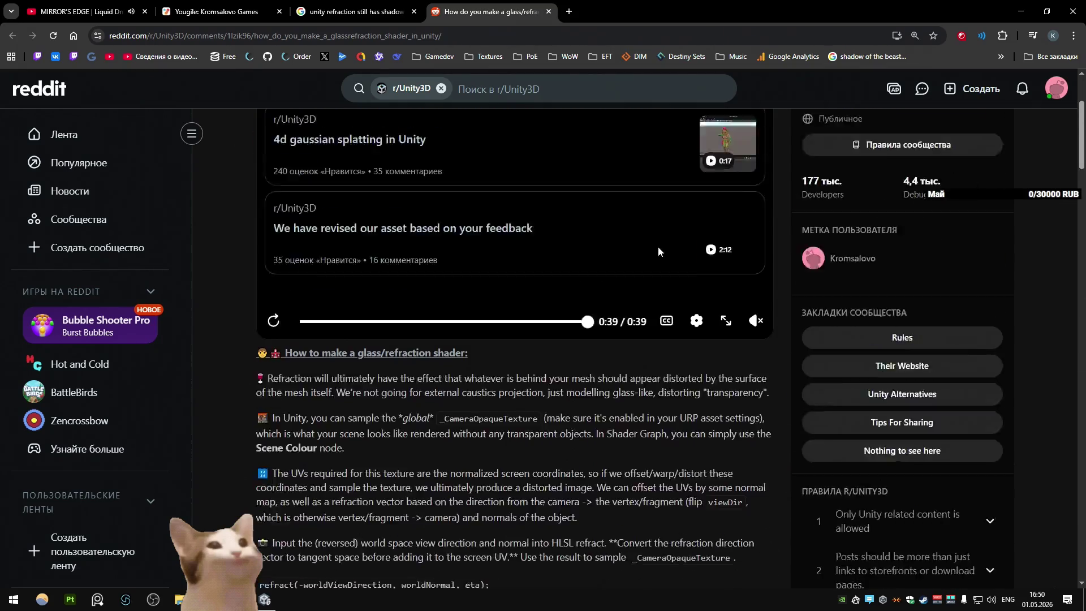
{"action": "scroll", "coordinate": [639, 260], "scroll_direction": "down", "scroll_amount": 5}
{"action": "key", "text": "ctrl+w"}
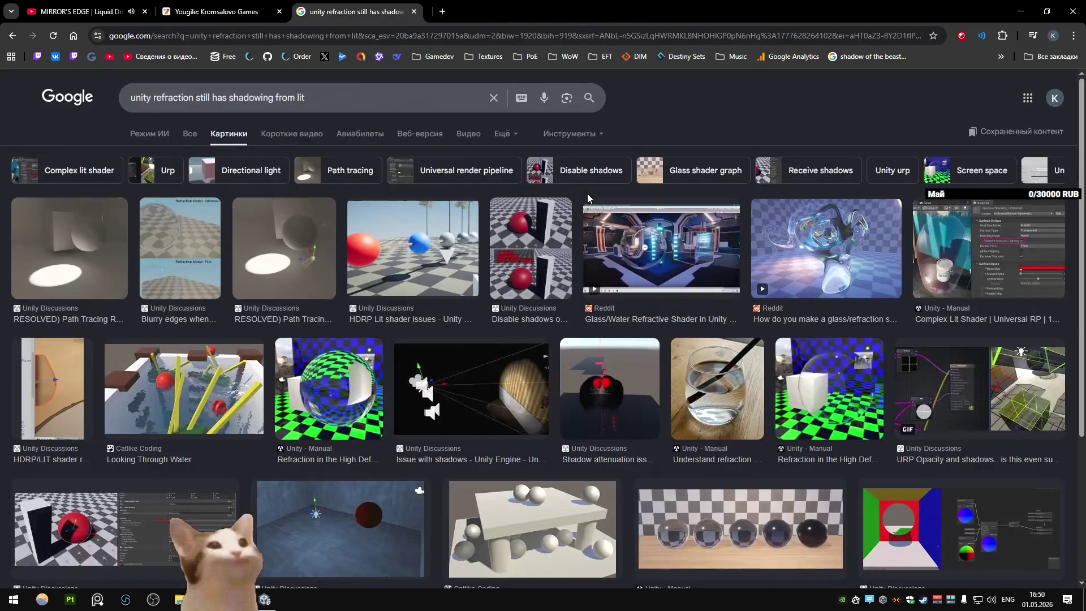
Step: Open the HDRP 'Create a refractive Material' documentation page and read through it
{"action": "scroll", "coordinate": [445, 229], "scroll_direction": "down", "scroll_amount": 3}
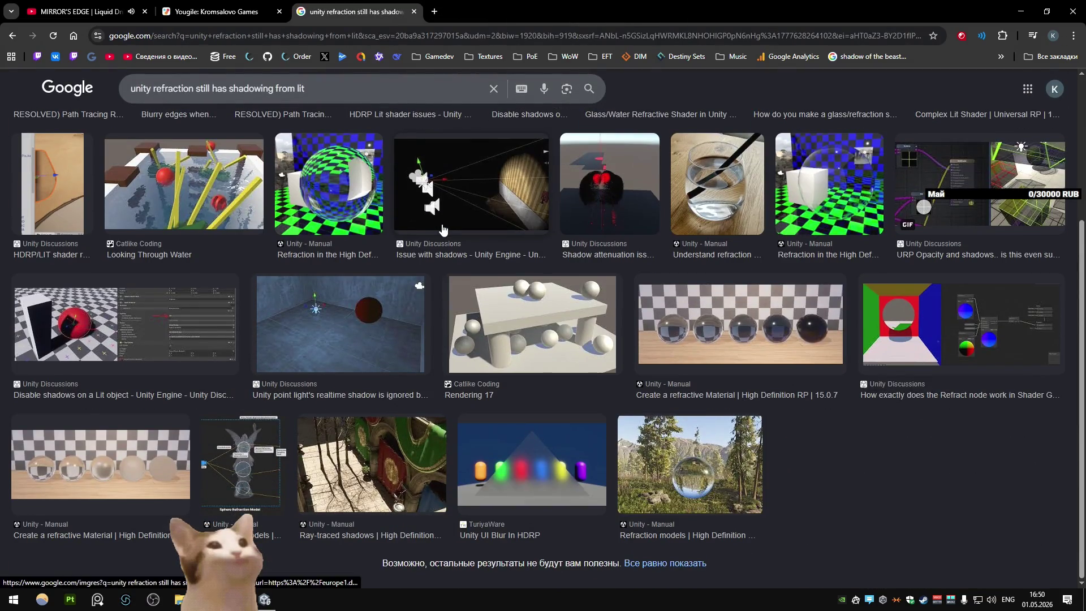
{"action": "middle_click", "coordinate": [740, 323]}
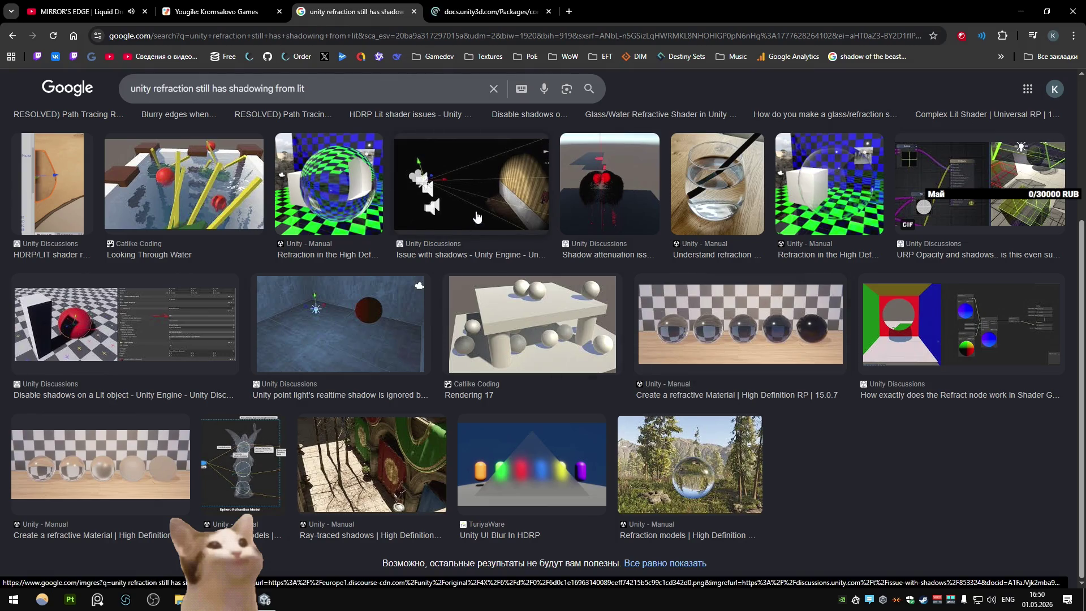
{"action": "key", "text": "ctrl+Tab"}
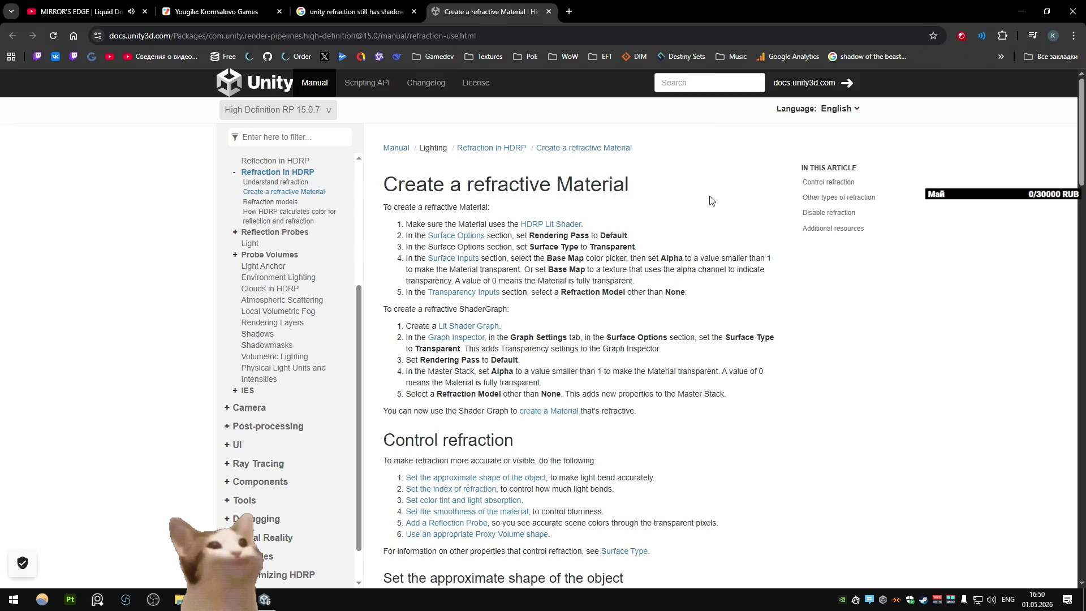
{"action": "scroll", "coordinate": [710, 201], "scroll_direction": "down", "scroll_amount": 2}
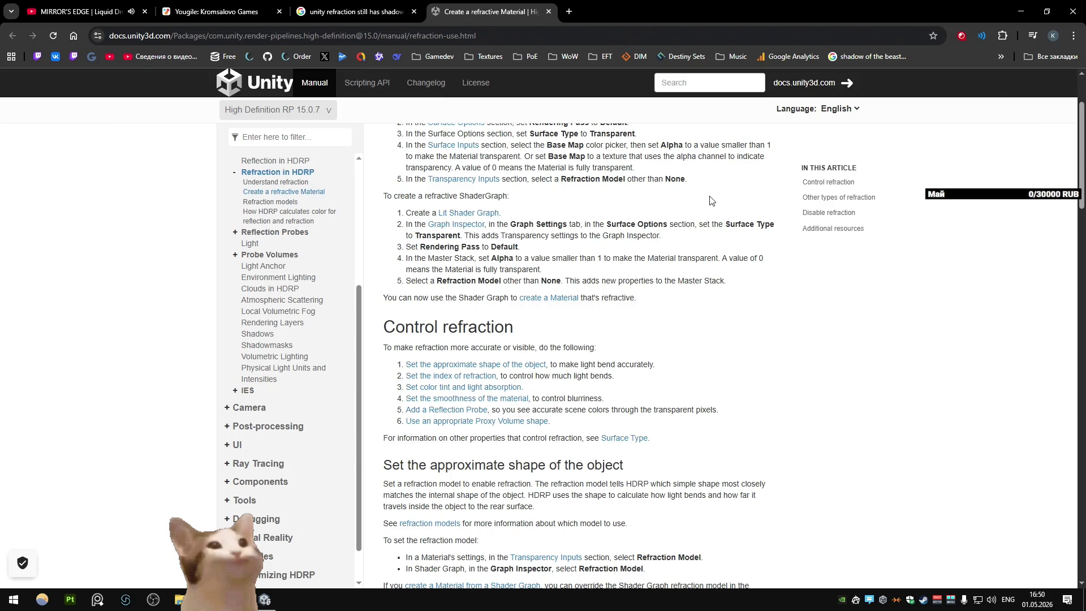
{"action": "scroll", "coordinate": [675, 225], "scroll_direction": "down", "scroll_amount": 3}
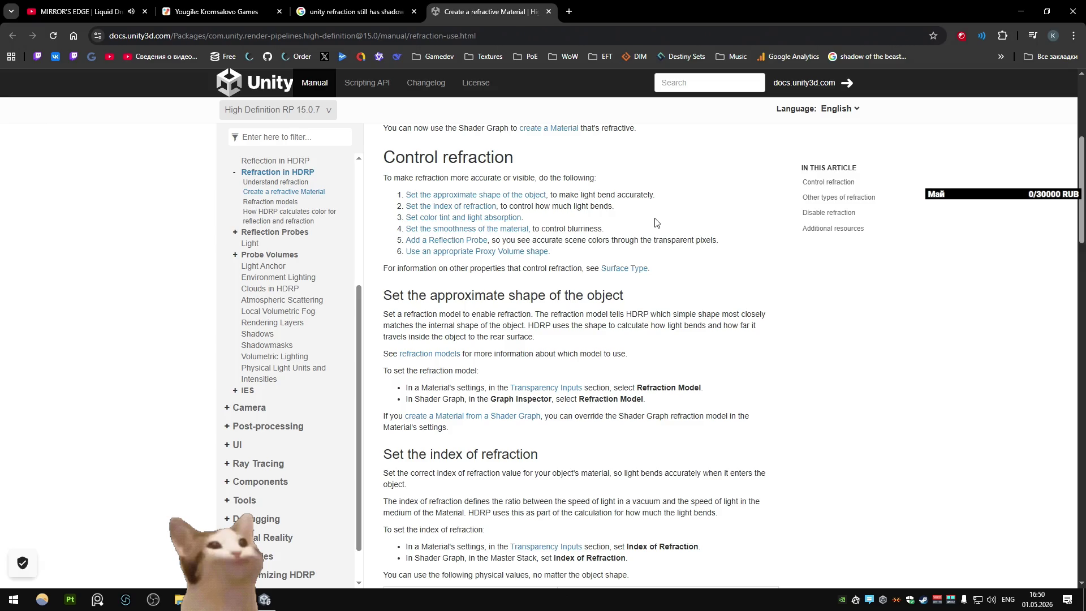
{"action": "scroll", "coordinate": [655, 222], "scroll_direction": "down", "scroll_amount": 7}
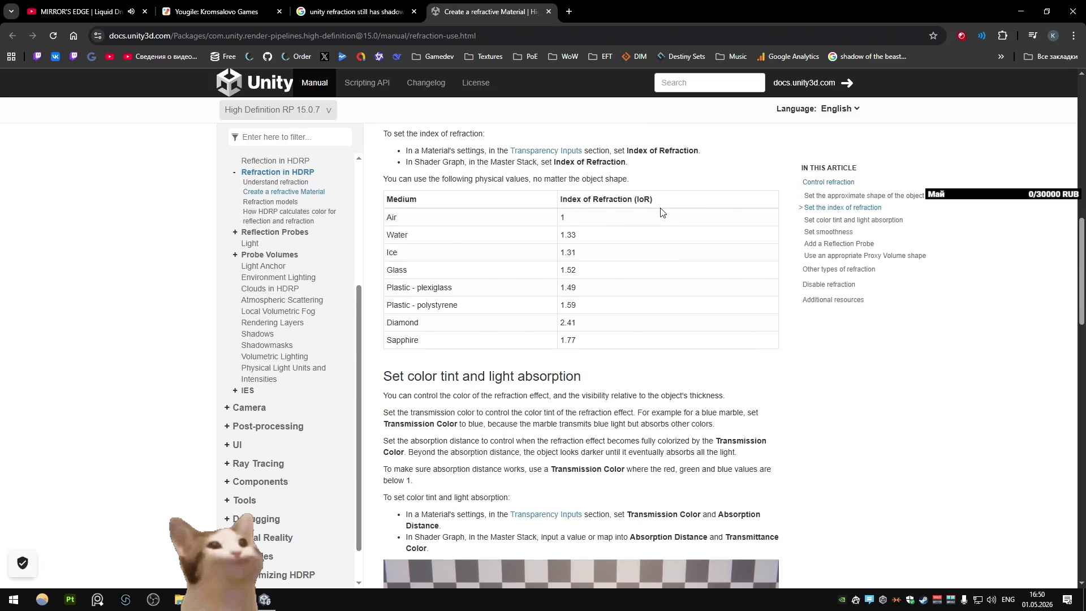
{"action": "scroll", "coordinate": [660, 211], "scroll_direction": "down", "scroll_amount": 4}
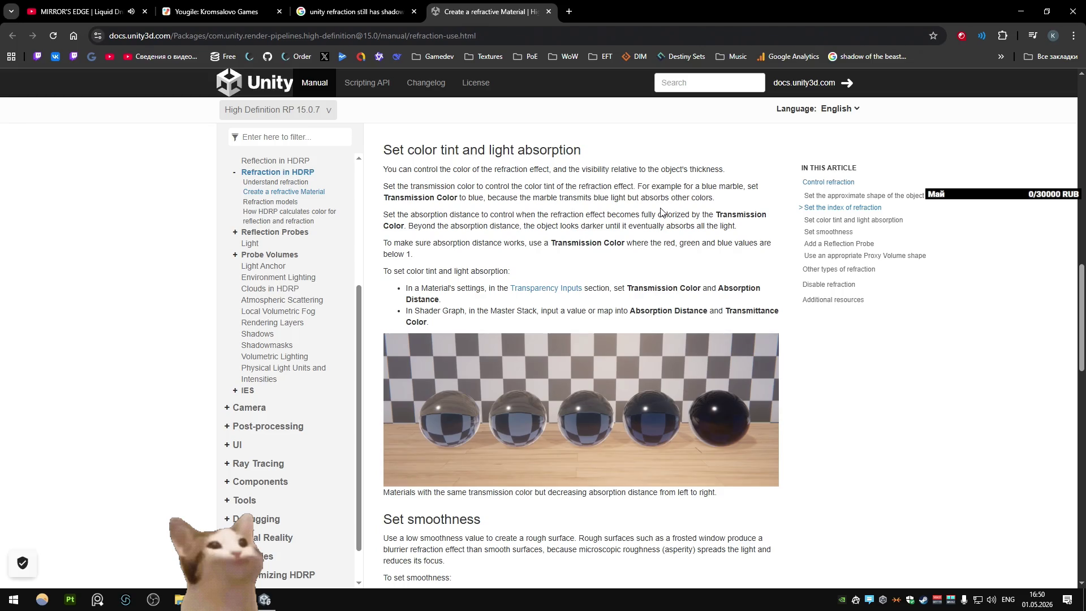
{"action": "scroll", "coordinate": [660, 213], "scroll_direction": "down", "scroll_amount": 8}
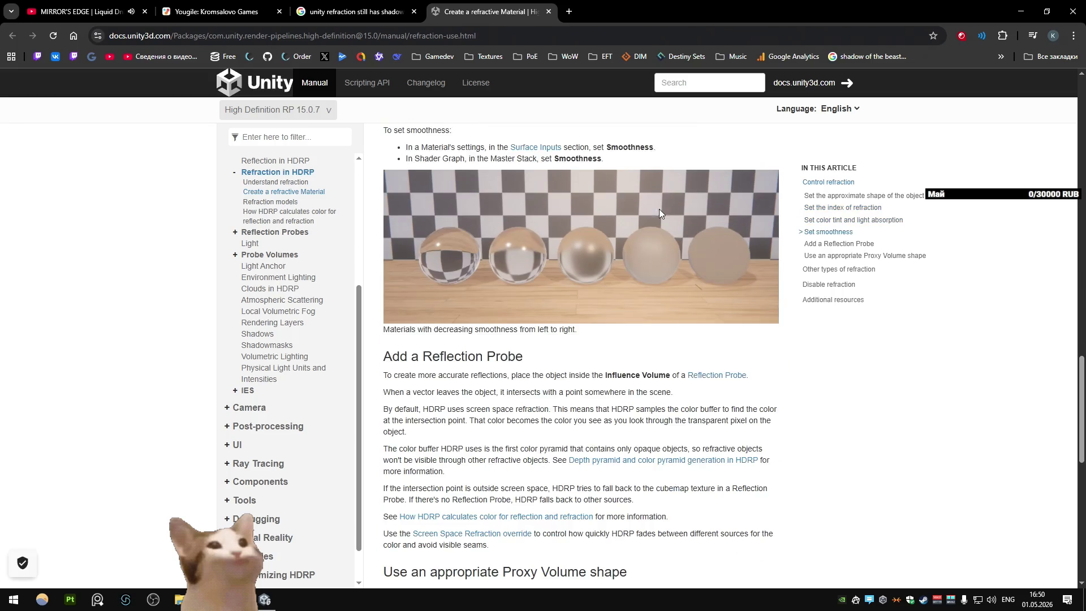
{"action": "scroll", "coordinate": [656, 214], "scroll_direction": "down", "scroll_amount": 10}
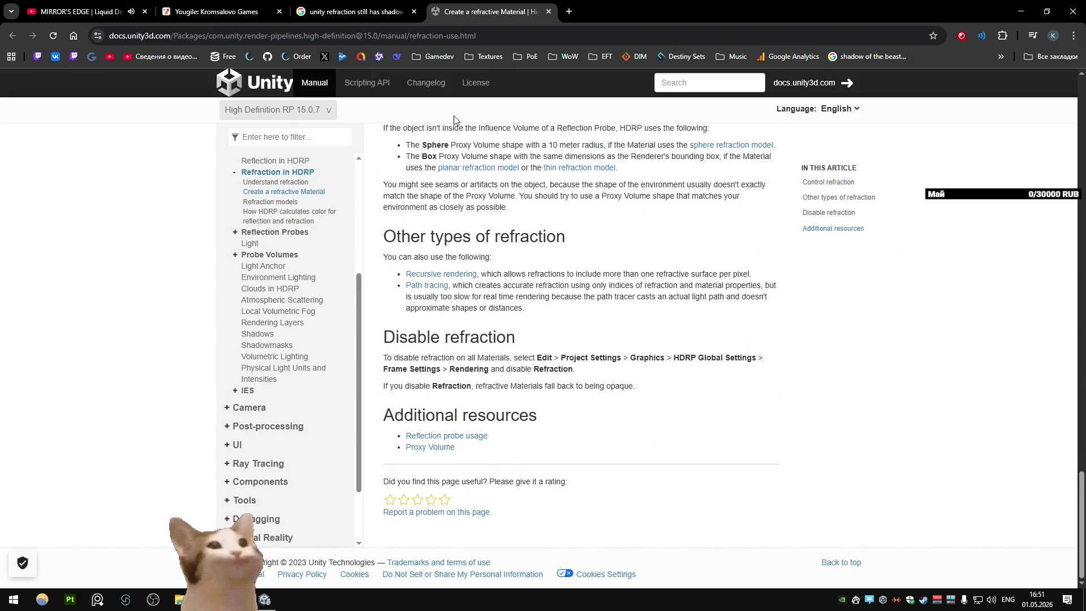
Step: Close the documentation page and return to the Unity editor
{"action": "middle_click", "coordinate": [488, 8]}
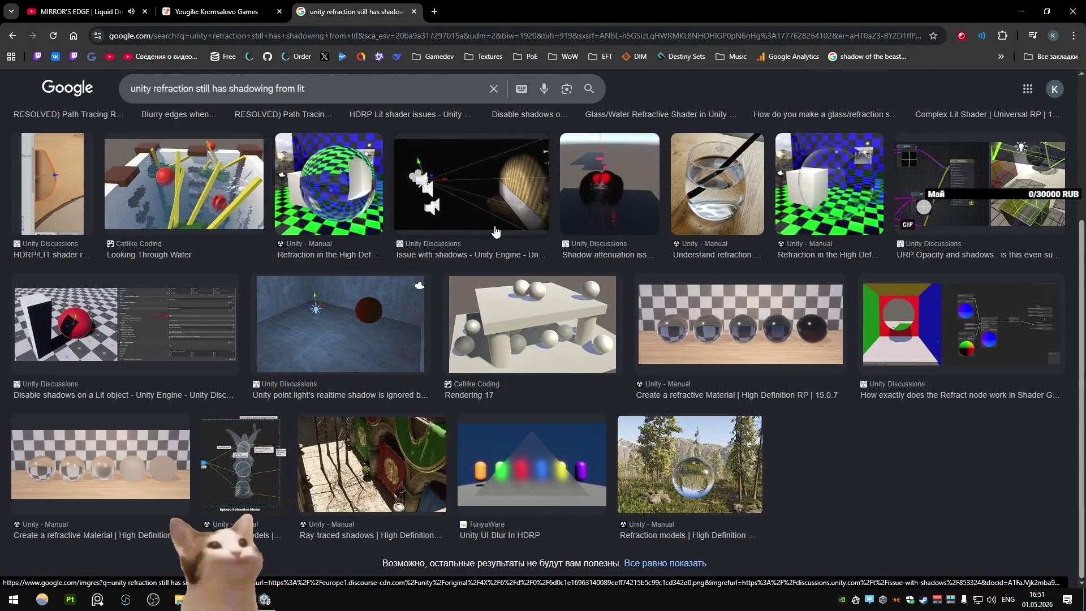
{"action": "scroll", "coordinate": [494, 231], "scroll_direction": "up", "scroll_amount": 4}
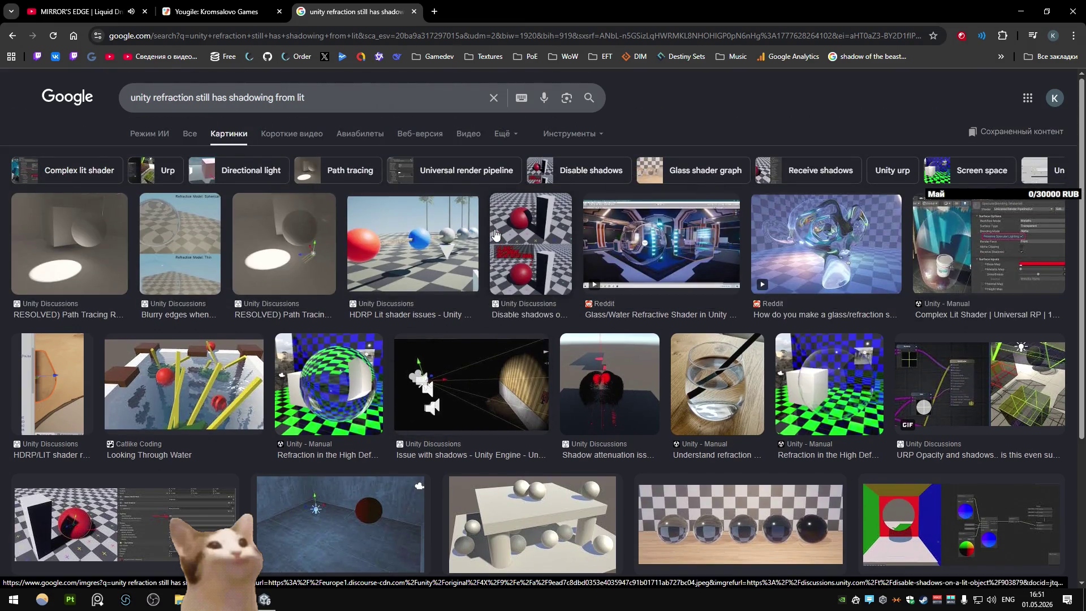
{"action": "key", "text": "alt+Tab"}
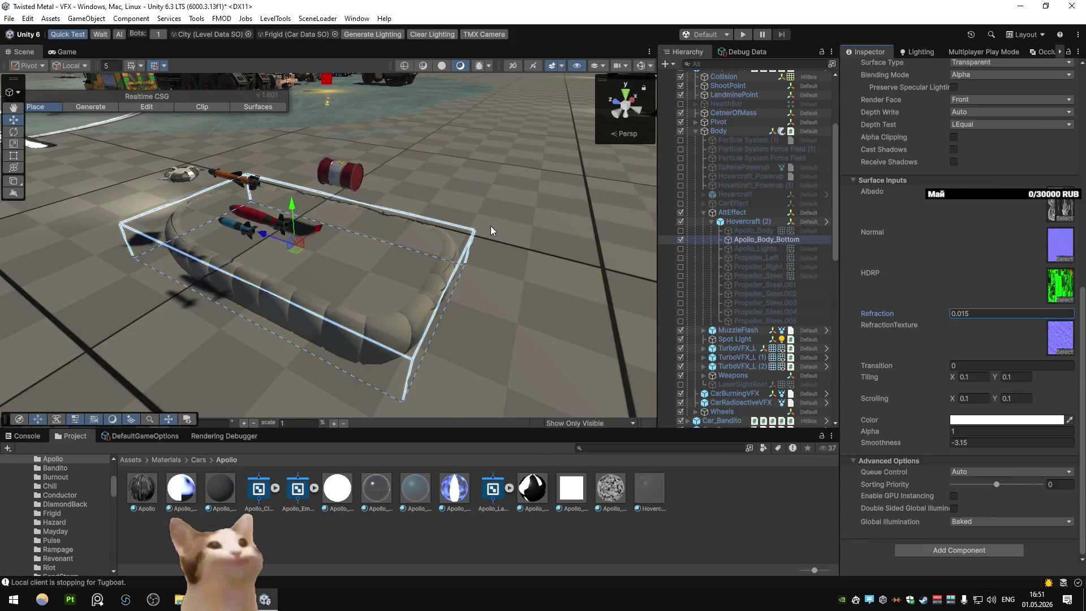
Step: Set Apollo_Cloak's Smoothness to 0, and try Alpha 0.51 before restoring it to 1
{"action": "mouse_move", "coordinate": [546, 166]}
{"action": "left_mouse_down"}
{"action": "mouse_move", "coordinate": [476, 210]}
{"action": "mouse_move", "coordinate": [482, 163]}
{"action": "mouse_move", "coordinate": [510, 147]}
{"action": "left_mouse_up"}
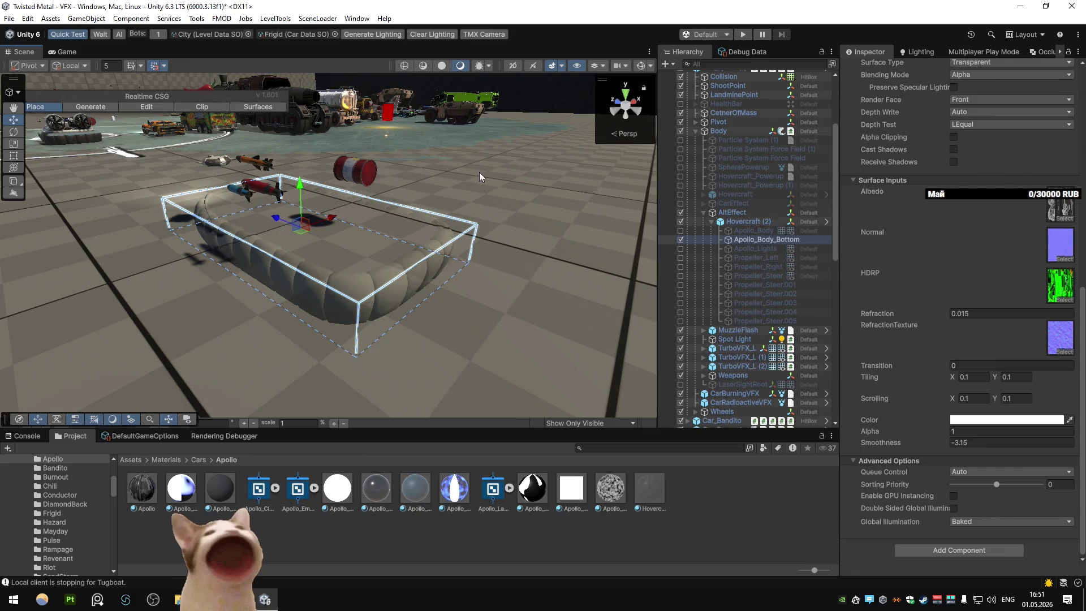
{"action": "scroll", "coordinate": [863, 228], "scroll_direction": "up", "scroll_amount": 8}
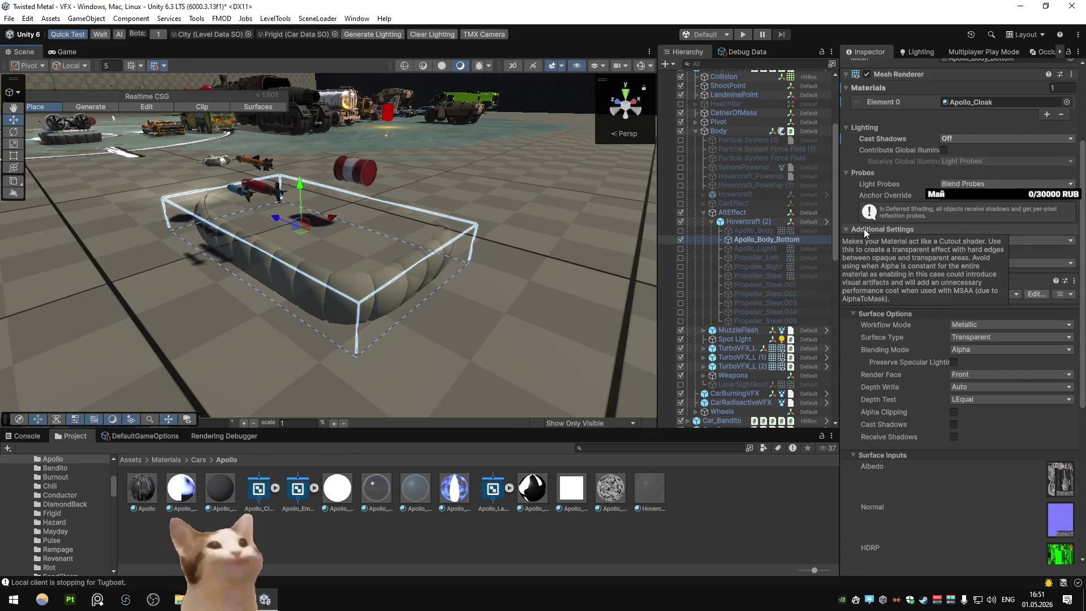
{"action": "scroll", "coordinate": [863, 228], "scroll_direction": "down", "scroll_amount": 3}
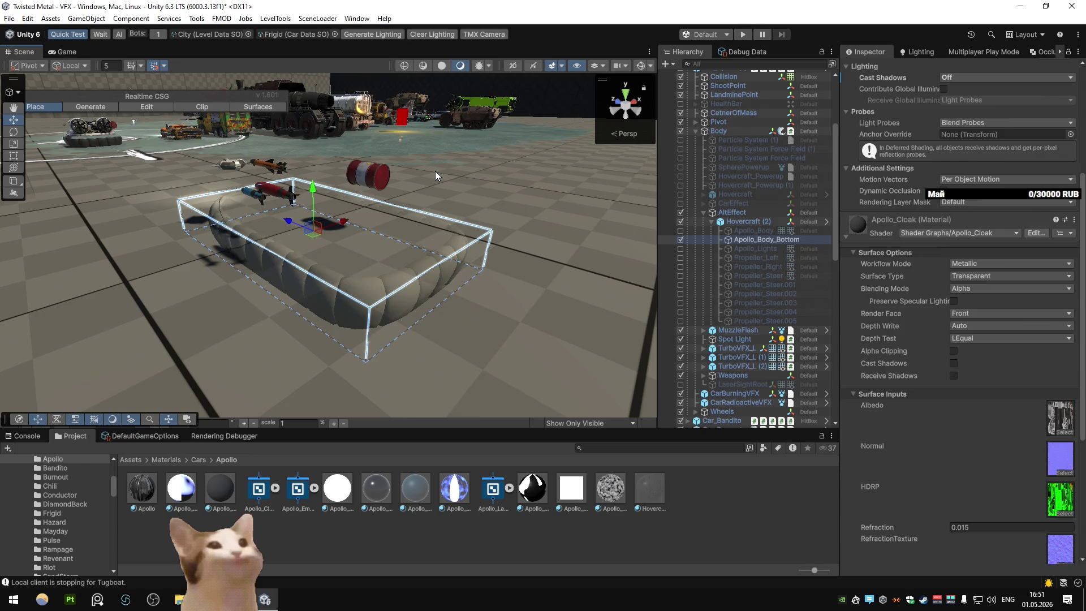
{"action": "left_click_drag", "start_coordinate": [435, 171], "coordinate": [442, 174]}
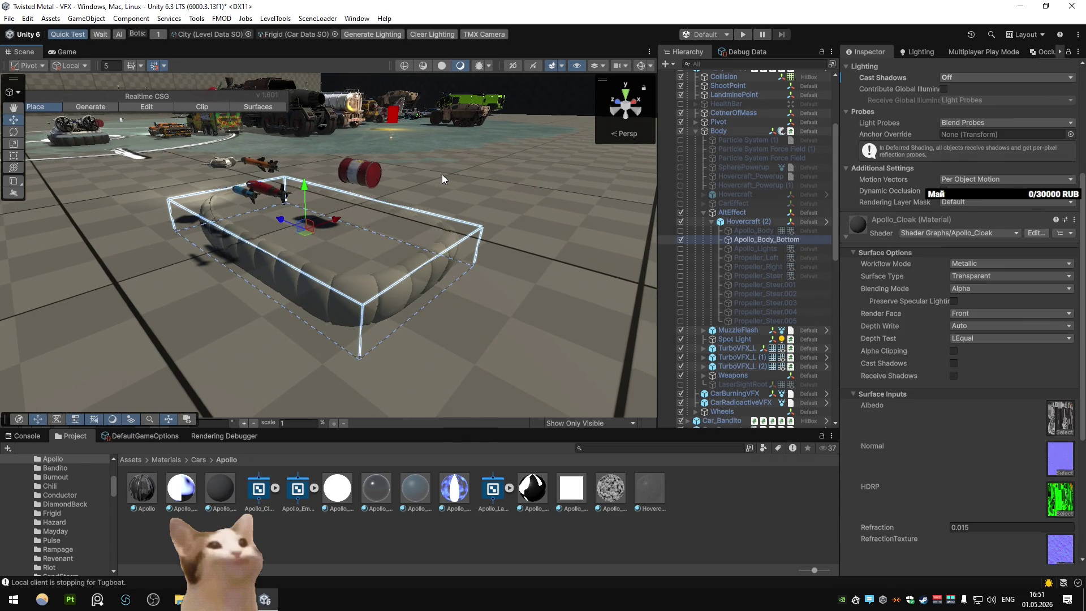
{"action": "scroll", "coordinate": [956, 260], "scroll_direction": "down", "scroll_amount": 10}
{"action": "left_click", "coordinate": [979, 441]}
{"action": "type", "text": "0"}
{"action": "left_click_drag", "start_coordinate": [910, 423], "coordinate": [904, 426]}
{"action": "mouse_move", "coordinate": [597, 302]}
{"action": "left_mouse_down"}
{"action": "mouse_move", "coordinate": [420, 286]}
{"action": "mouse_move", "coordinate": [681, 293]}
{"action": "mouse_move", "coordinate": [590, 286]}
{"action": "left_mouse_up"}
{"action": "key", "text": "ctrl+z"}
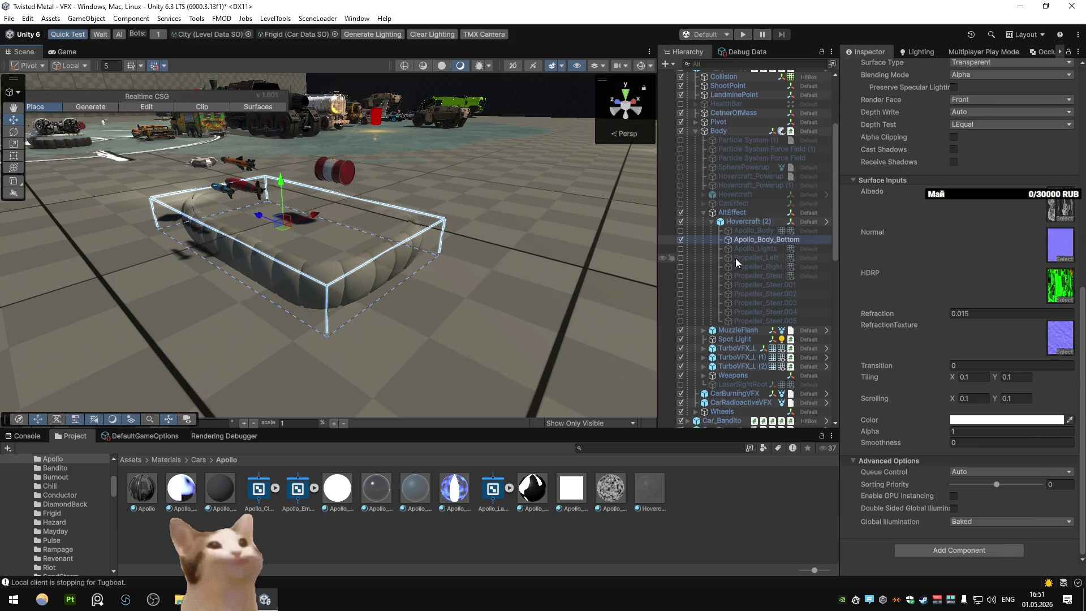
Step: Re-enable the greyed-out Apollo child objects through Propeller_Steer.005 in the Hierarchy
{"action": "left_click", "coordinate": [747, 229]}
{"action": "left_click", "coordinate": [765, 321], "text": "shift"}
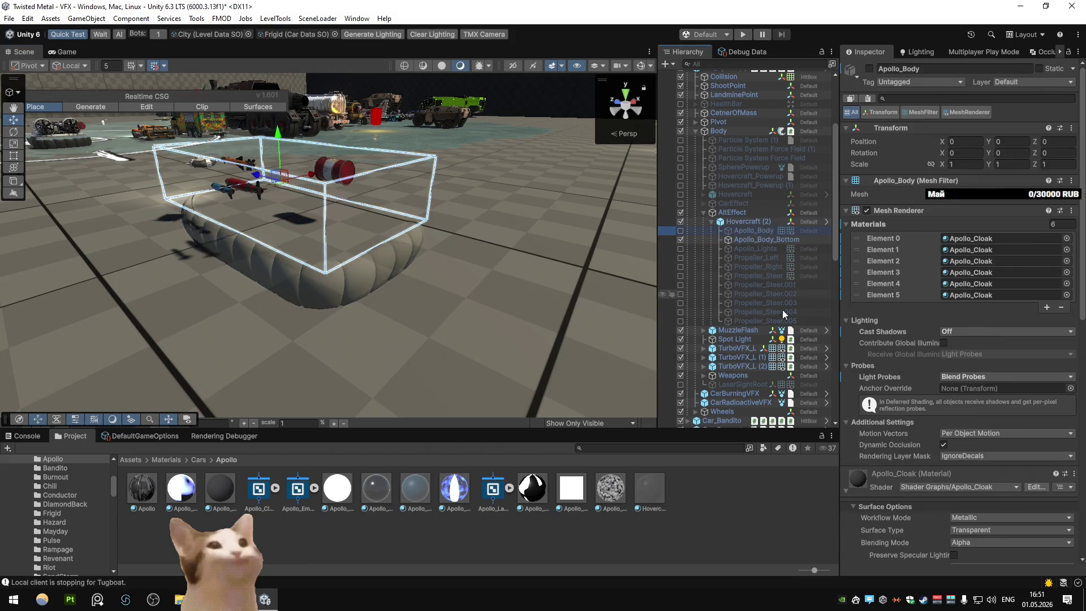
{"action": "left_click", "coordinate": [869, 69]}
{"action": "mouse_move", "coordinate": [430, 187]}
{"action": "left_mouse_down"}
{"action": "mouse_move", "coordinate": [467, 194]}
{"action": "mouse_move", "coordinate": [381, 269]}
{"action": "mouse_move", "coordinate": [443, 273]}
{"action": "left_mouse_up"}
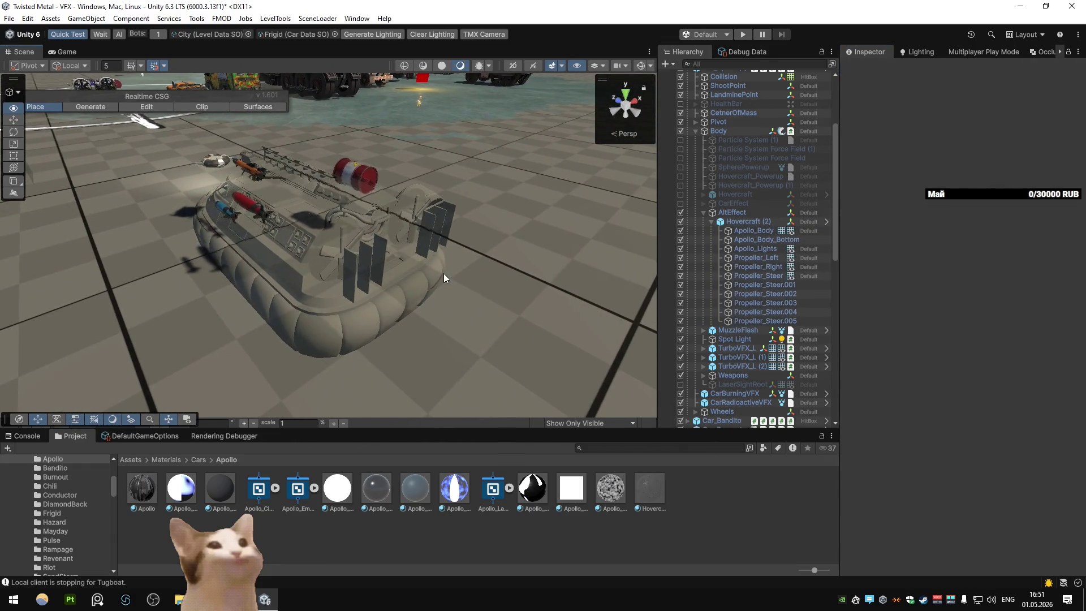
{"action": "left_click", "coordinate": [220, 487]}
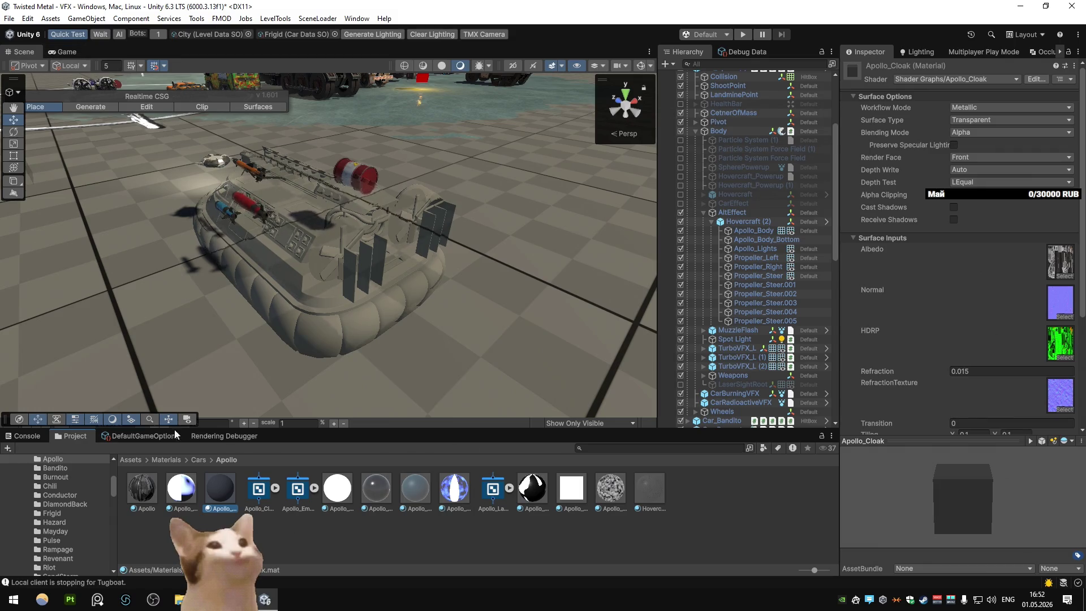
{"action": "right_click", "coordinate": [217, 490]}
{"action": "left_click", "coordinate": [362, 473]}
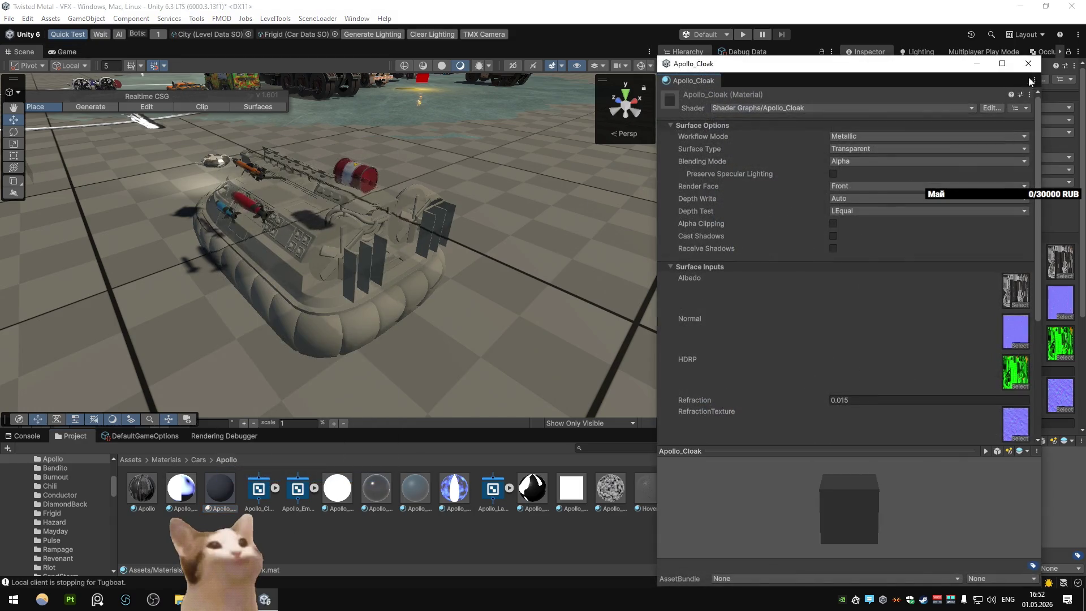
{"action": "key", "text": "Escape"}
{"action": "left_click", "coordinate": [258, 488]}
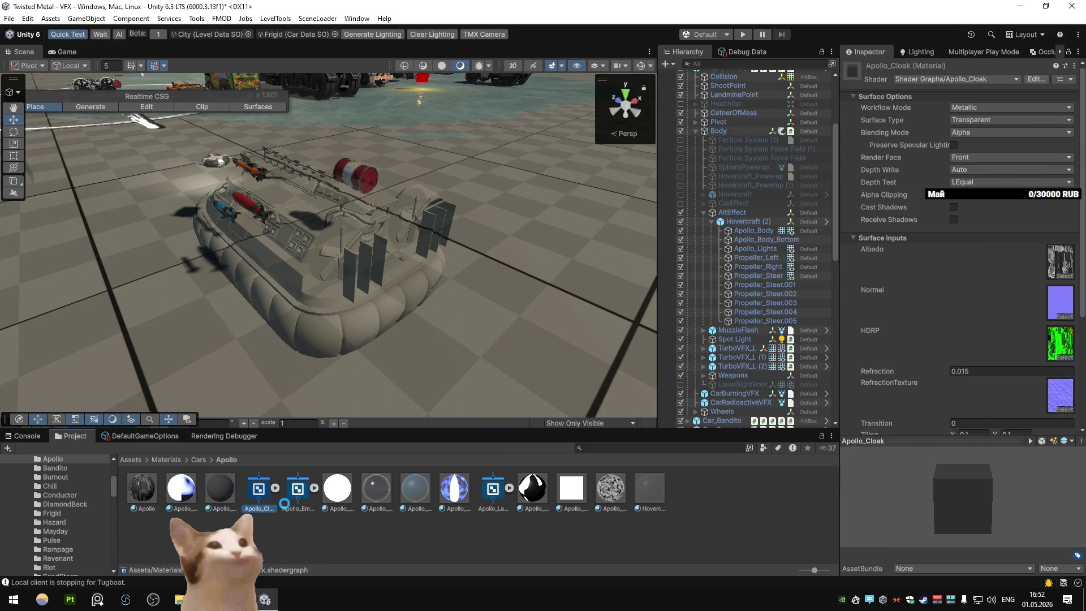
{"action": "right_click", "coordinate": [248, 500]}
{"action": "left_click", "coordinate": [391, 481]}
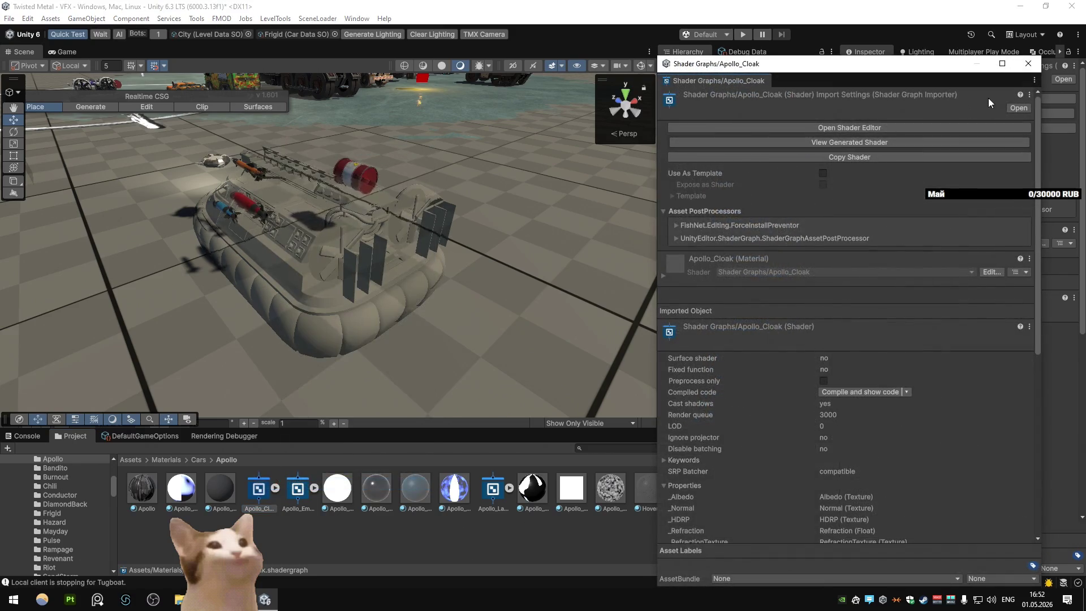
{"action": "left_click", "coordinate": [1017, 107]}
{"action": "left_click", "coordinate": [1028, 64]}
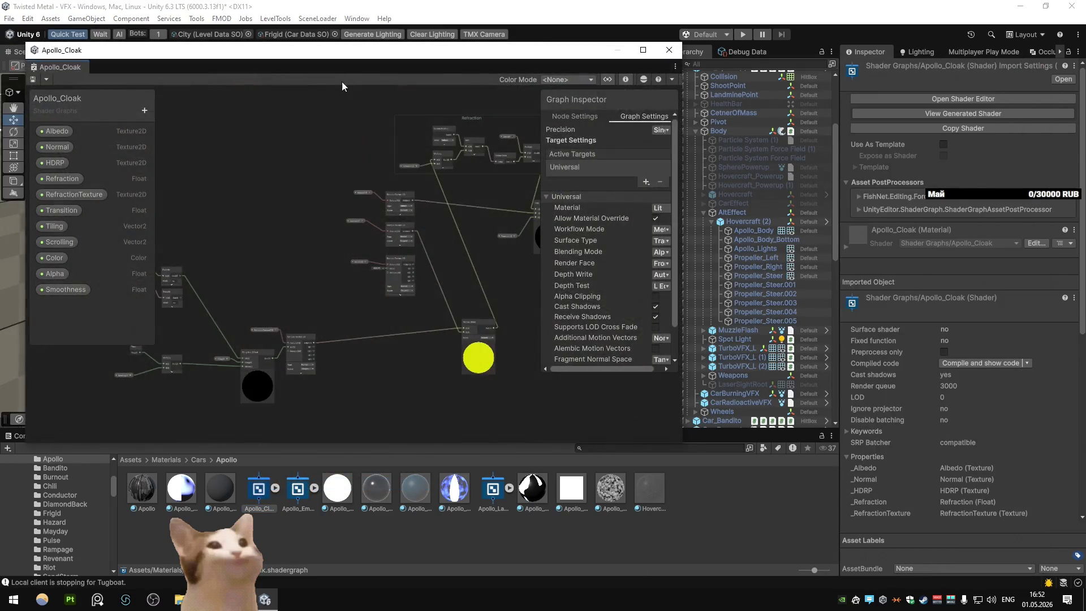
{"action": "mouse_move", "coordinate": [342, 81]}
{"action": "left_mouse_down"}
{"action": "mouse_move", "coordinate": [777, 77]}
{"action": "mouse_move", "coordinate": [693, 78]}
{"action": "left_mouse_up"}
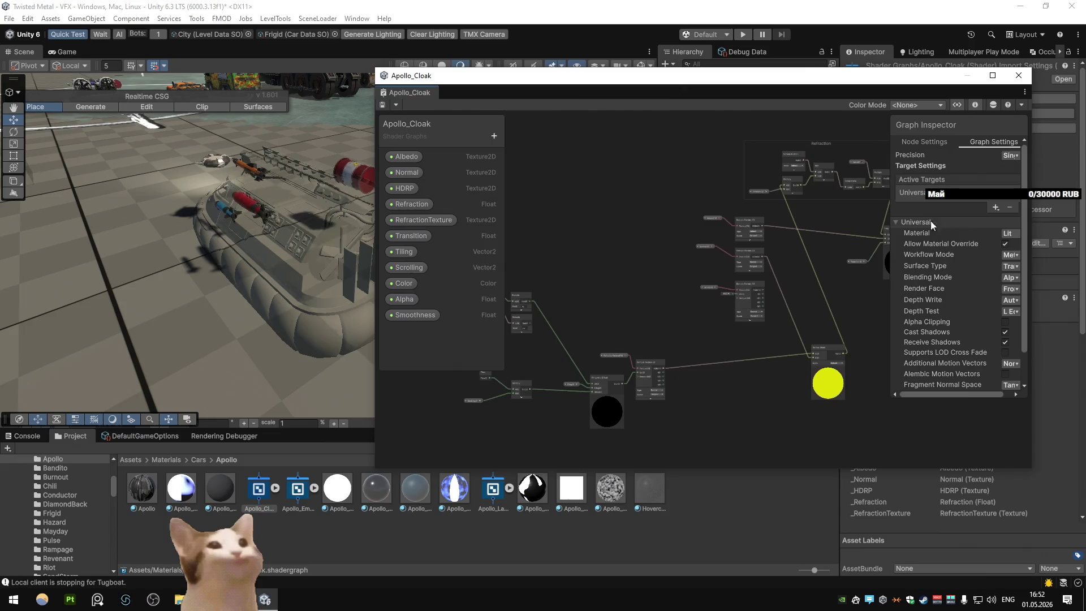
{"action": "left_click", "coordinate": [1012, 233]}
{"action": "left_click", "coordinate": [1004, 320]}
{"action": "left_click", "coordinate": [1007, 235]}
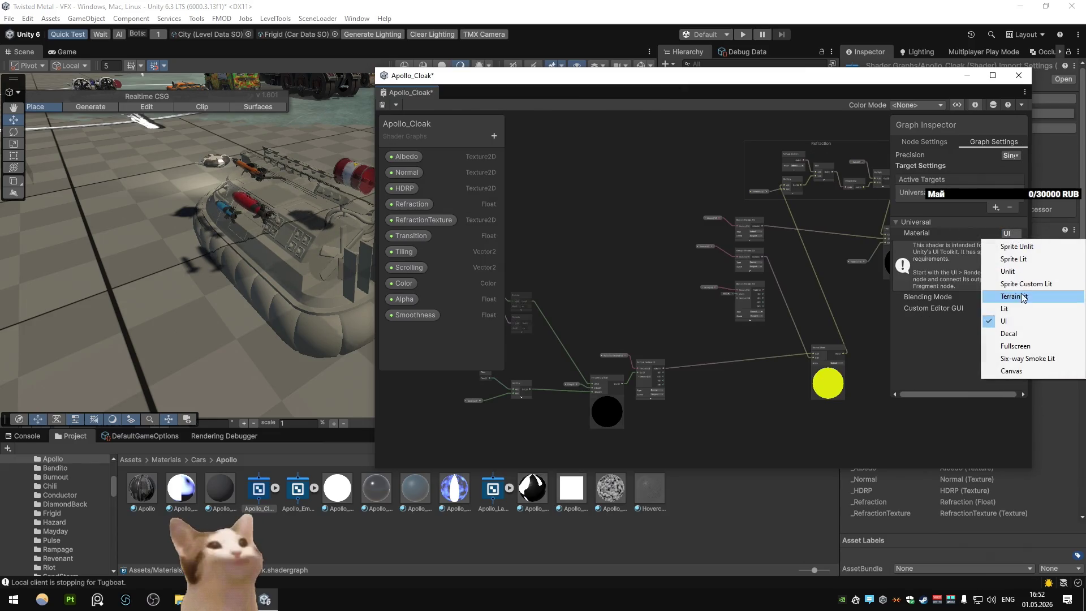
{"action": "left_click", "coordinate": [1009, 271]}
{"action": "key", "text": "ctrl+s"}
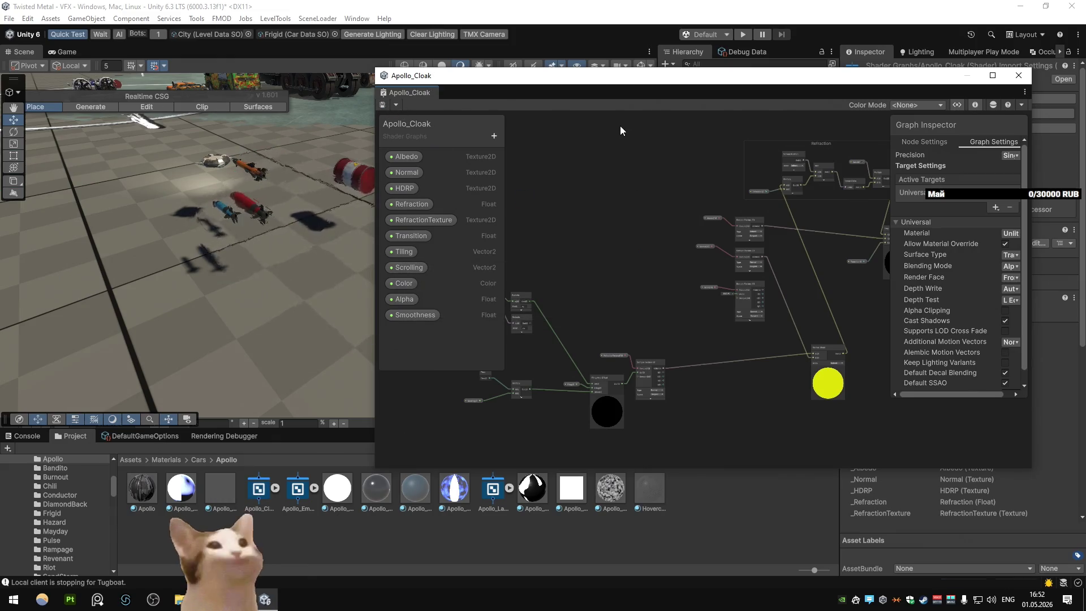
{"action": "left_click_drag", "start_coordinate": [621, 75], "coordinate": [713, 72]}
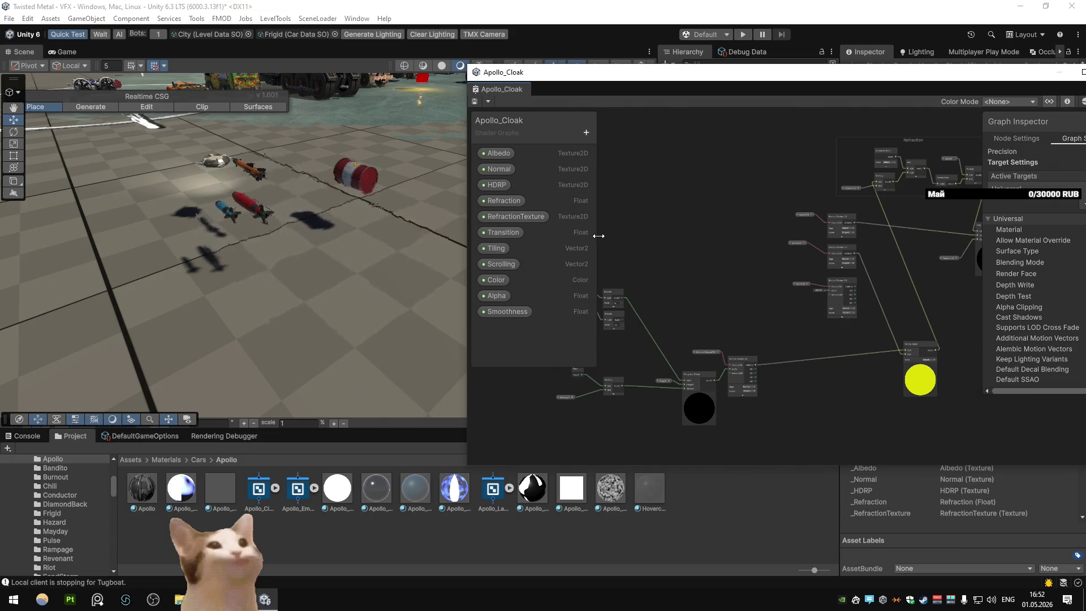
{"action": "left_click_drag", "start_coordinate": [921, 95], "coordinate": [861, 92]}
{"action": "left_click", "coordinate": [1043, 228]}
{"action": "left_click", "coordinate": [1035, 303]}
{"action": "left_click", "coordinate": [416, 99]}
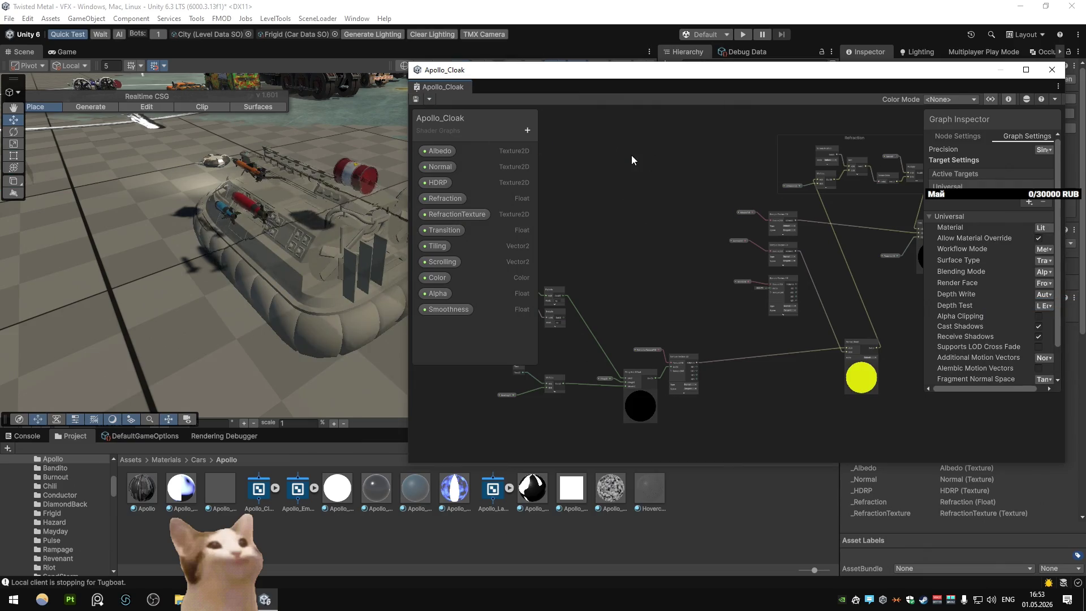
Step: Test removing the Lerp-to-Base Color link and saving, then restore the link
{"action": "scroll", "coordinate": [664, 181], "scroll_direction": "up", "scroll_amount": 5}
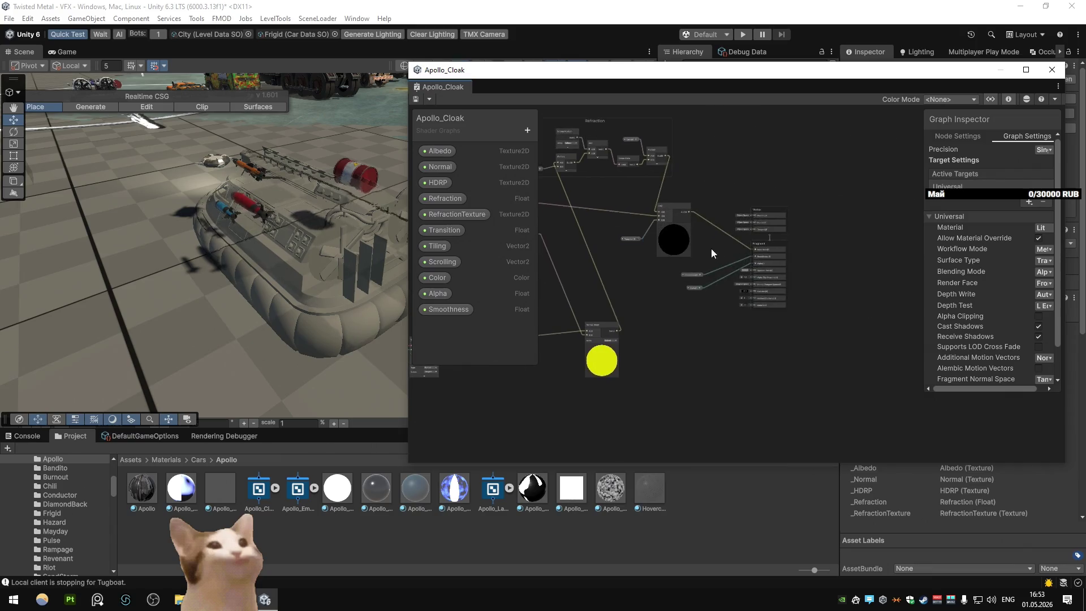
{"action": "left_click", "coordinate": [711, 227]}
{"action": "key", "text": "Delete"}
{"action": "left_click", "coordinate": [416, 100]}
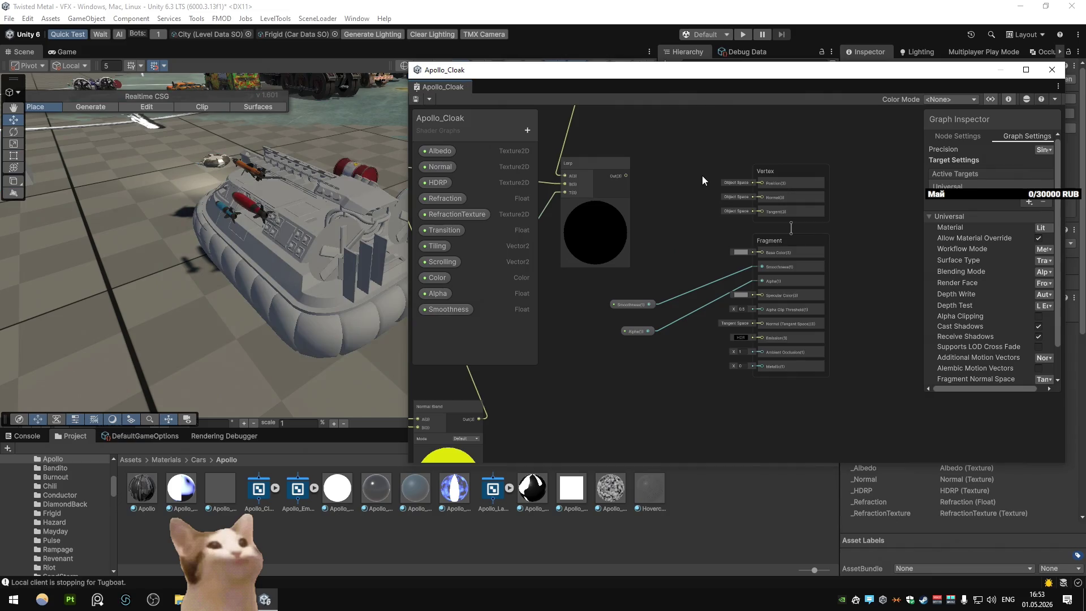
{"action": "key", "text": "ctrl+z"}
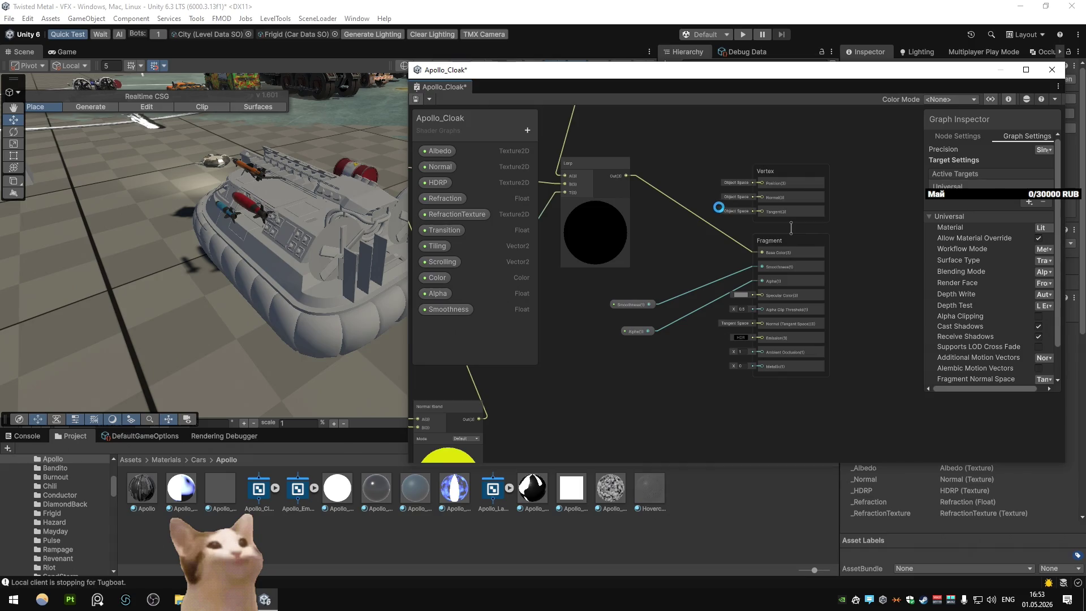
{"action": "scroll", "coordinate": [612, 181], "scroll_direction": "down", "scroll_amount": 3}
{"action": "left_click_drag", "start_coordinate": [611, 181], "coordinate": [728, 260]}
{"action": "scroll", "coordinate": [728, 256], "scroll_direction": "up", "scroll_amount": 2}
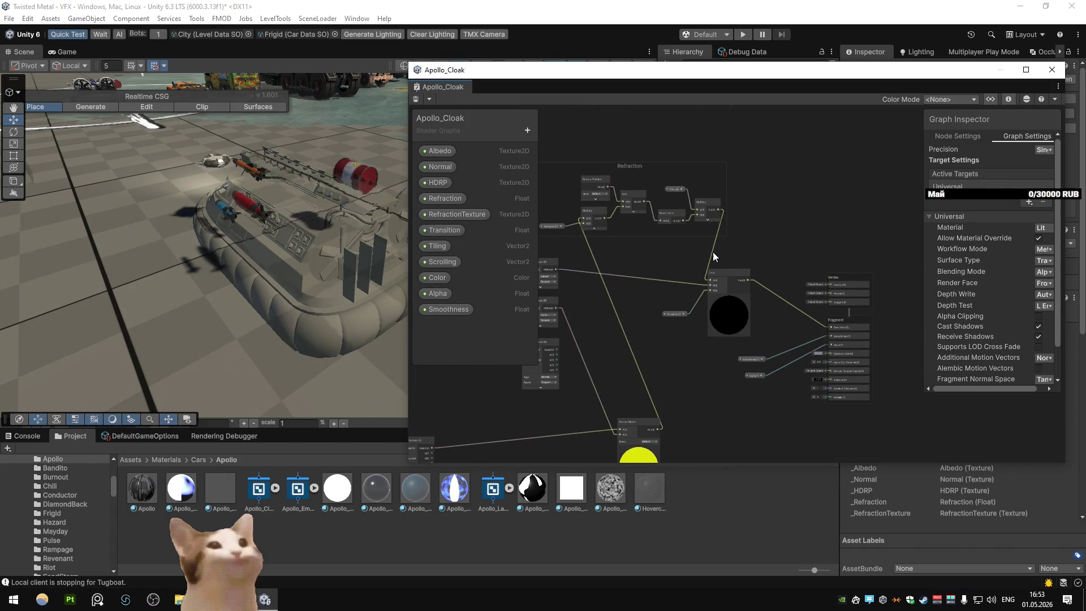
{"action": "scroll", "coordinate": [706, 247], "scroll_direction": "up", "scroll_amount": 2}
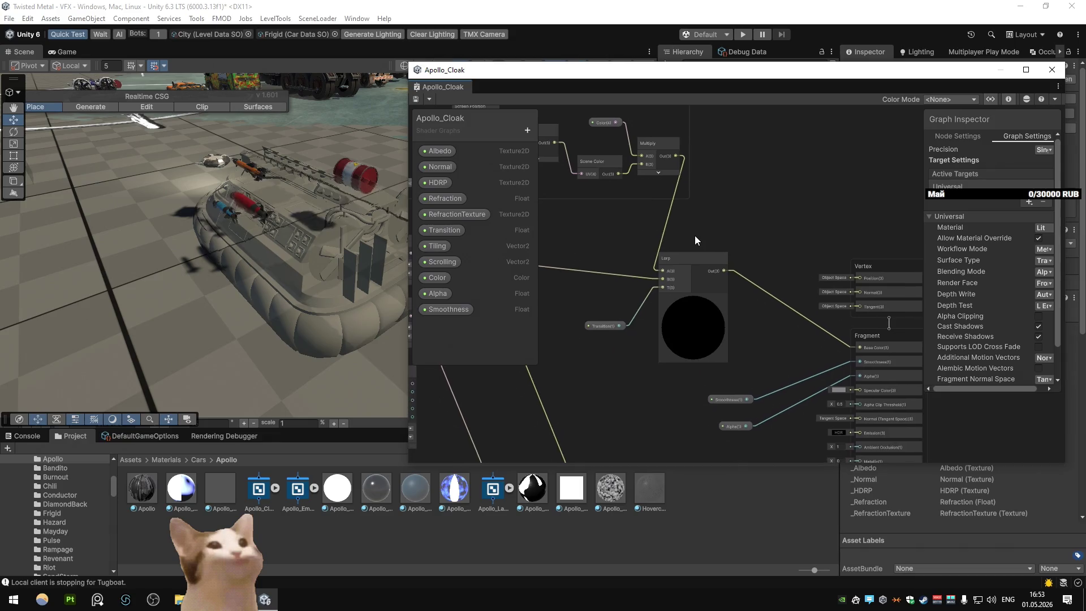
{"action": "mouse_move", "coordinate": [718, 286]}
{"action": "left_mouse_down"}
{"action": "mouse_move", "coordinate": [665, 239]}
{"action": "mouse_move", "coordinate": [690, 233]}
{"action": "left_mouse_up"}
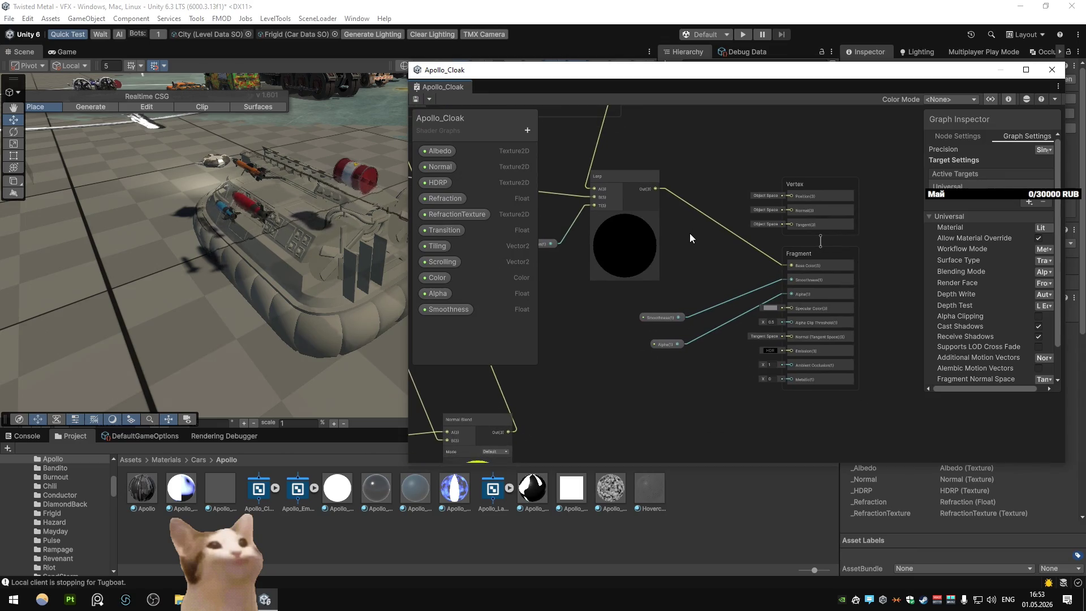
Step: Try disabling shadows and enabling Preserve Specular Lighting with saves, then revert both
{"action": "scroll", "coordinate": [991, 233], "scroll_direction": "down", "scroll_amount": 3}
{"action": "left_click", "coordinate": [1038, 292]}
{"action": "left_click", "coordinate": [1038, 302]}
{"action": "left_click", "coordinate": [416, 100]}
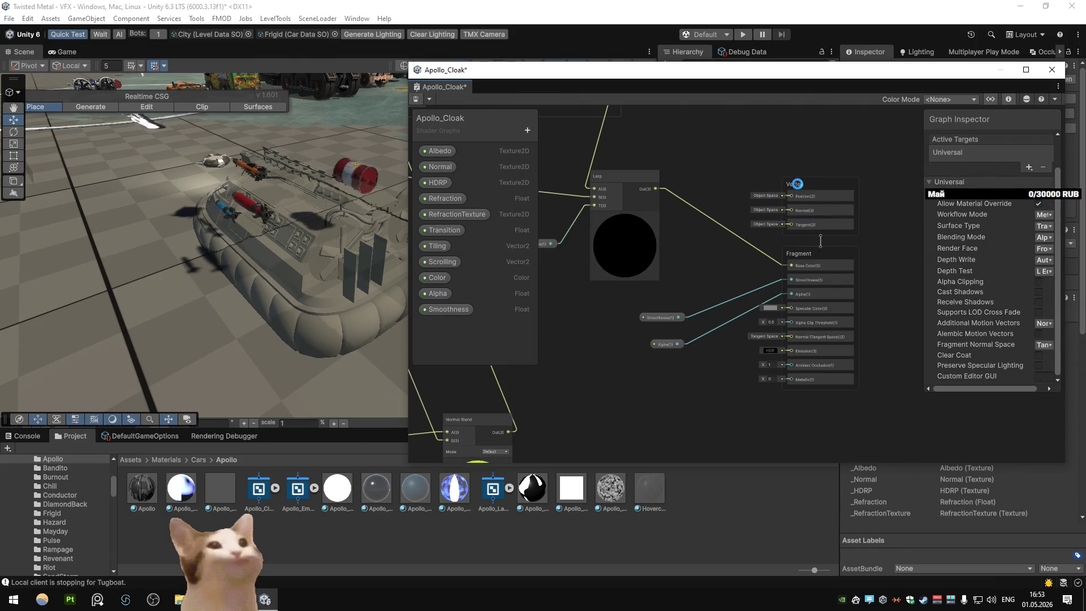
{"action": "left_click", "coordinate": [1038, 301]}
{"action": "left_click", "coordinate": [1038, 292]}
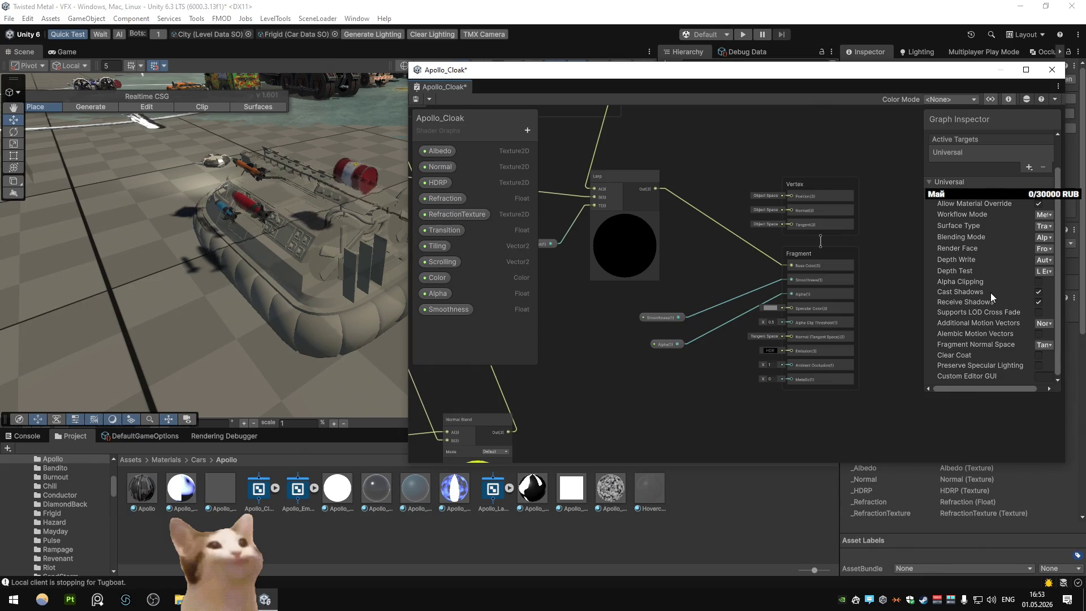
{"action": "left_click", "coordinate": [1038, 364]}
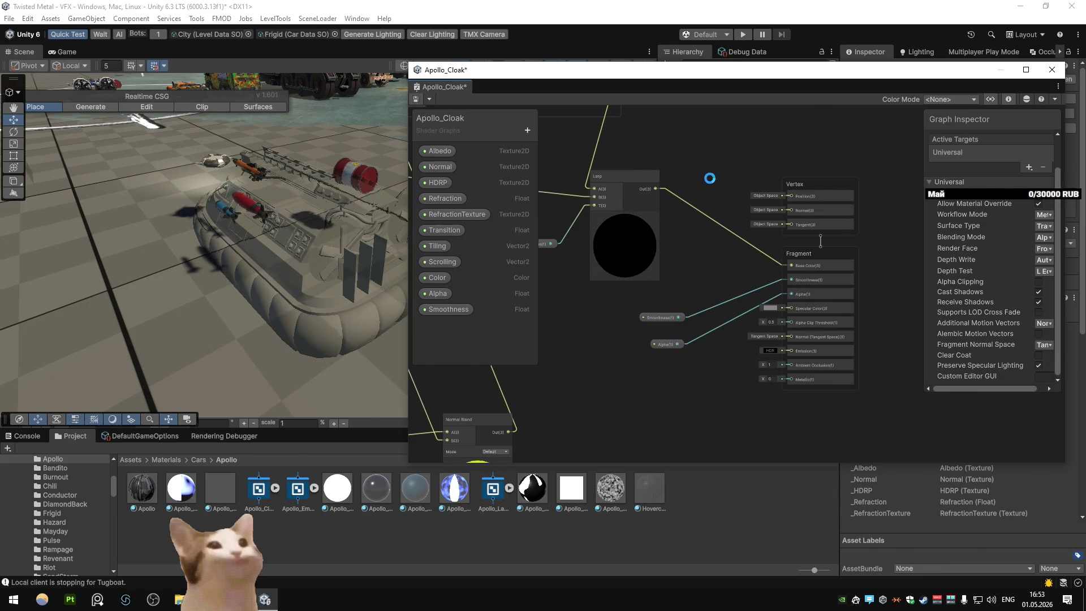
{"action": "key", "text": "ctrl+s"}
{"action": "left_click", "coordinate": [1038, 365]}
{"action": "left_click", "coordinate": [416, 99]}
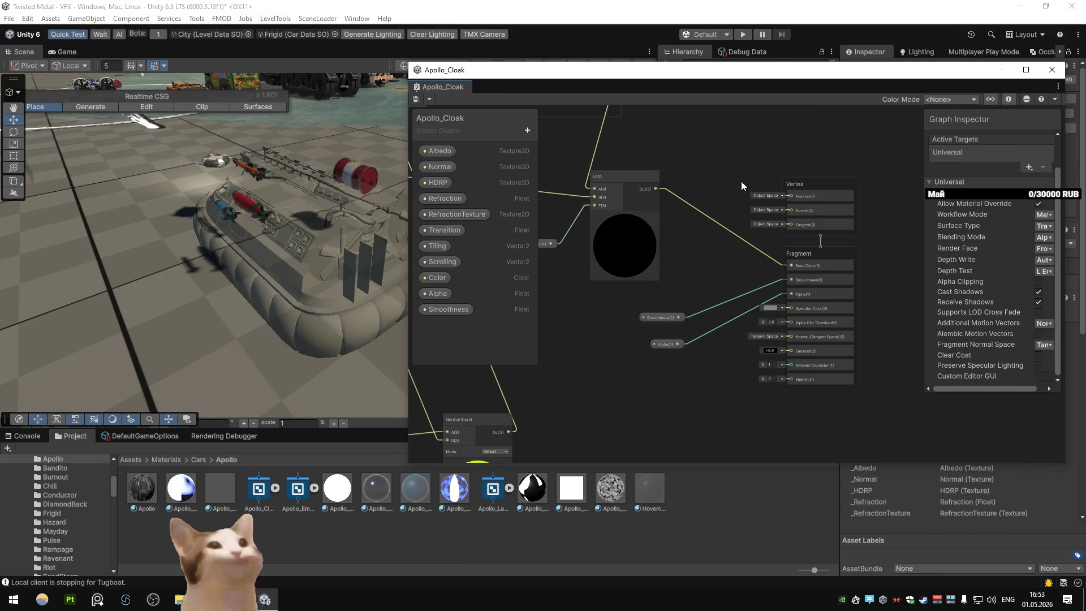
Step: Try Premultiply and Additive blending, return to Alpha, then set Surface Type to Opaque
{"action": "left_click", "coordinate": [1037, 238]}
{"action": "left_click", "coordinate": [1037, 263]}
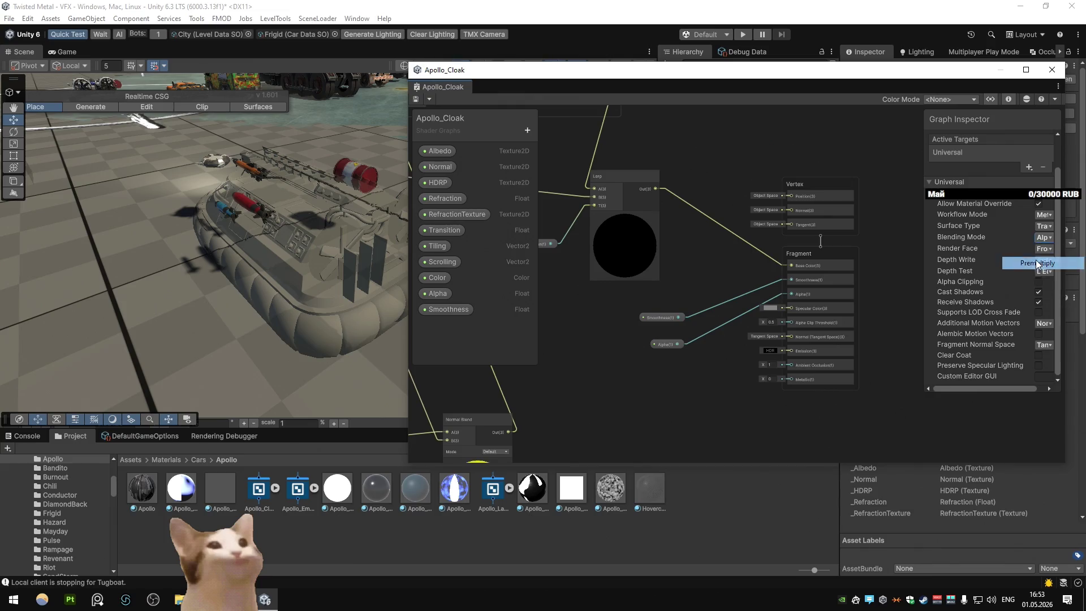
{"action": "left_click", "coordinate": [1043, 247]}
{"action": "left_click", "coordinate": [1038, 286]}
{"action": "left_click", "coordinate": [415, 99]}
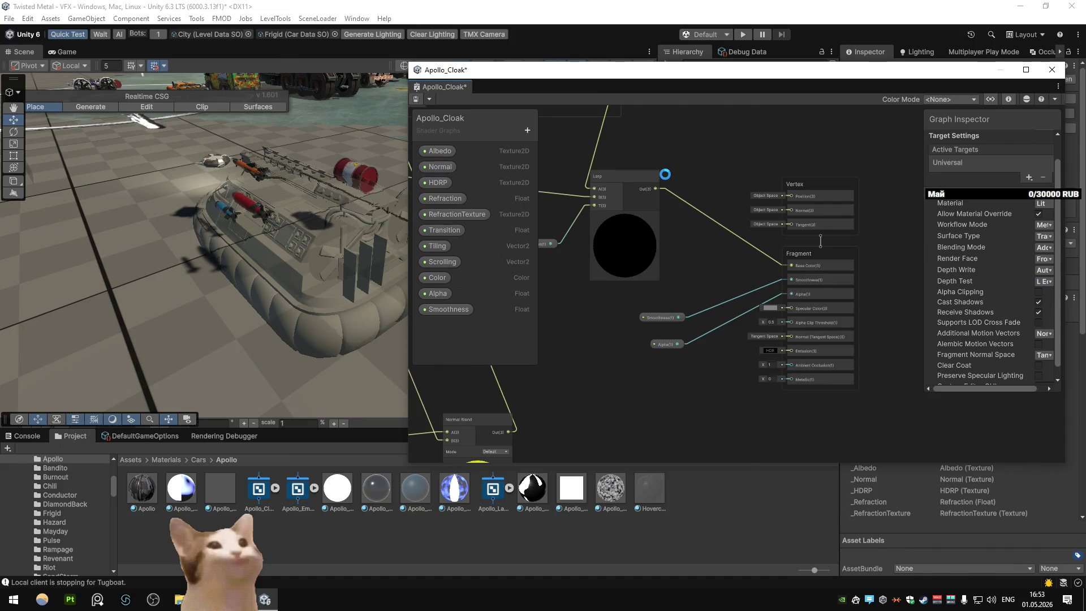
{"action": "left_click", "coordinate": [1043, 247]}
{"action": "left_click", "coordinate": [1042, 259]}
{"action": "left_click", "coordinate": [1042, 249]}
{"action": "left_click", "coordinate": [1043, 224]}
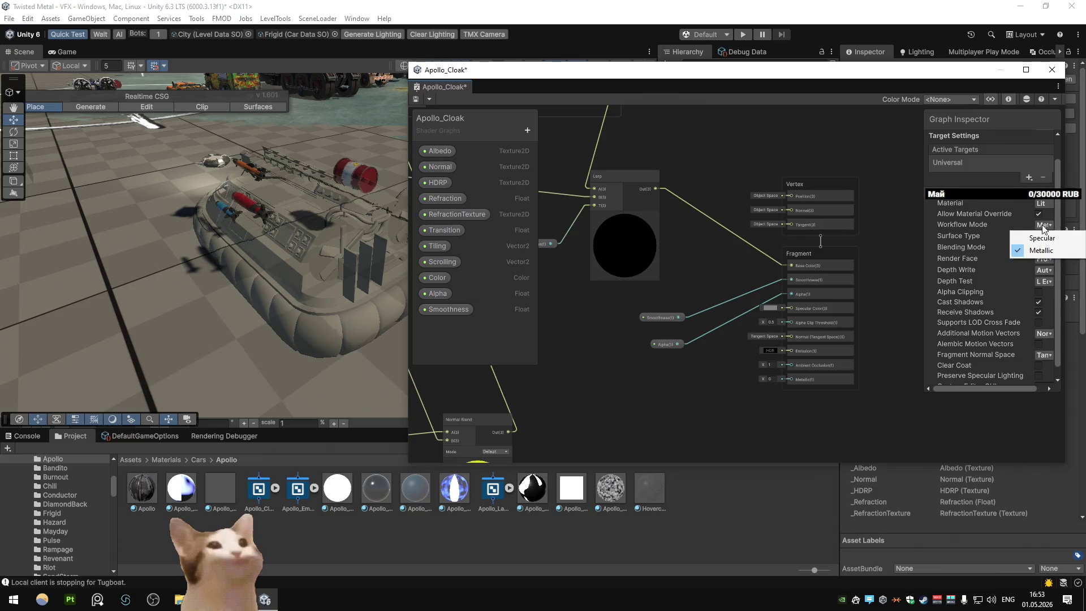
{"action": "left_click", "coordinate": [953, 236]}
{"action": "left_click", "coordinate": [1040, 236]}
{"action": "left_click", "coordinate": [1042, 248]}
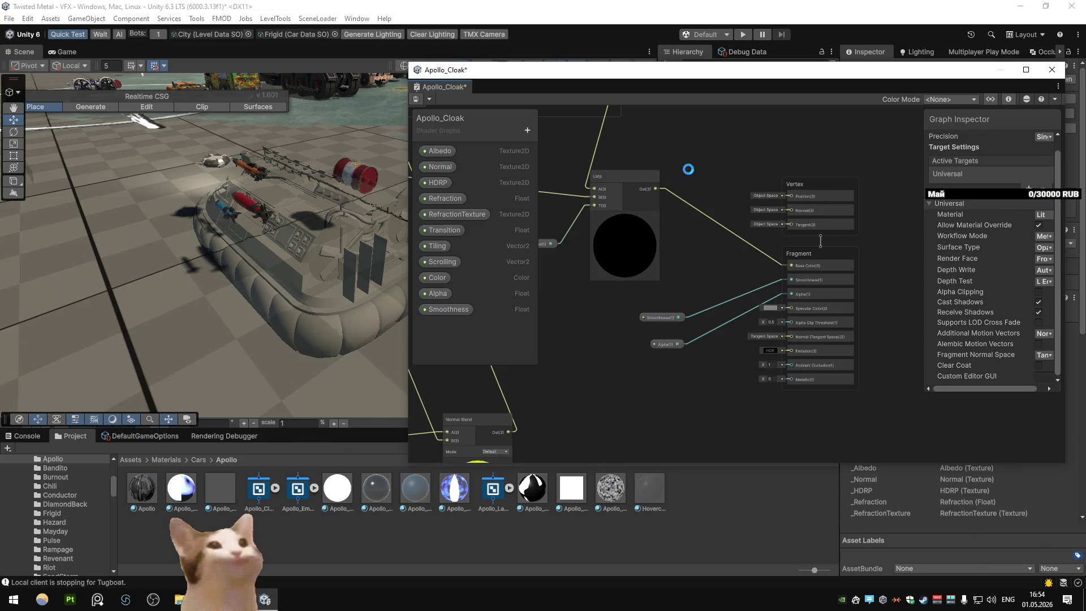
{"action": "left_click", "coordinate": [1040, 249]}
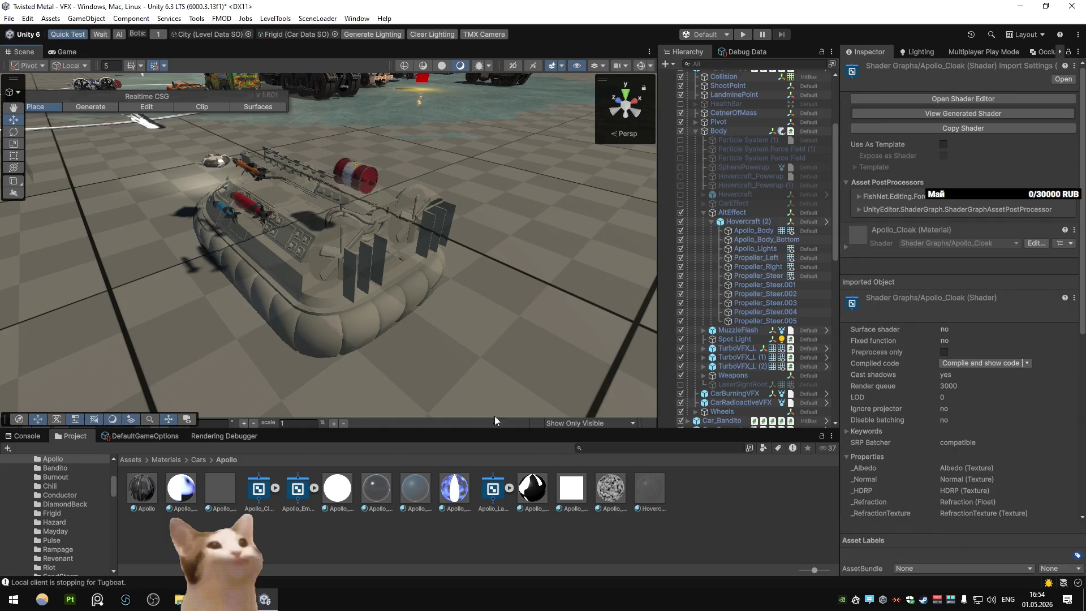
Step: Try Additive and Multiply blending on Apollo_Cloak, return to Alpha, enable Preserve Specular Lighting
{"action": "left_click", "coordinate": [205, 495]}
{"action": "left_click", "coordinate": [959, 134]}
{"action": "left_click", "coordinate": [969, 141]}
{"action": "left_click", "coordinate": [970, 134]}
{"action": "left_click", "coordinate": [988, 170]}
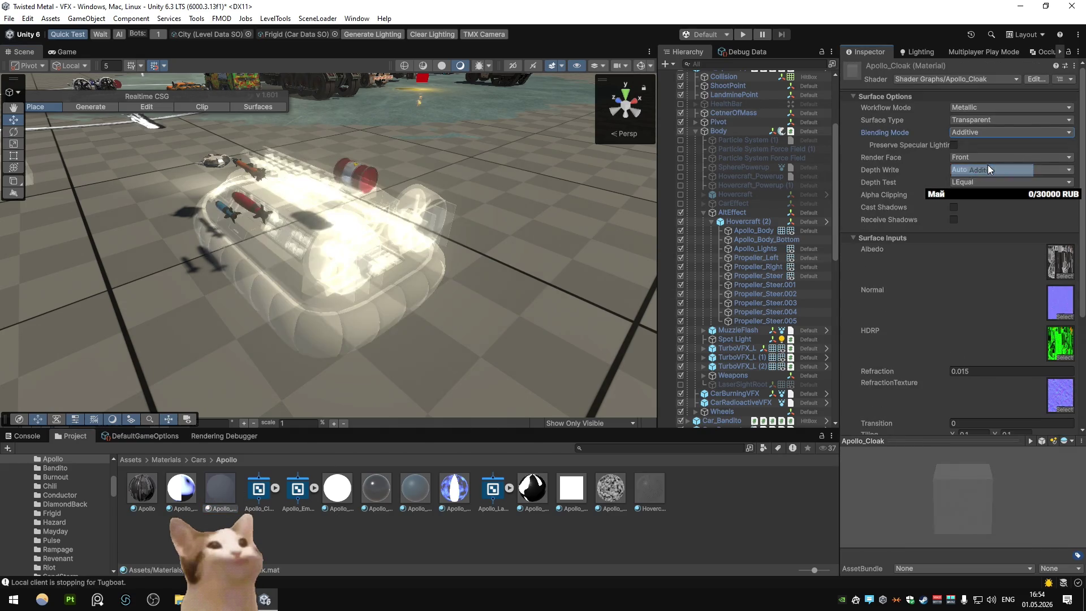
{"action": "left_click", "coordinate": [969, 131]}
{"action": "left_click", "coordinate": [987, 182]}
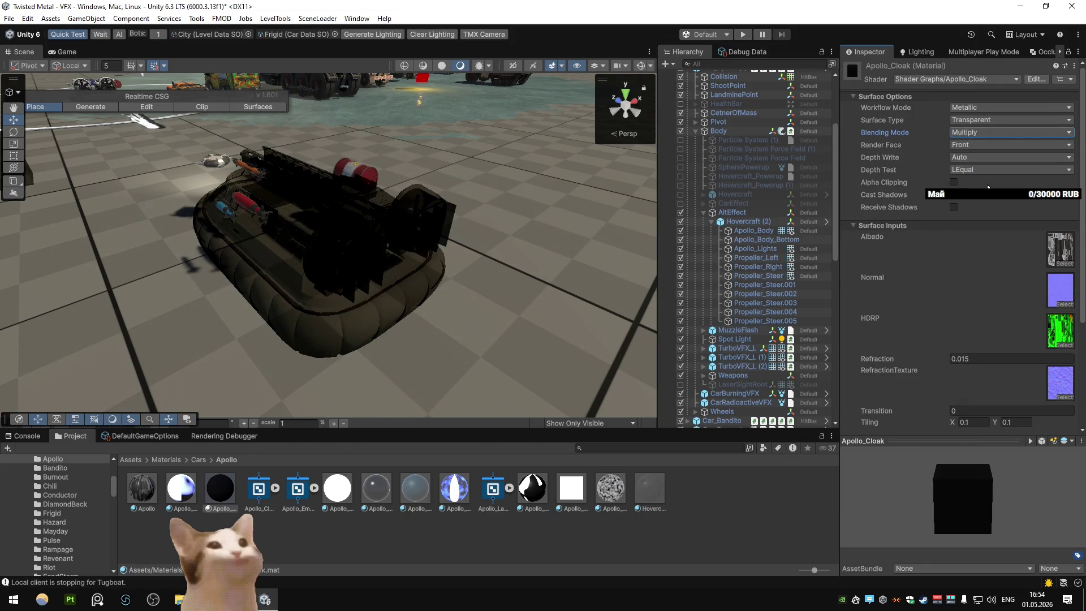
{"action": "left_click", "coordinate": [979, 135]}
{"action": "left_click", "coordinate": [979, 146]}
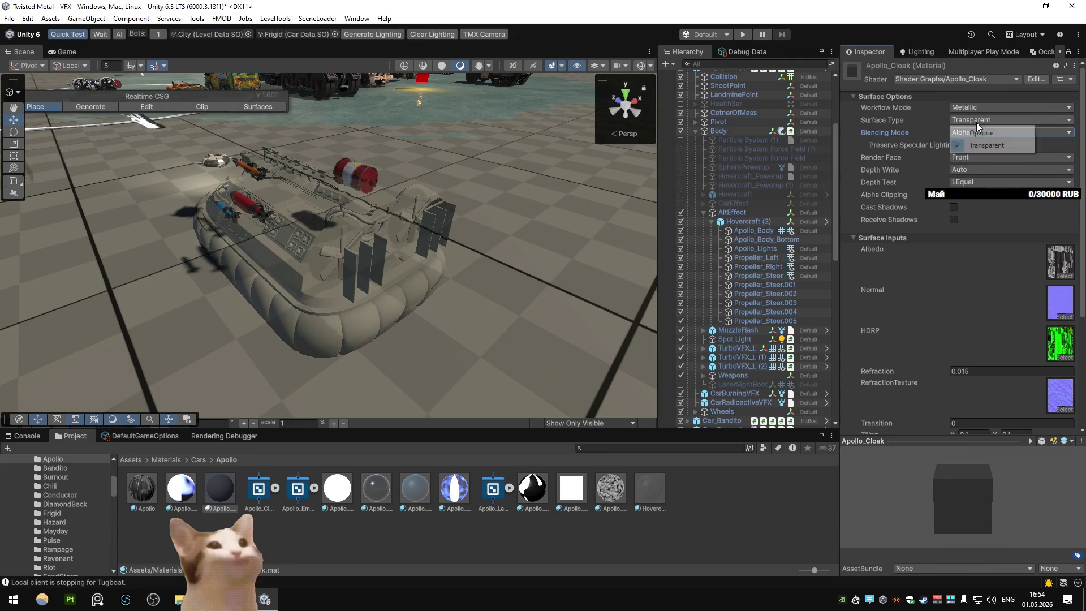
{"action": "left_click", "coordinate": [953, 145]}
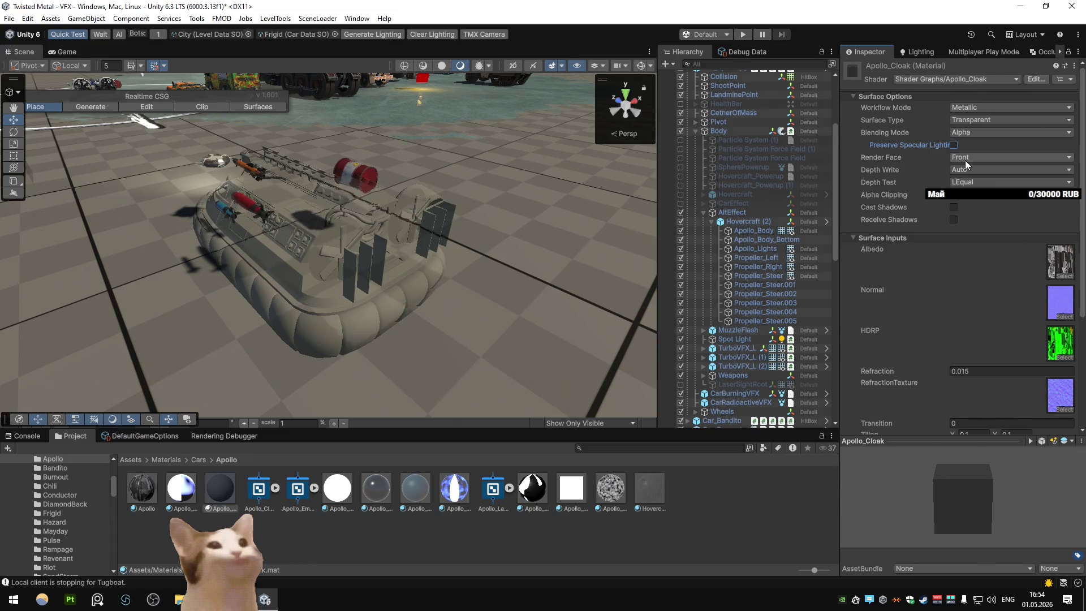
Step: Try back-face rendering, then restore front faces and force Depth Write on
{"action": "left_click", "coordinate": [964, 160]}
{"action": "left_click", "coordinate": [974, 177]}
{"action": "left_click", "coordinate": [971, 159]}
{"action": "left_click", "coordinate": [965, 169]}
{"action": "left_click", "coordinate": [965, 169]}
{"action": "left_click", "coordinate": [978, 200]}
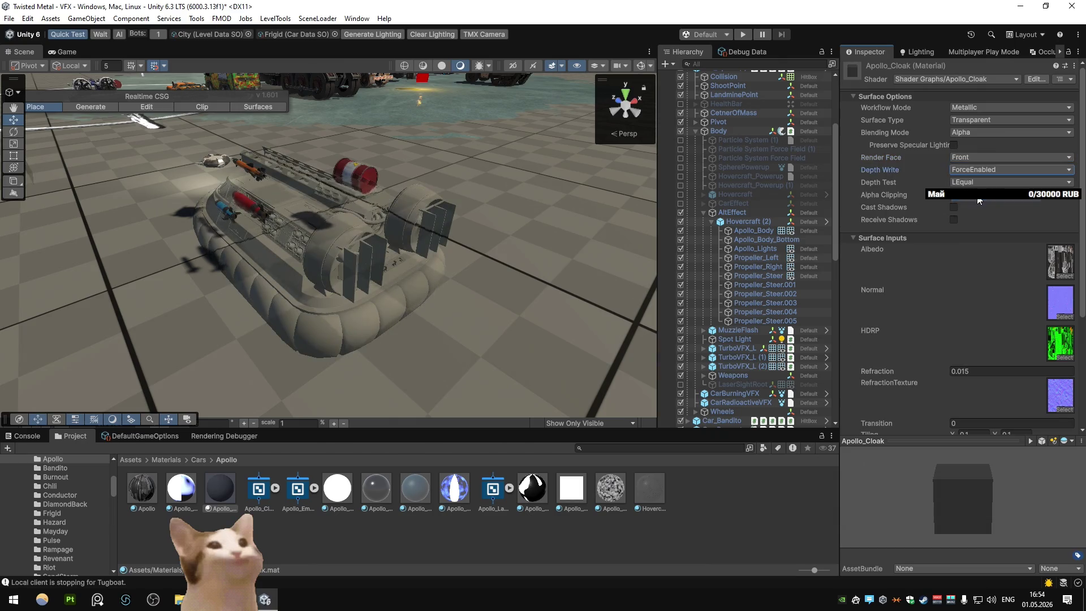
{"action": "left_click", "coordinate": [973, 173]}
{"action": "left_click", "coordinate": [974, 173]}
{"action": "left_click", "coordinate": [978, 195]}
Step: Toggle the material's cast shadows on and off, and turn on receive shadows
{"action": "mouse_move", "coordinate": [531, 163]}
{"action": "left_mouse_down"}
{"action": "mouse_move", "coordinate": [549, 147]}
{"action": "mouse_move", "coordinate": [470, 140]}
{"action": "left_mouse_up"}
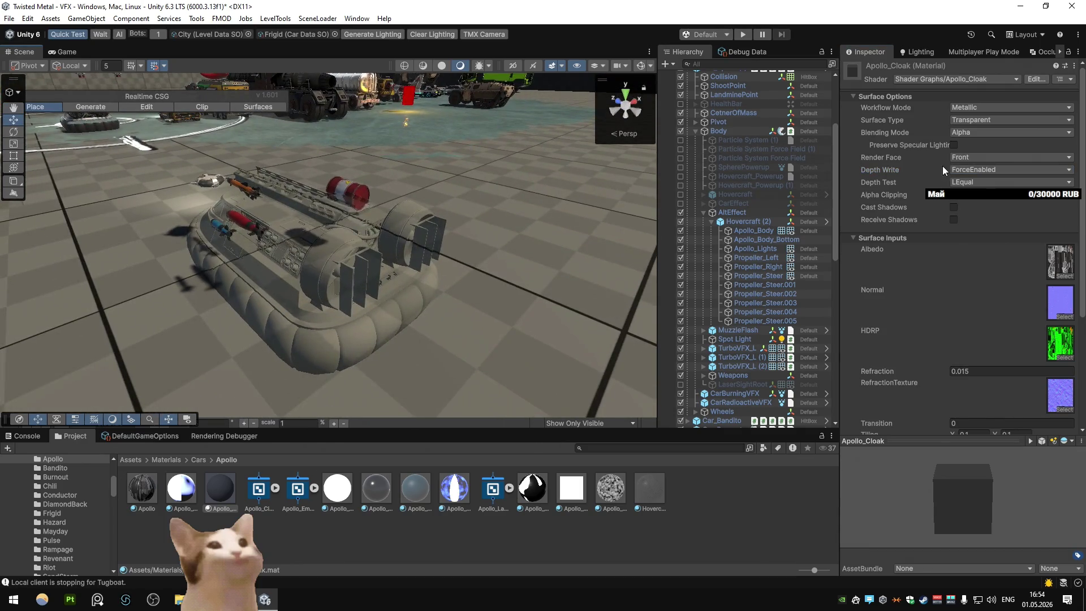
{"action": "left_click", "coordinate": [953, 208]}
{"action": "left_click", "coordinate": [953, 207]}
{"action": "left_click", "coordinate": [954, 219]}
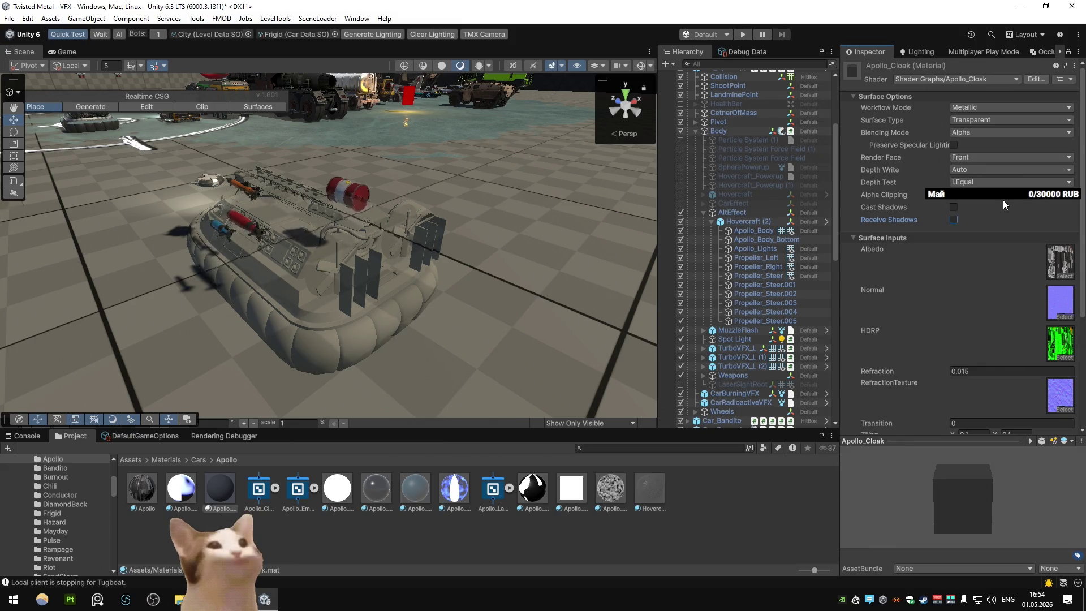
{"action": "scroll", "coordinate": [1002, 199], "scroll_direction": "down", "scroll_amount": 5}
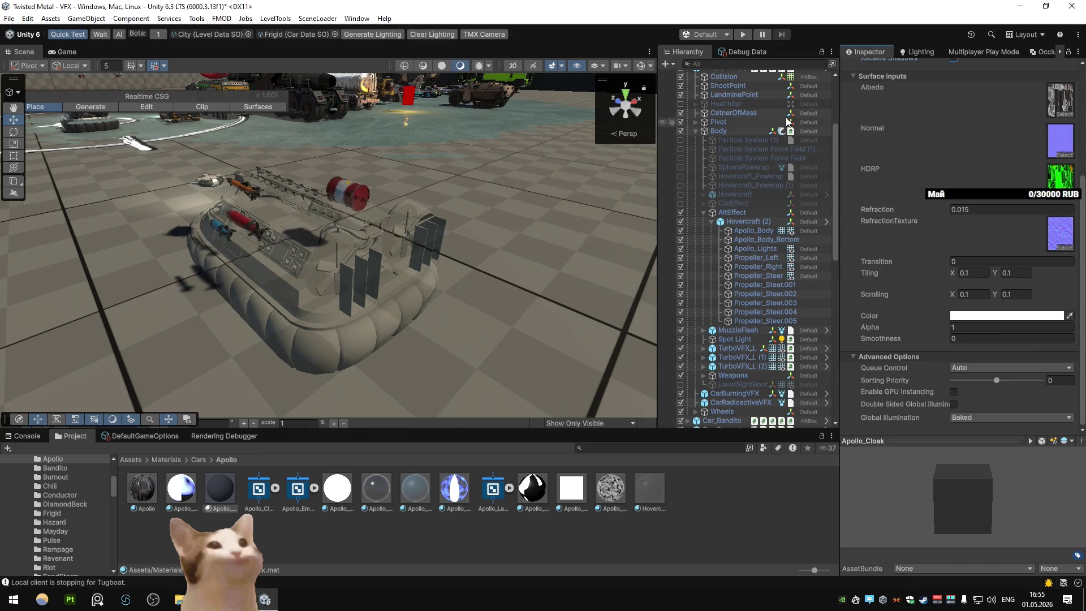
Step: Re-enable the original textured Hovercraft object under Body and view it from the rear three-quarter
{"action": "scroll", "coordinate": [759, 144], "scroll_direction": "up", "scroll_amount": 3}
{"action": "left_click", "coordinate": [681, 263]}
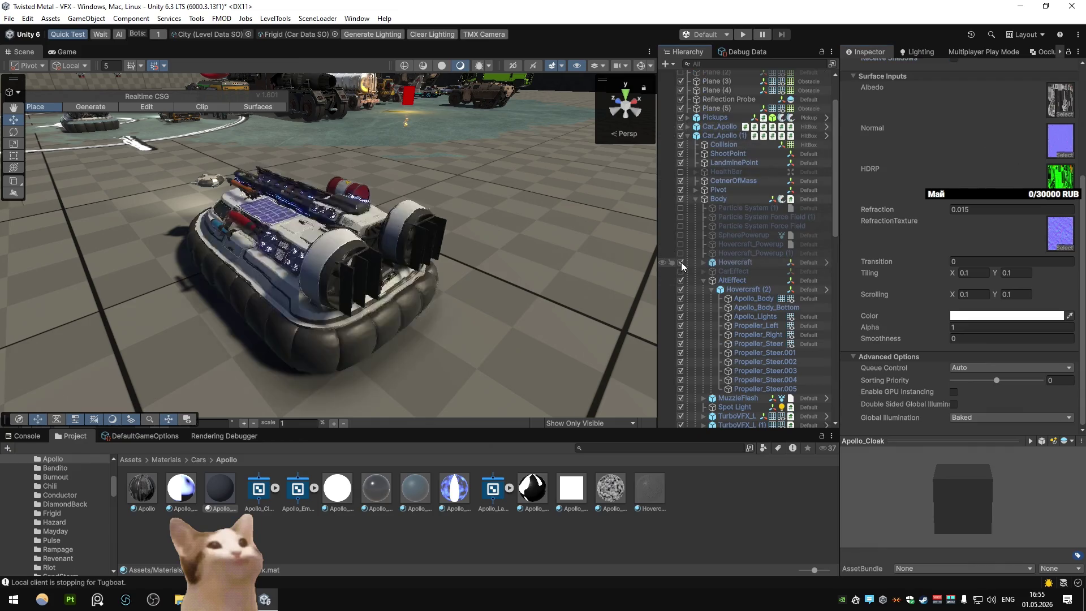
{"action": "scroll", "coordinate": [446, 191], "scroll_direction": "up", "scroll_amount": 3}
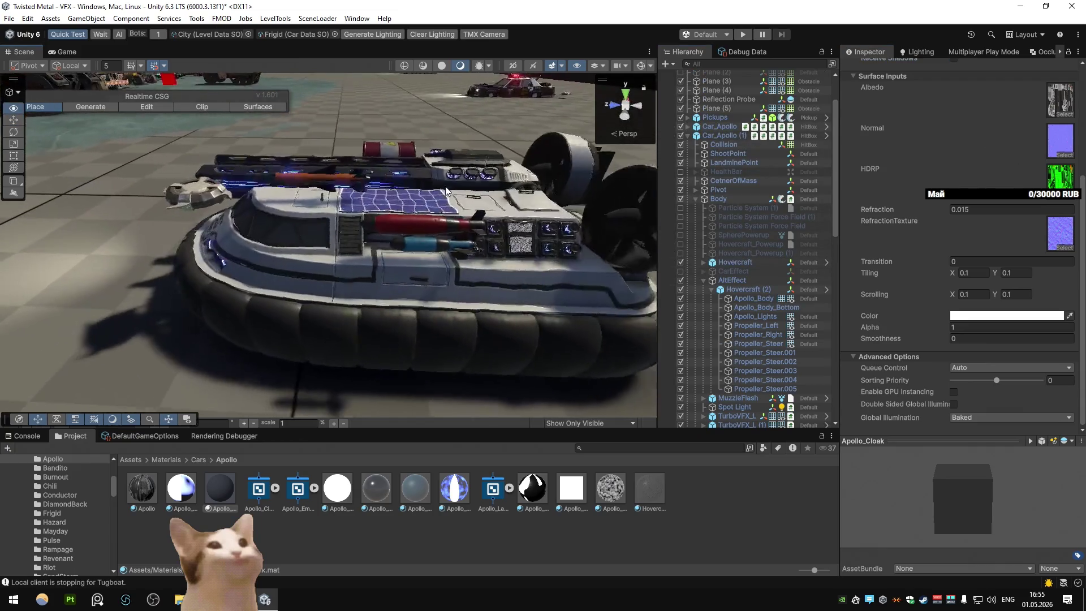
{"action": "left_click_drag", "start_coordinate": [447, 191], "coordinate": [292, 168]}
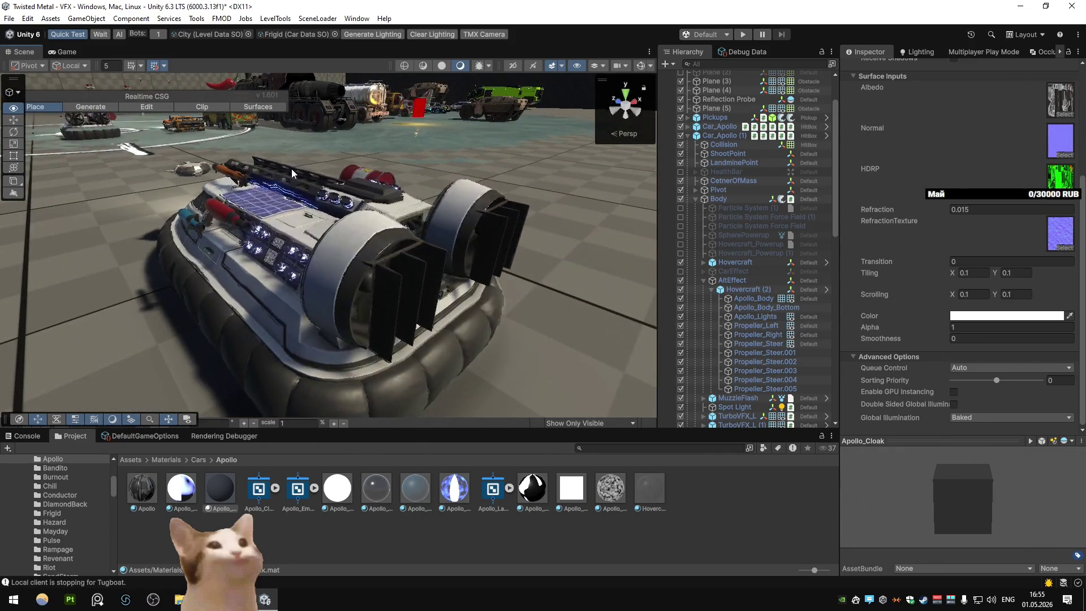
Step: Edit the cloak's tiling and Transition values, entering 0, while orbiting the hovercraft
{"action": "scroll", "coordinate": [283, 168], "scroll_direction": "down", "scroll_amount": 3}
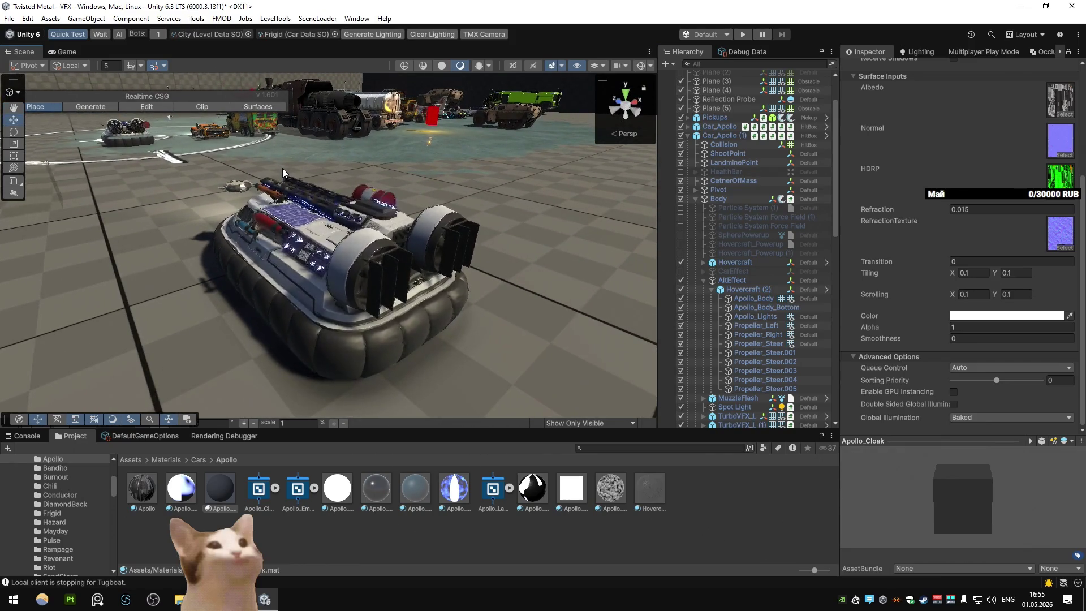
{"action": "mouse_move", "coordinate": [283, 168]}
{"action": "left_mouse_down"}
{"action": "mouse_move", "coordinate": [300, 180]}
{"action": "mouse_move", "coordinate": [619, 135]}
{"action": "mouse_move", "coordinate": [278, 157]}
{"action": "mouse_move", "coordinate": [531, 164]}
{"action": "mouse_move", "coordinate": [543, 176]}
{"action": "mouse_move", "coordinate": [385, 344]}
{"action": "left_mouse_up"}
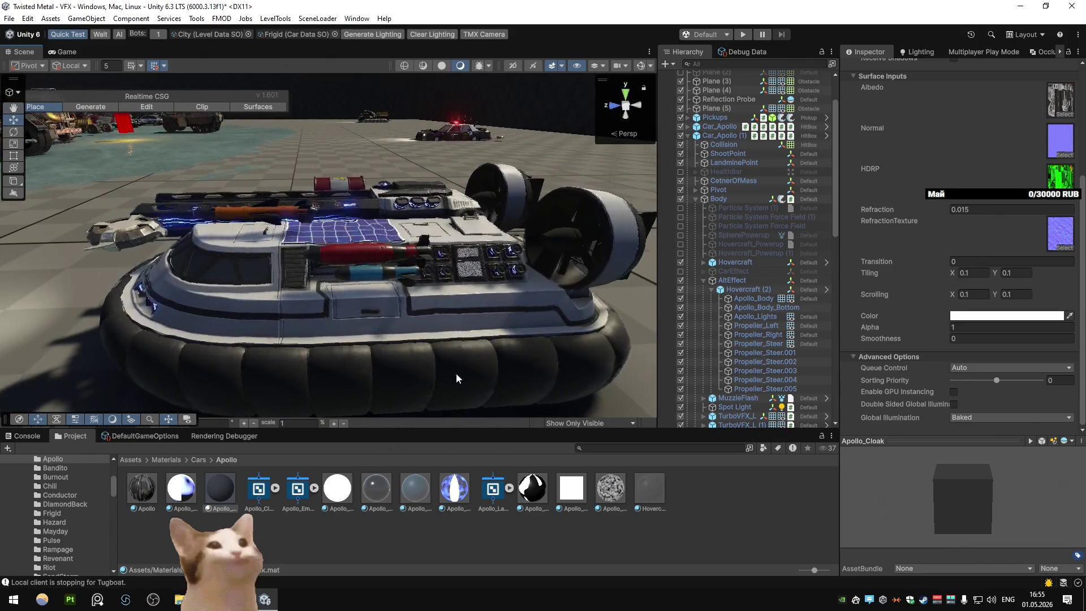
{"action": "left_click", "coordinate": [971, 273]}
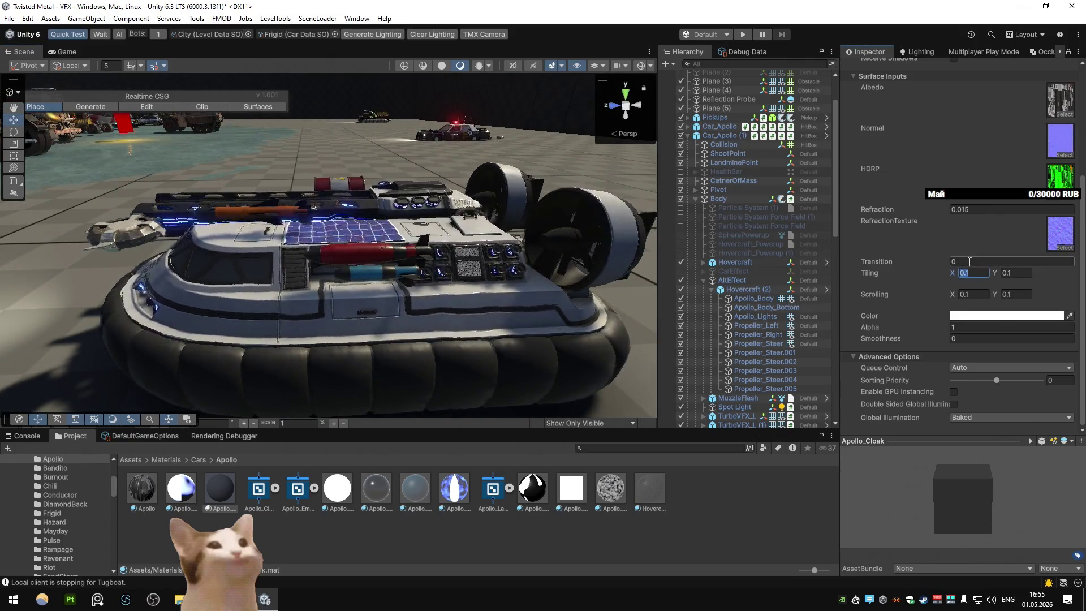
{"action": "mouse_move", "coordinate": [928, 259]}
{"action": "left_mouse_down"}
{"action": "mouse_move", "coordinate": [944, 260]}
{"action": "mouse_move", "coordinate": [927, 260]}
{"action": "left_mouse_up"}
{"action": "type", "text": "0"}
{"action": "mouse_move", "coordinate": [430, 254]}
{"action": "left_mouse_down"}
{"action": "mouse_move", "coordinate": [329, 213]}
{"action": "mouse_move", "coordinate": [620, 218]}
{"action": "mouse_move", "coordinate": [204, 240]}
{"action": "left_mouse_up"}
Step: Try Refraction 0.03 then 0.1, comparing from several angles, then switch to the Game view
{"action": "left_click", "coordinate": [964, 209]}
{"action": "type", "text": "0.03"}
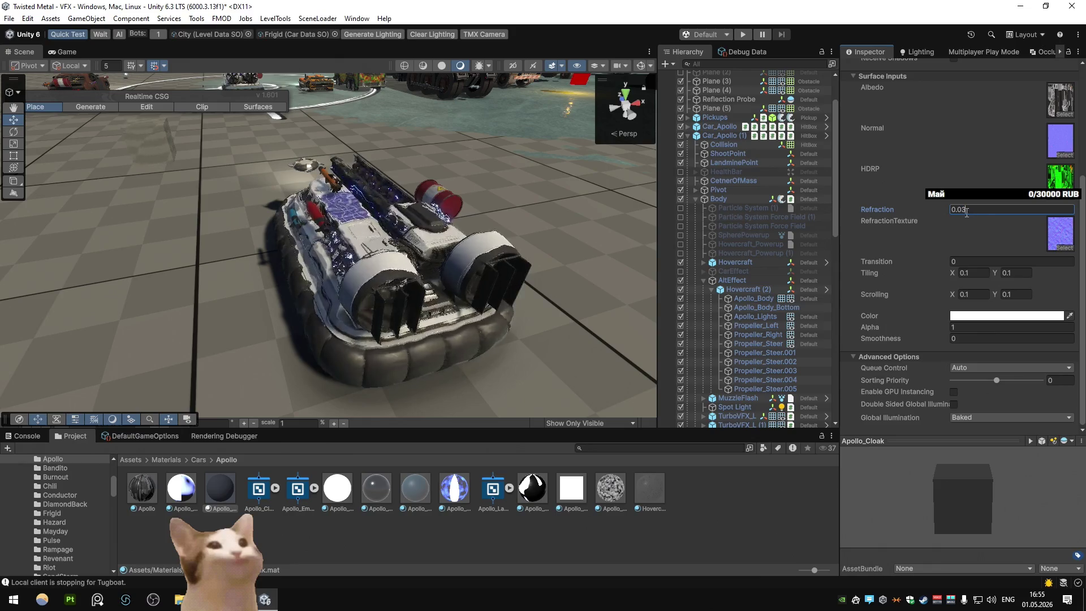
{"action": "key", "text": "BackSpace"}
{"action": "key", "text": "BackSpace"}
{"action": "type", "text": "1"}
{"action": "mouse_move", "coordinate": [591, 170]}
{"action": "left_mouse_down"}
{"action": "mouse_move", "coordinate": [589, 160]}
{"action": "mouse_move", "coordinate": [162, 176]}
{"action": "mouse_move", "coordinate": [371, 179]}
{"action": "left_mouse_up"}
{"action": "left_click_drag", "start_coordinate": [876, 209], "coordinate": [735, 226]}
{"action": "left_click", "coordinate": [71, 53]}
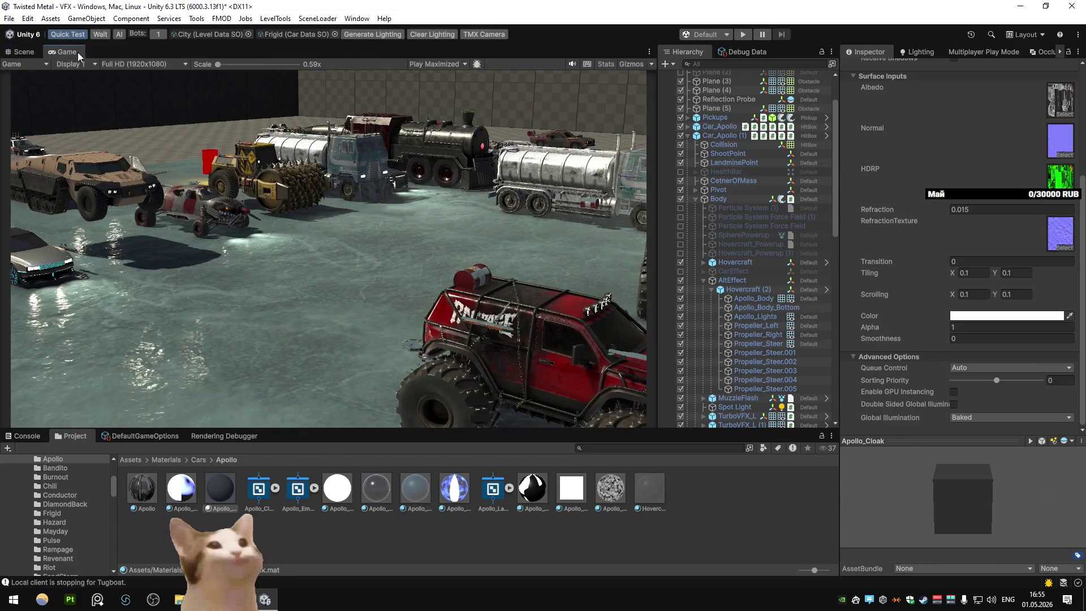
Step: Return to the Scene view with the Apollo_Cloak shader graph opened alongside it
{"action": "left_click", "coordinate": [23, 52]}
{"action": "scroll", "coordinate": [992, 110], "scroll_direction": "up", "scroll_amount": 5}
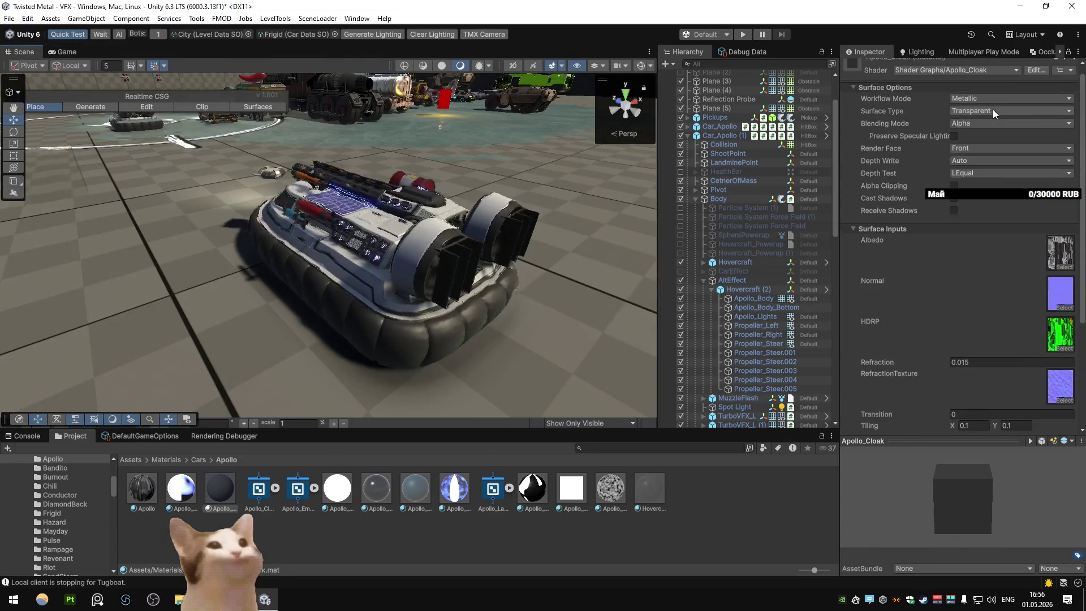
{"action": "left_click", "coordinate": [1034, 79]}
{"action": "key", "text": "shift+space"}
{"action": "scroll", "coordinate": [462, 252], "scroll_direction": "up", "scroll_amount": 5}
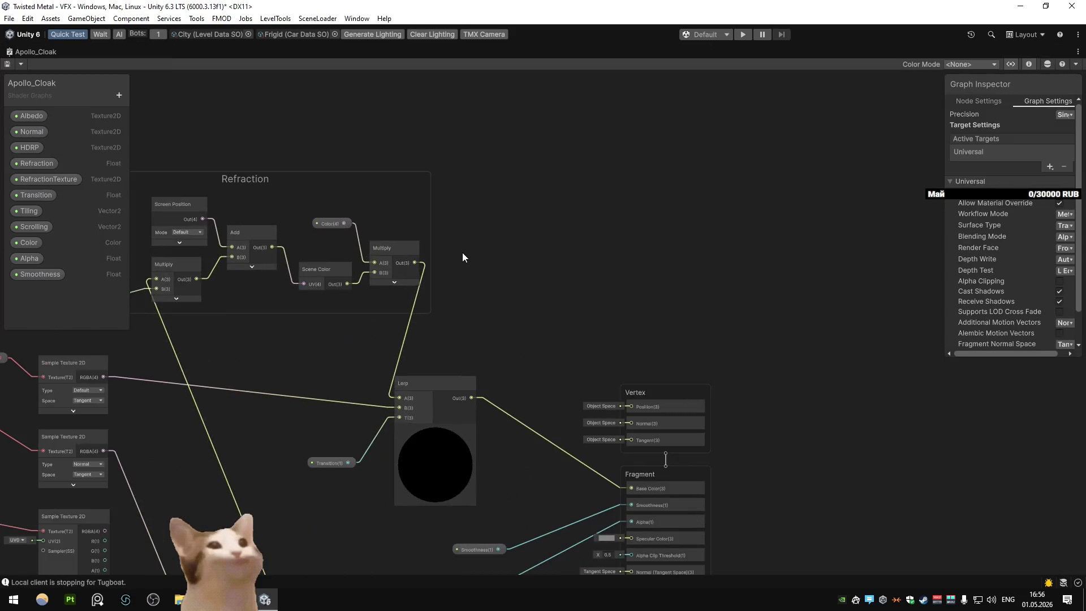
{"action": "scroll", "coordinate": [402, 204], "scroll_direction": "up", "scroll_amount": 2}
{"action": "key", "text": "shift+space"}
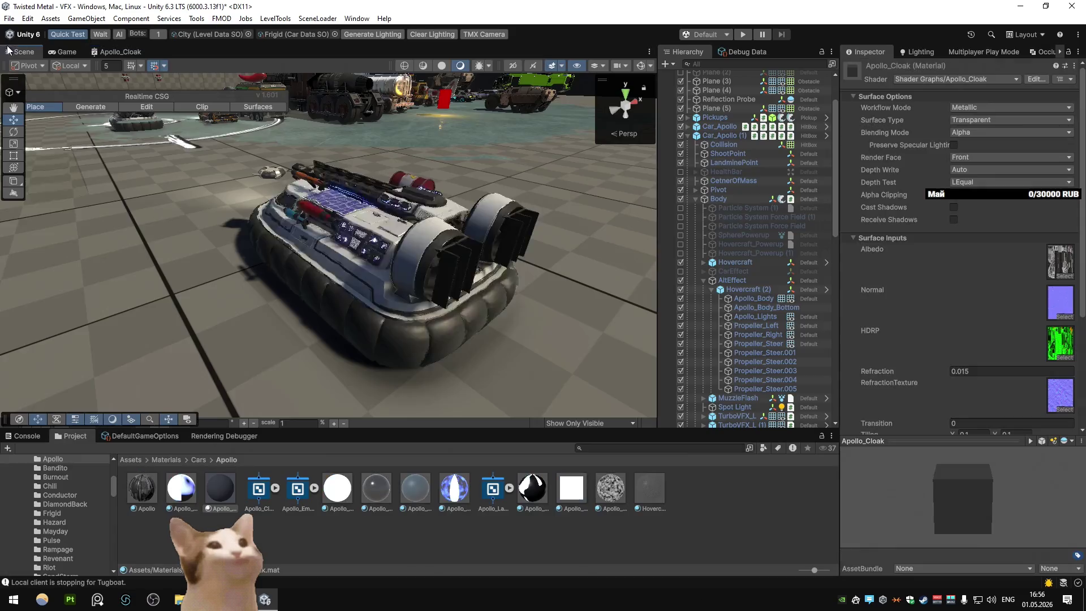
Step: Try blue, cyan and pale blue-white tints on the cloak Color
{"action": "left_click", "coordinate": [1007, 316]}
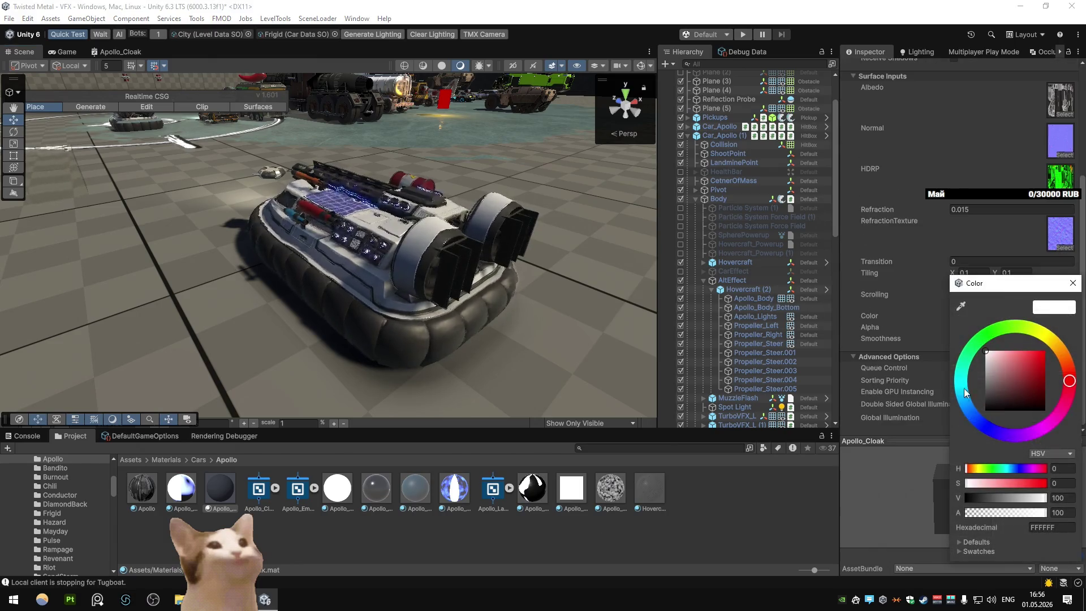
{"action": "left_click", "coordinate": [969, 408]}
{"action": "left_click", "coordinate": [999, 349]}
{"action": "left_click_drag", "start_coordinate": [999, 344], "coordinate": [1026, 333]}
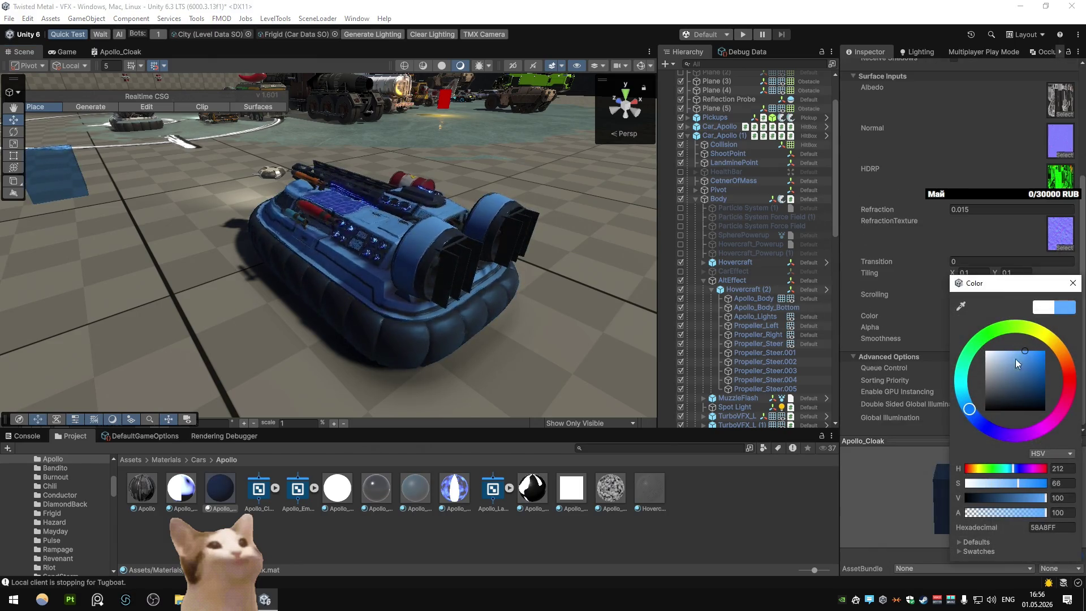
{"action": "left_click", "coordinate": [961, 395]}
{"action": "left_click_drag", "start_coordinate": [963, 399], "coordinate": [966, 403]}
{"action": "left_click_drag", "start_coordinate": [1017, 361], "coordinate": [1006, 336]}
{"action": "left_click", "coordinate": [839, 312]}
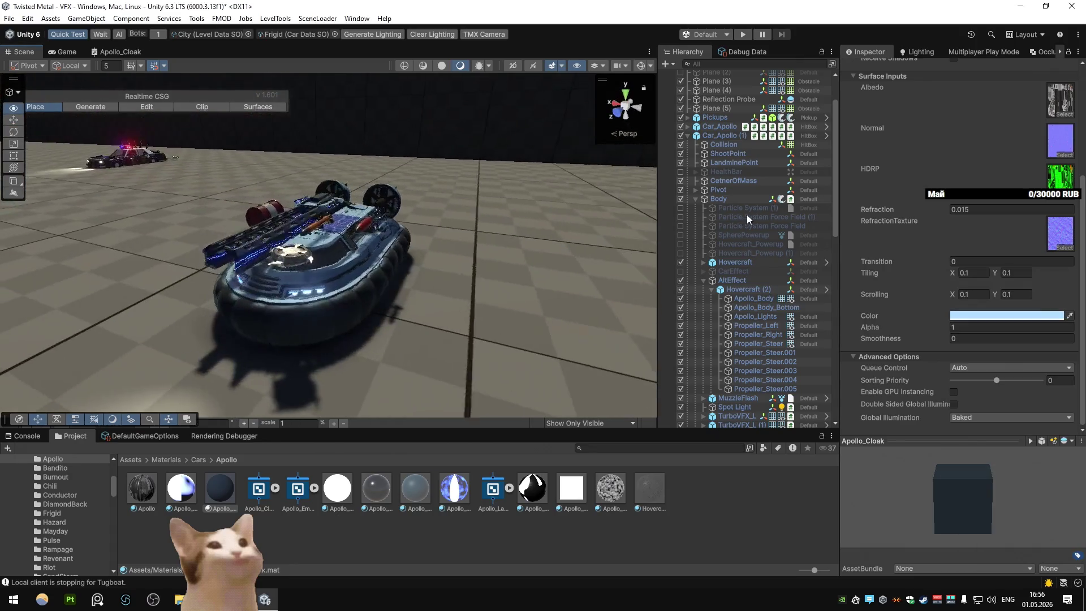
Step: Reset the cloak Color to pure white and, after testing lower values, set Alpha to 1
{"action": "left_click", "coordinate": [987, 319]}
{"action": "left_click_drag", "start_coordinate": [995, 389], "coordinate": [985, 374]}
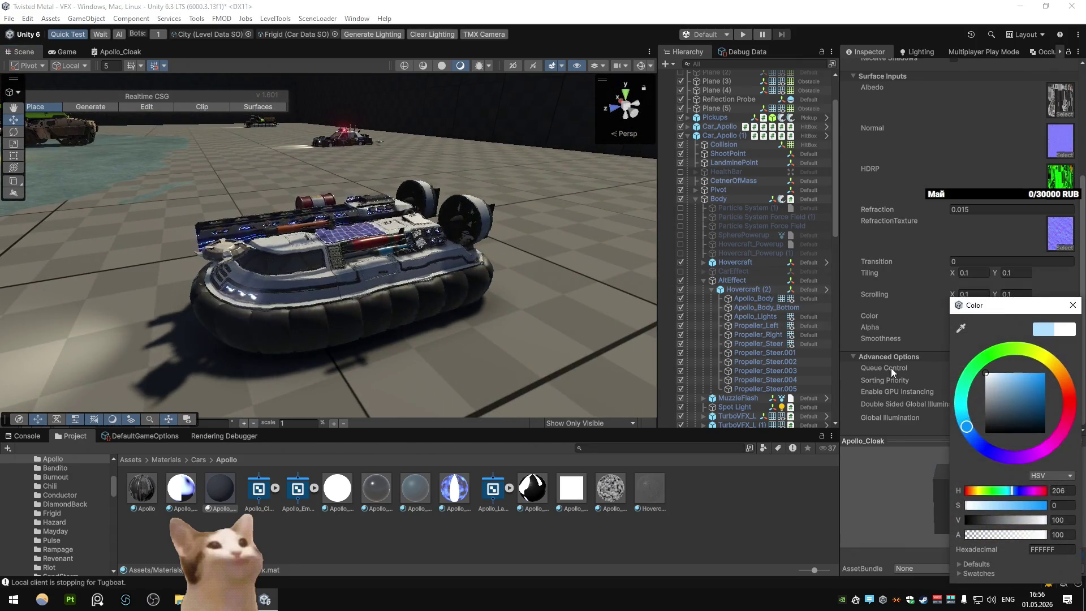
{"action": "left_click", "coordinate": [942, 324]}
{"action": "mouse_move", "coordinate": [894, 324]}
{"action": "left_mouse_down"}
{"action": "mouse_move", "coordinate": [907, 325]}
{"action": "mouse_move", "coordinate": [792, 317]}
{"action": "left_mouse_up"}
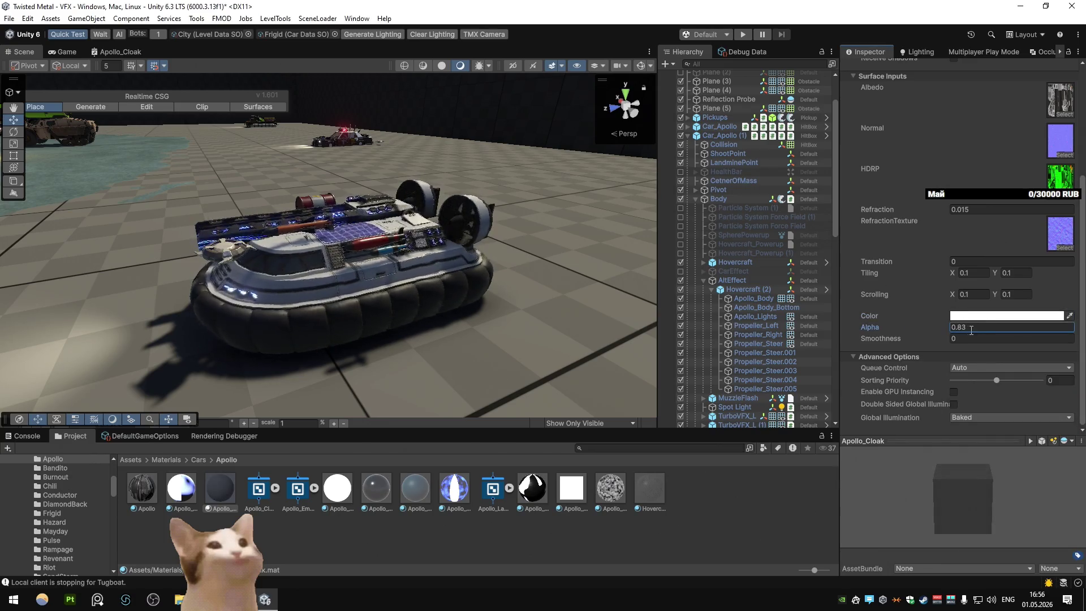
{"action": "mouse_move", "coordinate": [439, 253]}
{"action": "left_mouse_down"}
{"action": "mouse_move", "coordinate": [216, 270]}
{"action": "mouse_move", "coordinate": [406, 287]}
{"action": "left_mouse_up"}
{"action": "left_click", "coordinate": [960, 328]}
{"action": "type", "text": "1"}
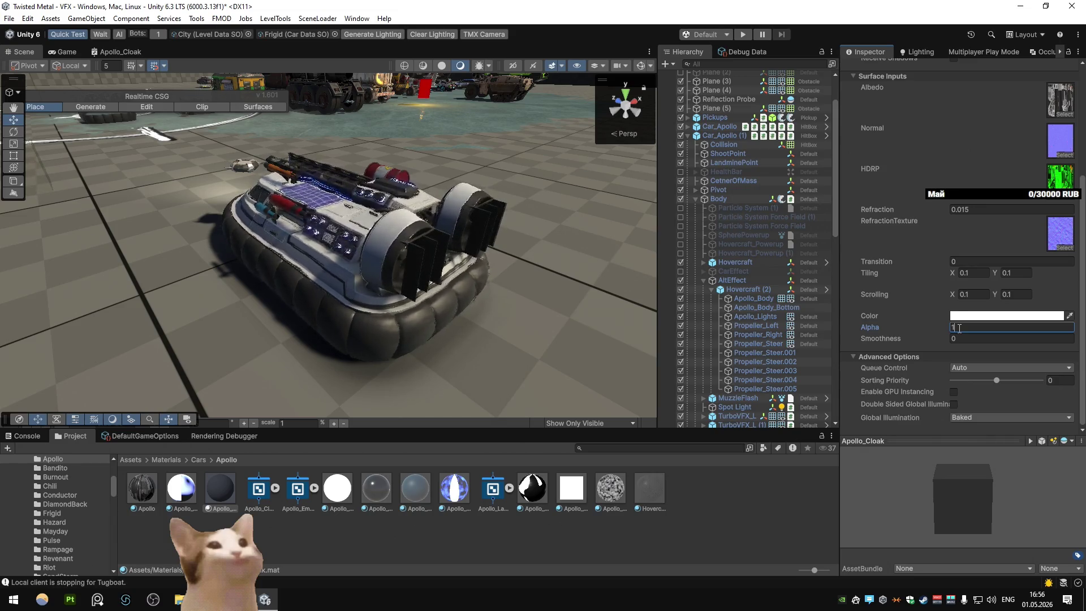
Step: Orbit around the hovercraft to inspect the cloak, then select the Apollo body material
{"action": "mouse_move", "coordinate": [436, 203]}
{"action": "left_mouse_down"}
{"action": "mouse_move", "coordinate": [412, 200]}
{"action": "mouse_move", "coordinate": [530, 177]}
{"action": "mouse_move", "coordinate": [501, 203]}
{"action": "left_mouse_up"}
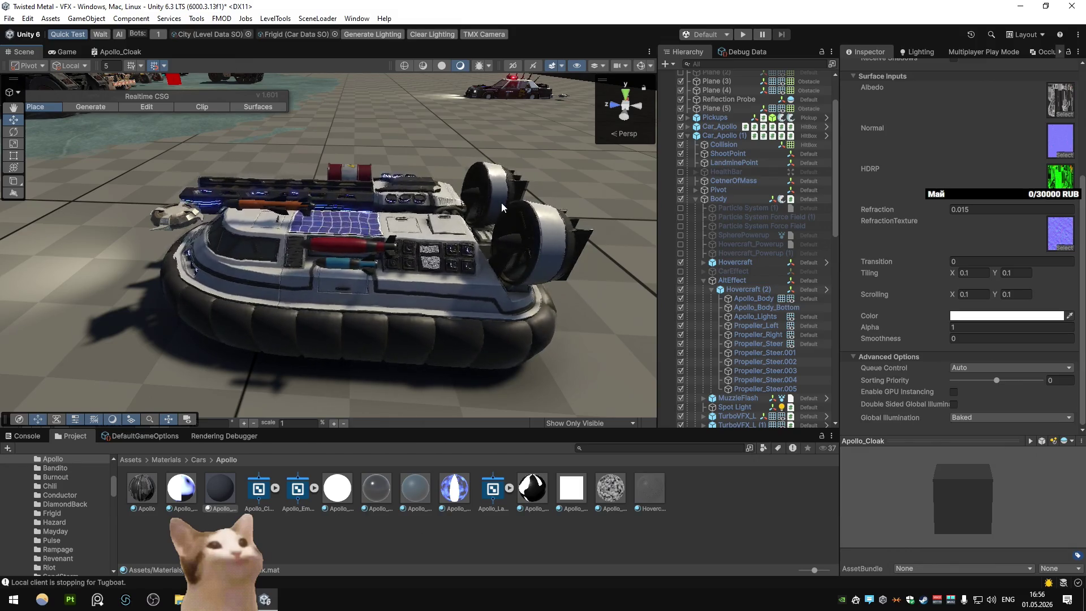
{"action": "mouse_move", "coordinate": [501, 203]}
{"action": "left_mouse_down", "text": "alt"}
{"action": "mouse_move", "coordinate": [239, 205]}
{"action": "mouse_move", "coordinate": [226, 179]}
{"action": "left_mouse_up", "text": "alt"}
{"action": "mouse_move", "coordinate": [293, 184]}
{"action": "left_mouse_down", "text": "alt"}
{"action": "mouse_move", "coordinate": [599, 174]}
{"action": "mouse_move", "coordinate": [461, 168]}
{"action": "mouse_move", "coordinate": [469, 174]}
{"action": "left_mouse_up", "text": "alt"}
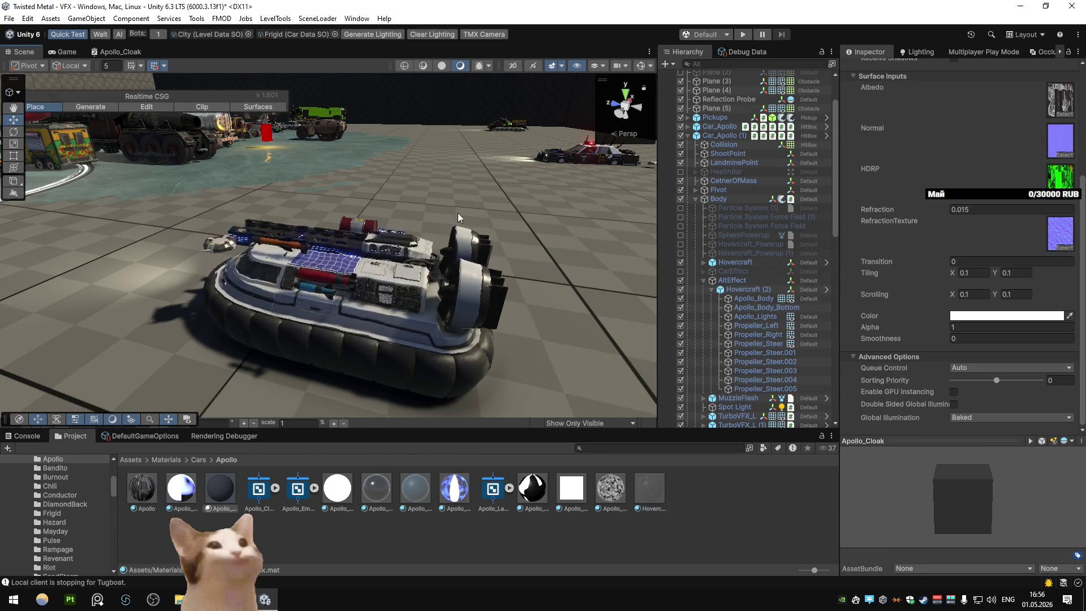
{"action": "left_click", "coordinate": [142, 487]}
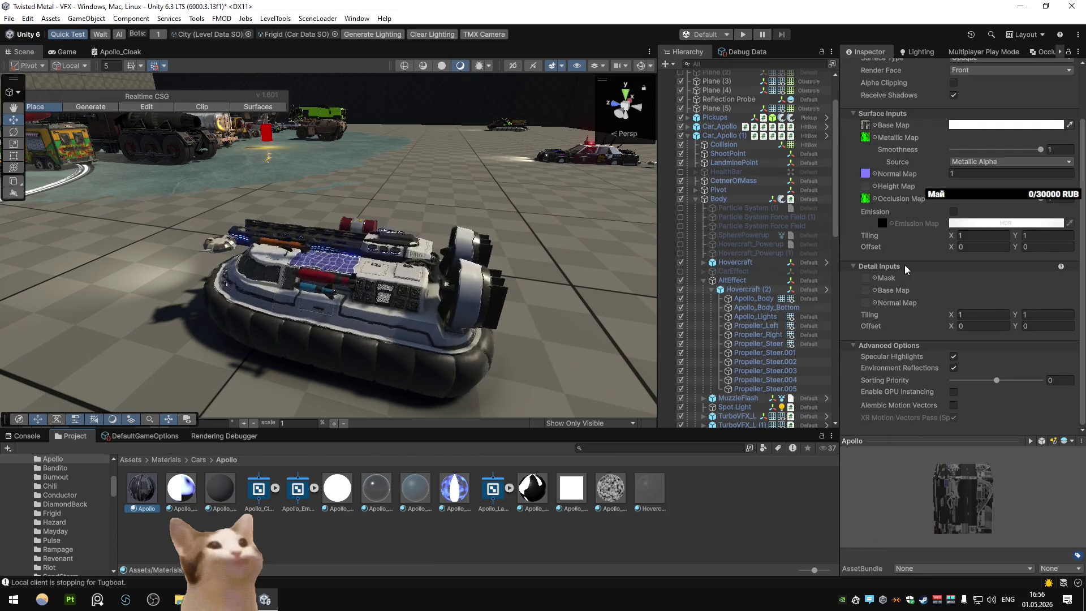
Step: Toggle the Apollo material's Surface Type between Transparent and Opaque, leaving it Opaque
{"action": "scroll", "coordinate": [904, 265], "scroll_direction": "up", "scroll_amount": 2}
{"action": "left_click", "coordinate": [1007, 120]}
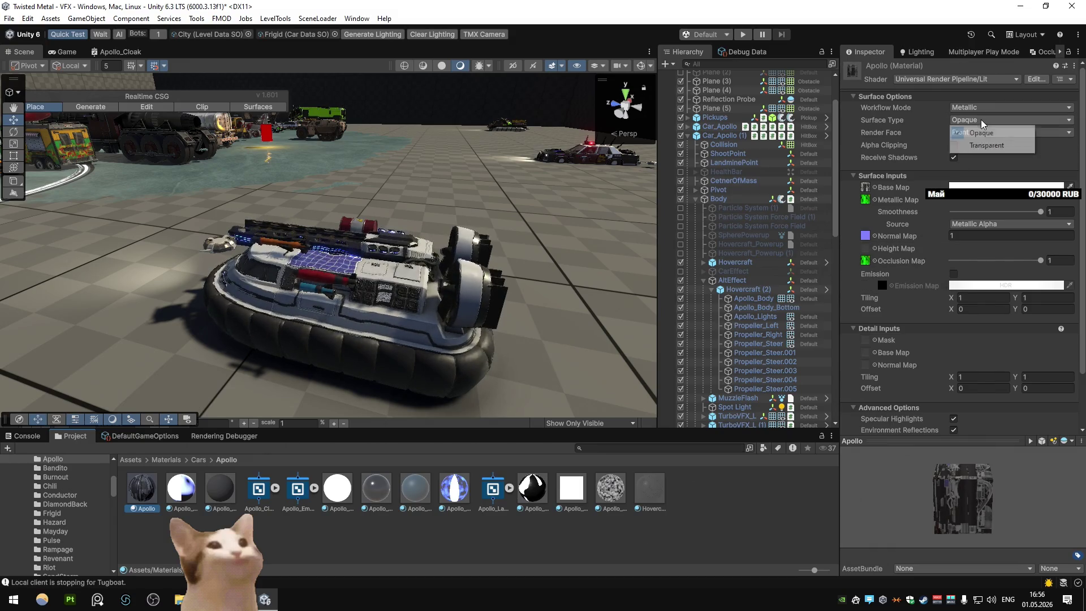
{"action": "left_click", "coordinate": [990, 142]}
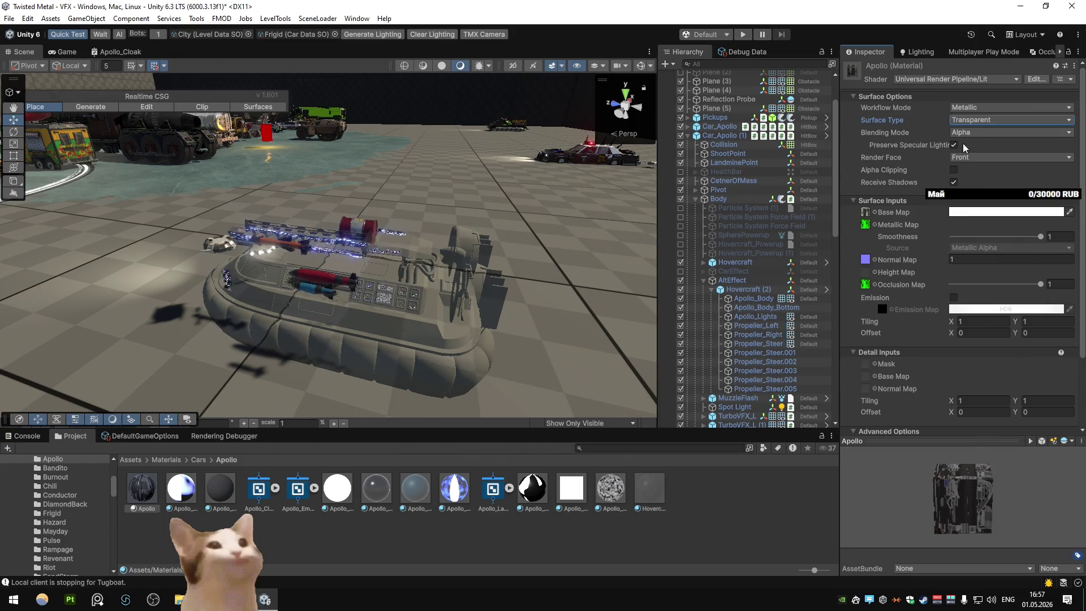
{"action": "left_click", "coordinate": [981, 133]}
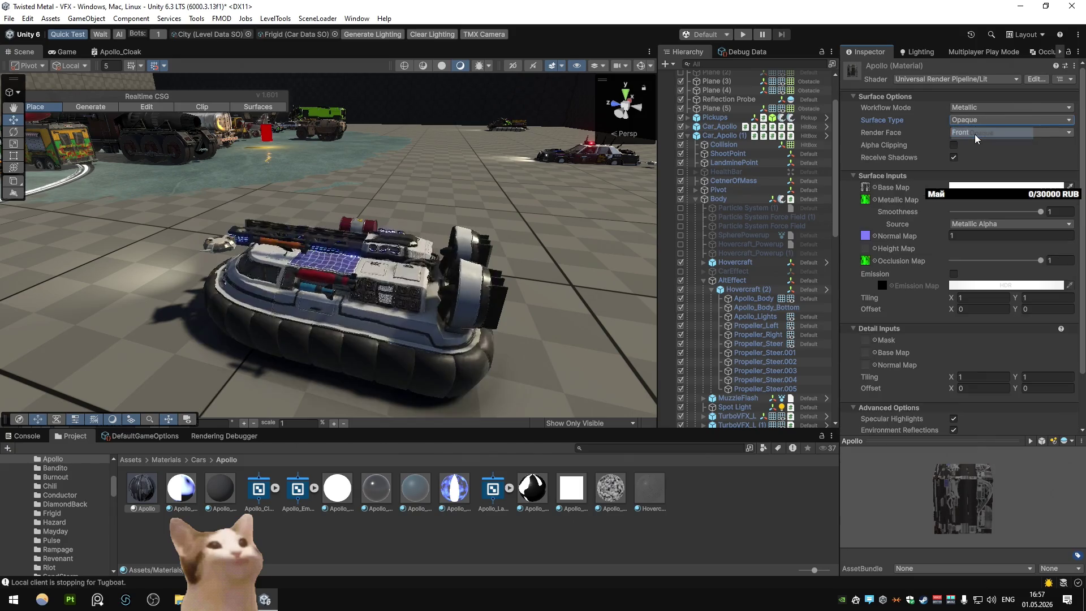
{"action": "left_click_drag", "start_coordinate": [465, 160], "coordinate": [198, 193]}
{"action": "left_click", "coordinate": [984, 120]}
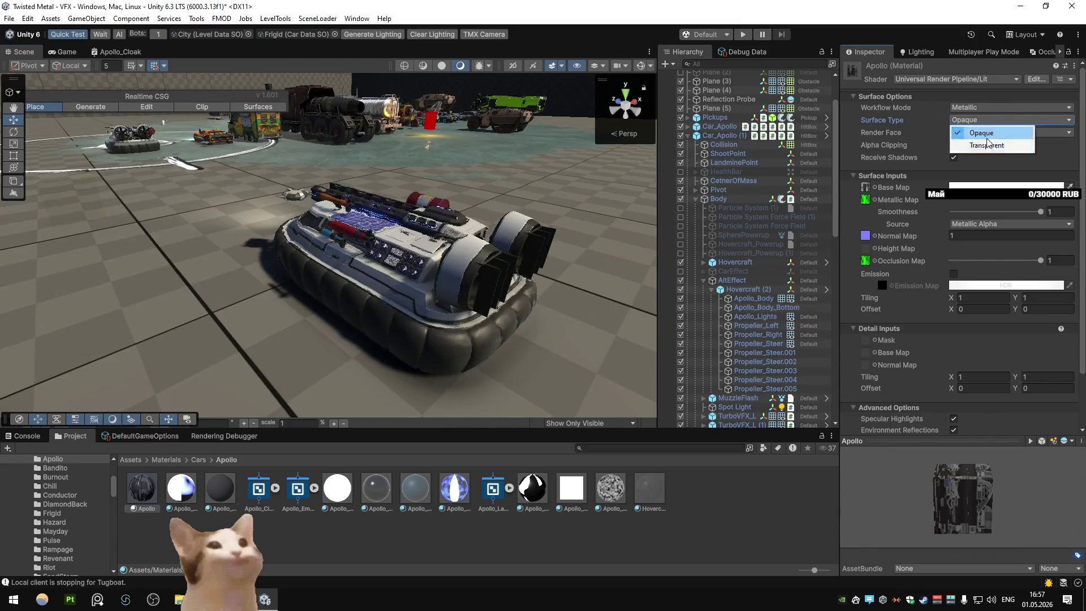
{"action": "left_click", "coordinate": [987, 145]}
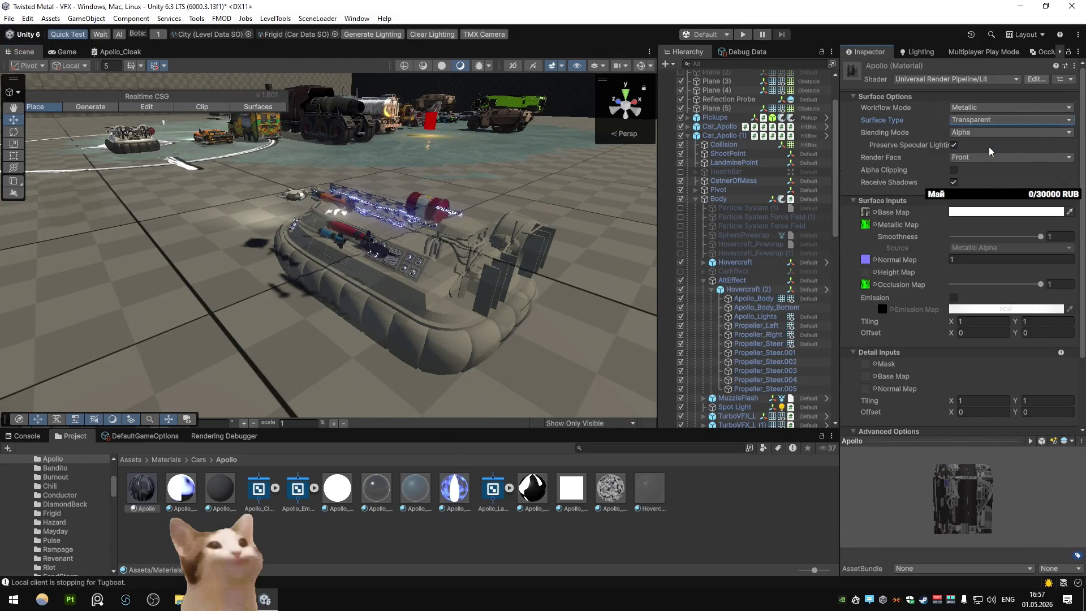
{"action": "left_click", "coordinate": [973, 123]}
{"action": "left_click", "coordinate": [984, 134]}
{"action": "mouse_move", "coordinate": [272, 198]}
{"action": "left_mouse_down"}
{"action": "mouse_move", "coordinate": [332, 202]}
{"action": "mouse_move", "coordinate": [423, 183]}
{"action": "left_mouse_up"}
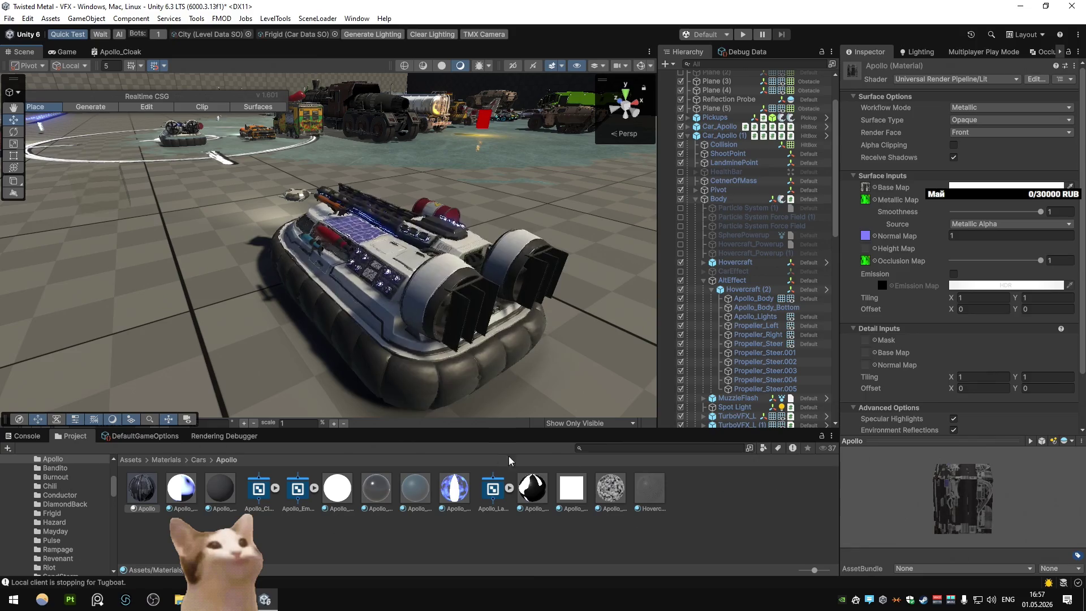
Step: Search the project for 'hex' and inspect the first hexagon texture's red, green and blue channels
{"action": "type", "text": "hex"}
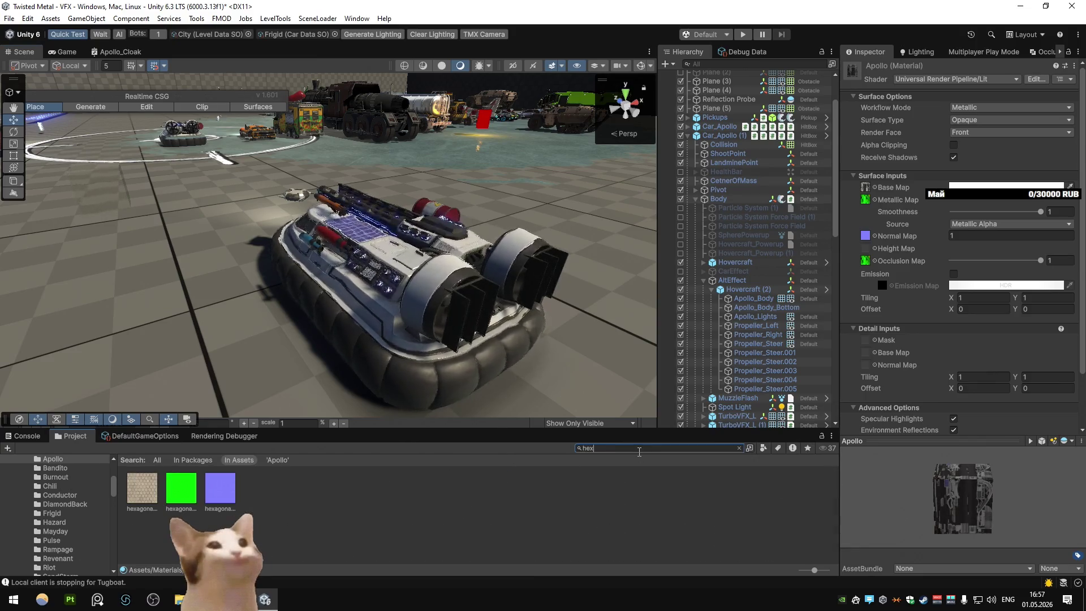
{"action": "left_click", "coordinate": [142, 488]}
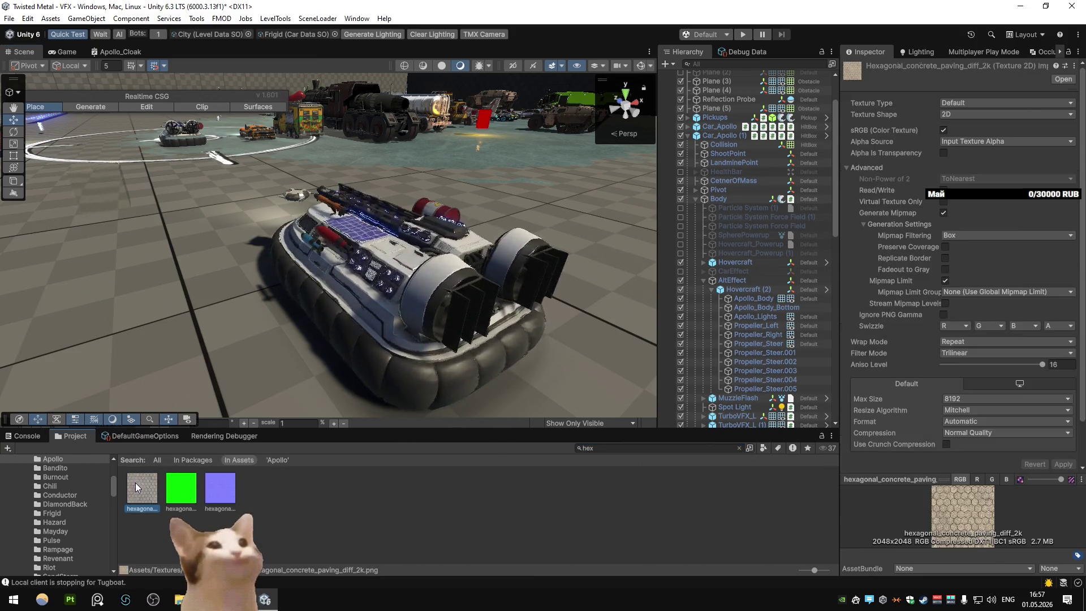
{"action": "left_click", "coordinate": [977, 479]}
{"action": "left_click", "coordinate": [991, 478]}
{"action": "left_click", "coordinate": [1006, 479]}
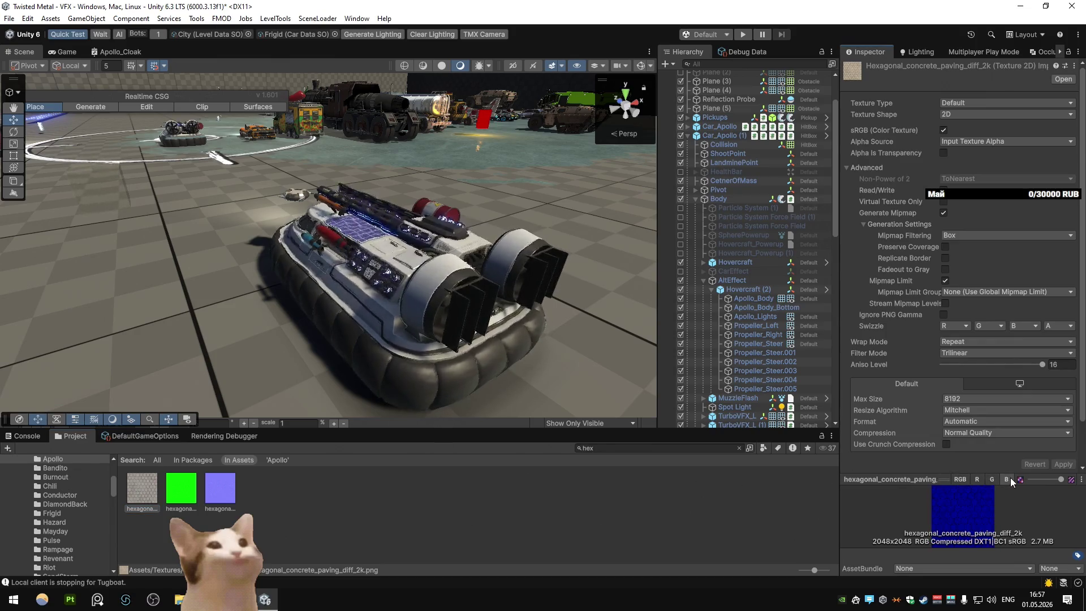
{"action": "left_click", "coordinate": [977, 479]}
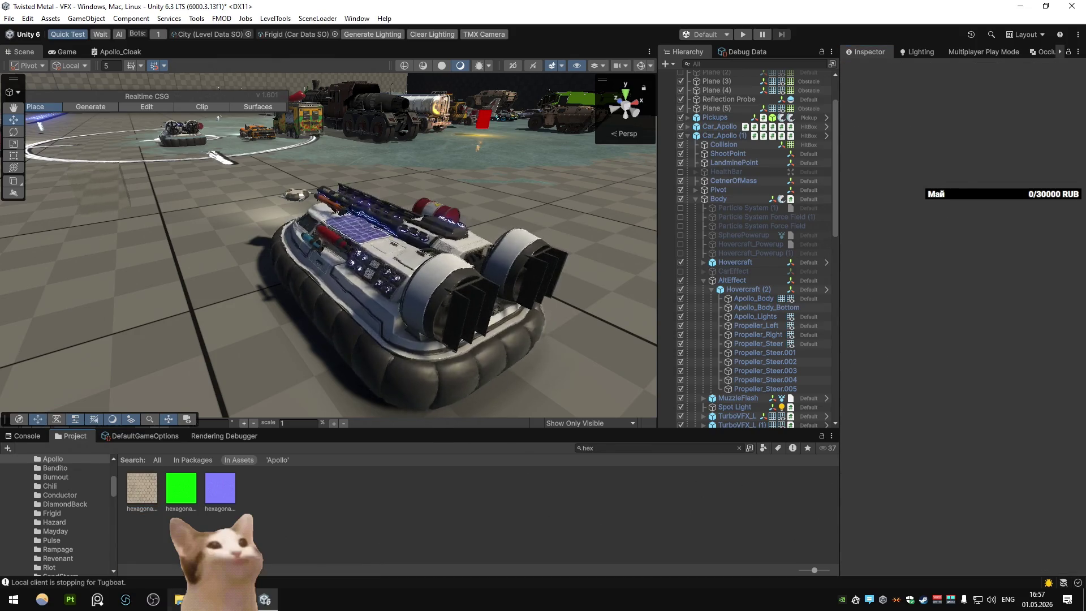
{"action": "key", "text": "alt+Tab"}
Step: Search Google Images for 'hex alpha texture' and preview a black-and-white hexagon pattern
{"action": "triple_click", "coordinate": [368, 102]}
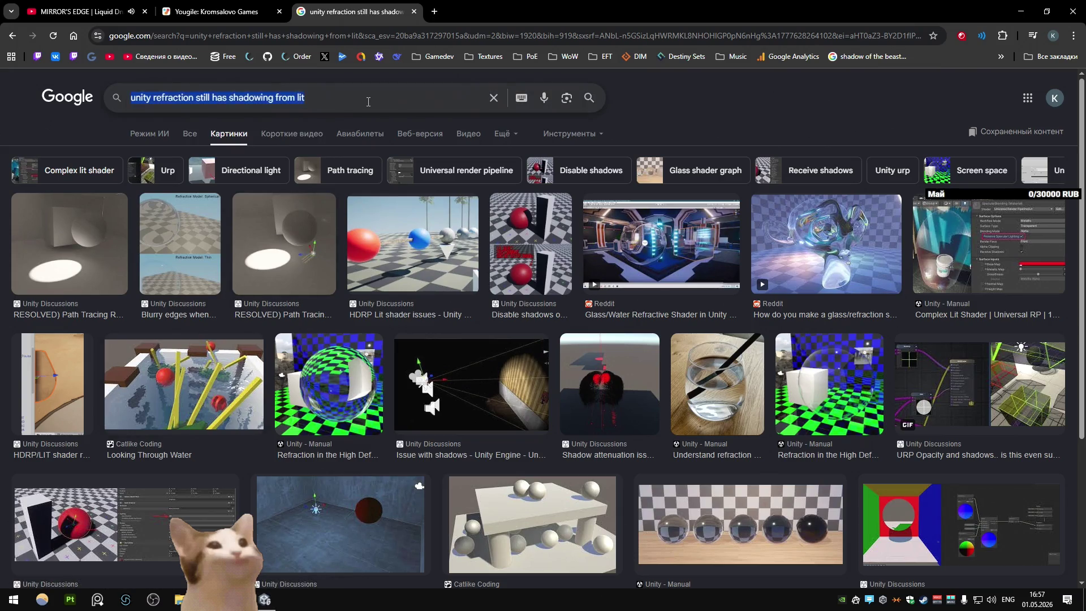
{"action": "type", "text": "gex"}
{"action": "key", "text": "BackSpace"}
{"action": "key", "text": "BackSpace"}
{"action": "key", "text": "BackSpace"}
{"action": "type", "text": "hex "}
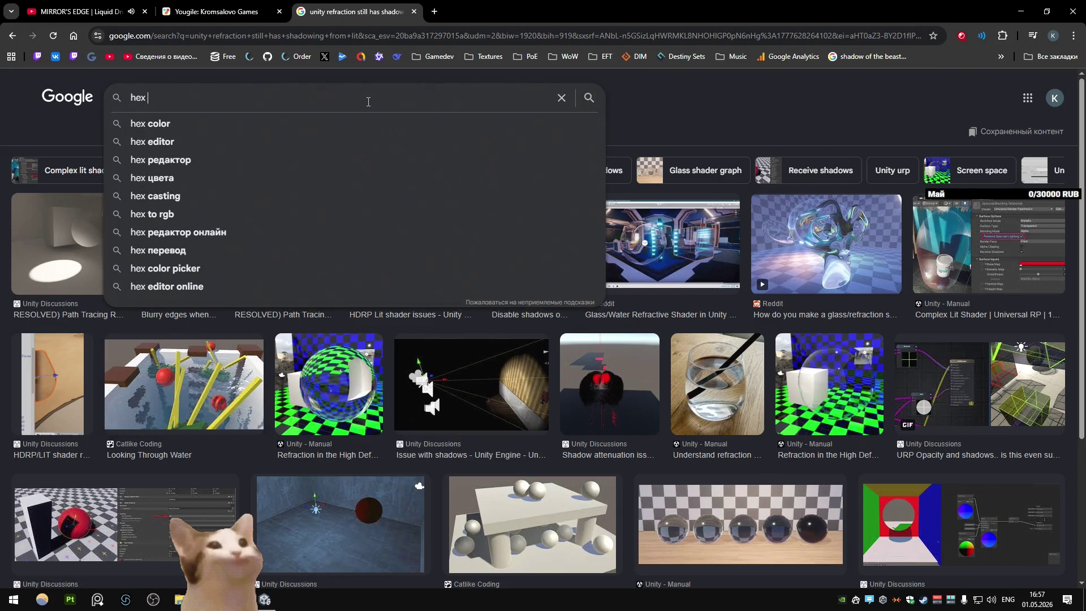
{"action": "type", "text": "alpha texture"}
{"action": "key", "text": "Return"}
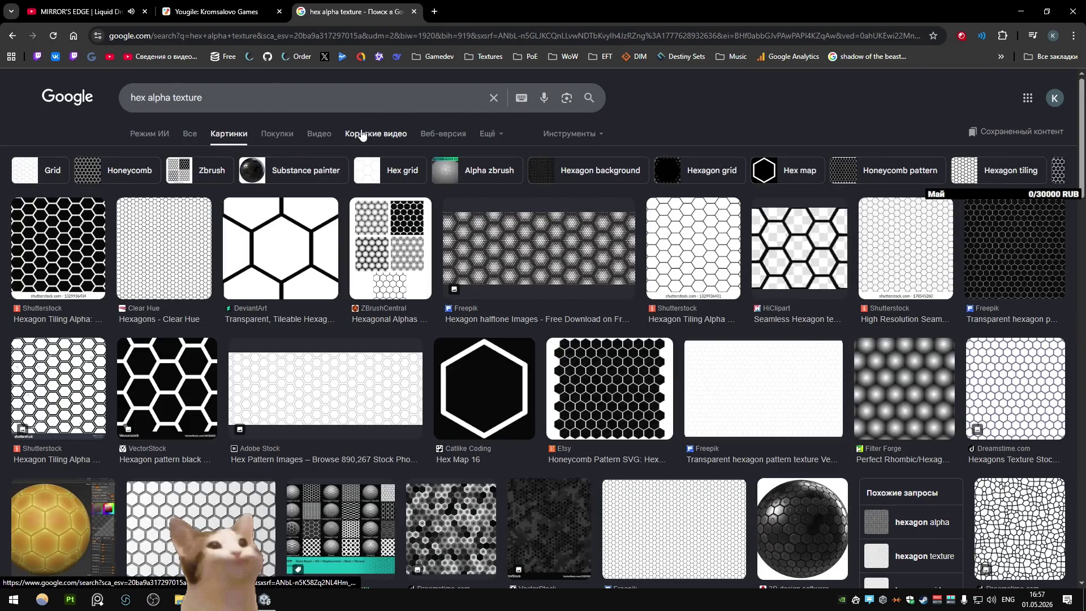
{"action": "left_click", "coordinate": [167, 387]}
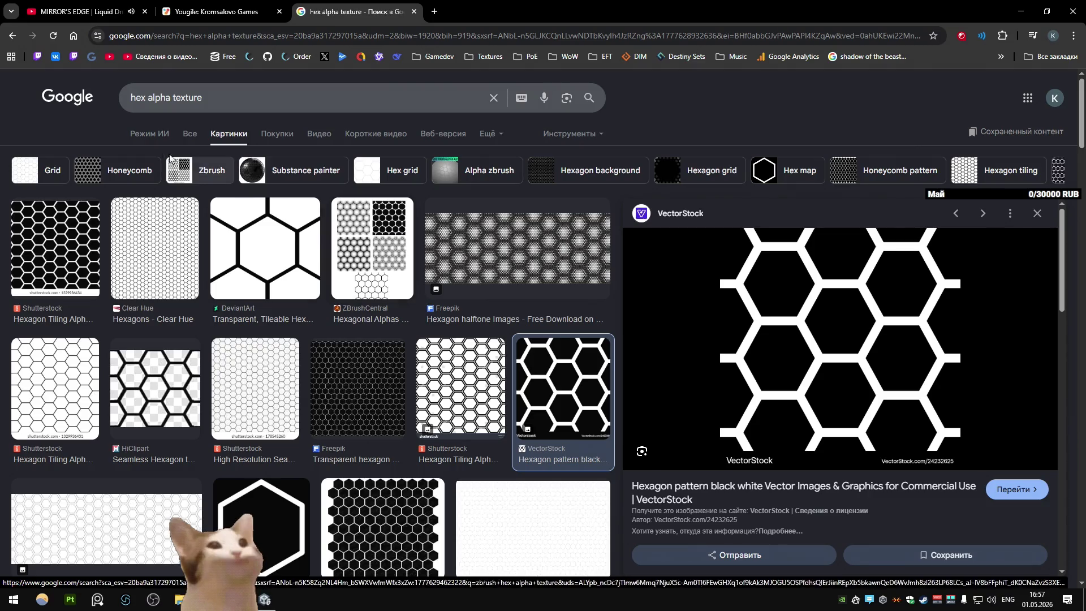
Step: Refine the search to 'free hex alpha texture' and open the ZBrushCentral Hexagonal Alphas thread in a new tab
{"action": "left_click", "coordinate": [176, 111]}
{"action": "type", "text": "t"}
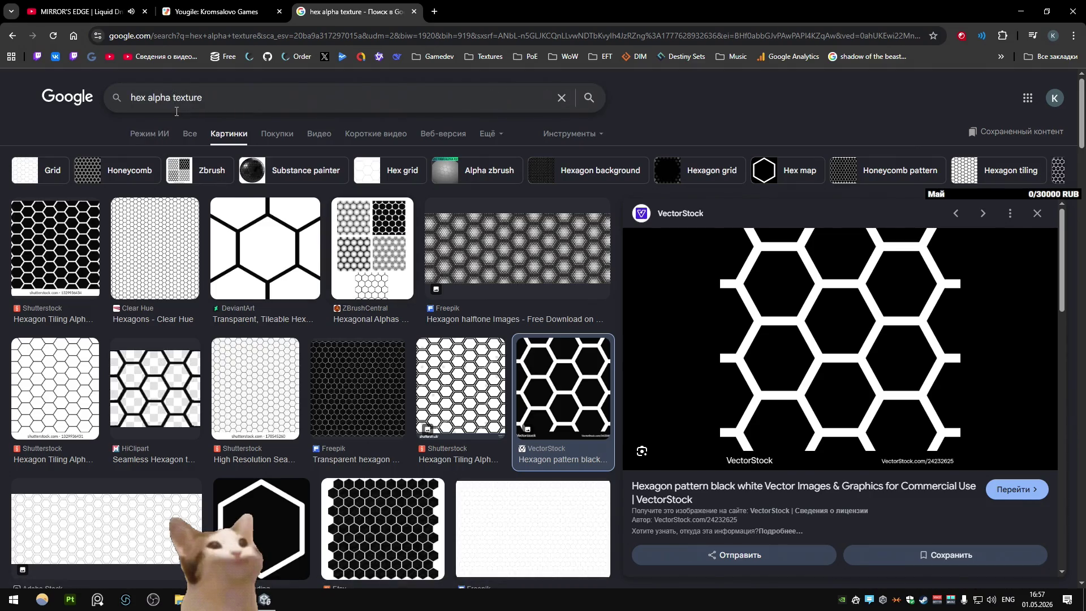
{"action": "type", "text": "e"}
{"action": "key", "text": "Return"}
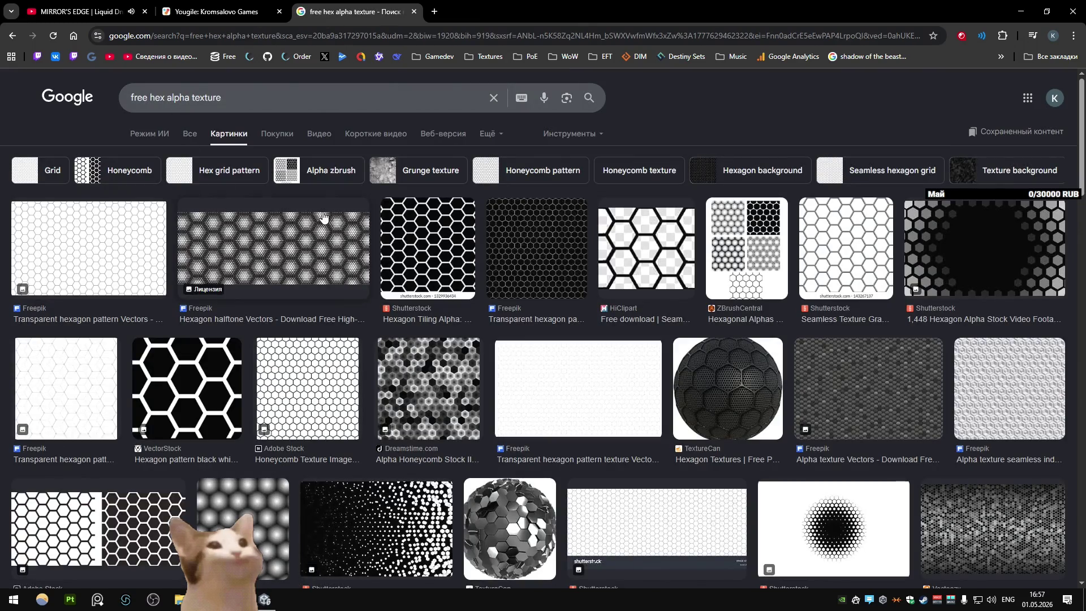
{"action": "left_click", "coordinate": [713, 279]}
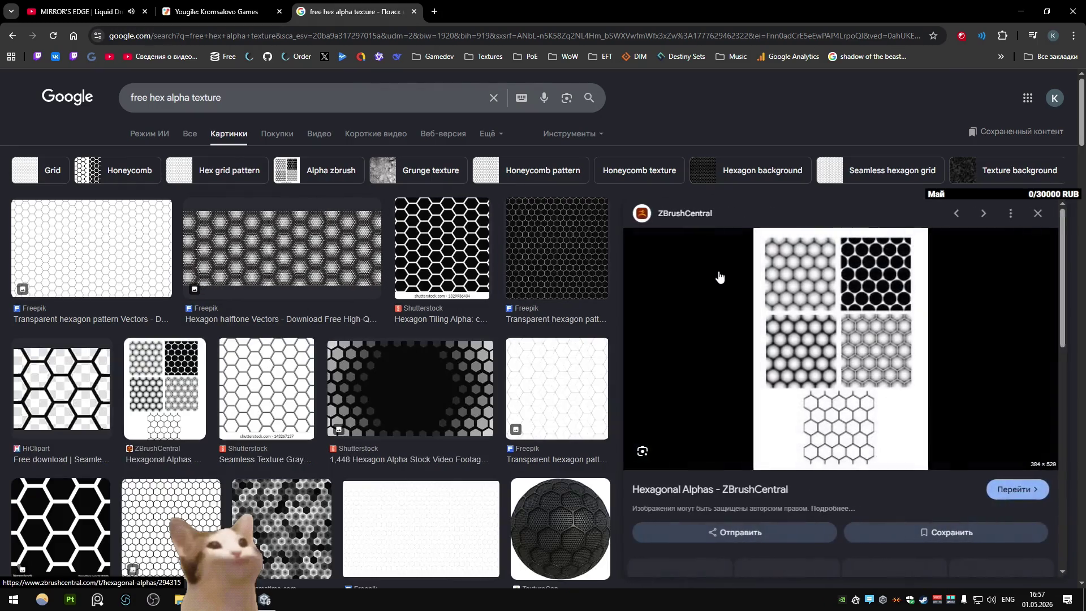
{"action": "left_click", "coordinate": [717, 280]}
{"action": "key", "text": "ctrl+Tab"}
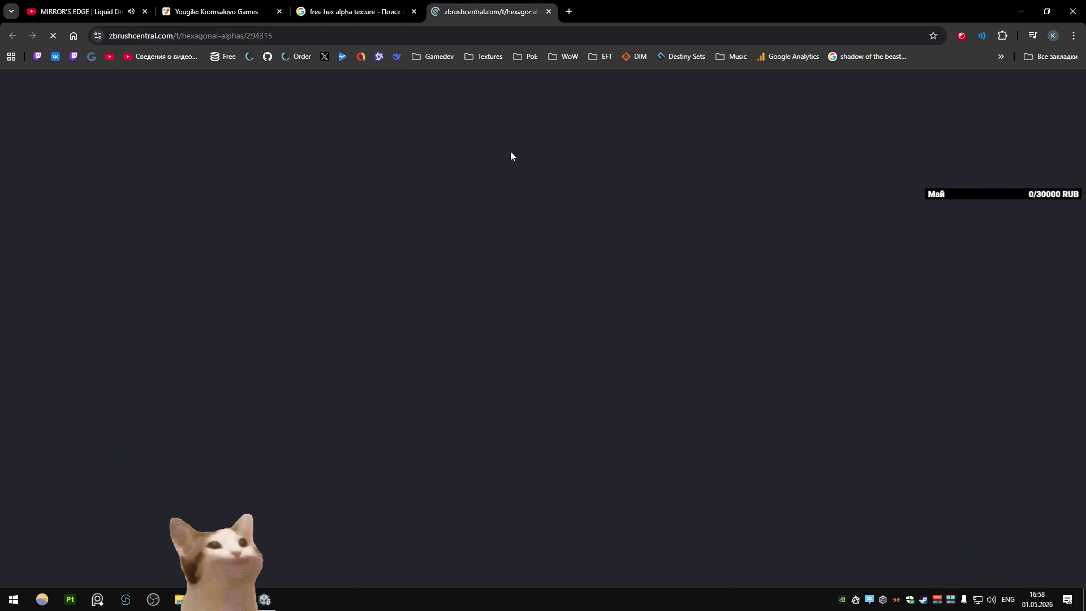
Step: Read through the five 512 hex BMP alphas in the ZBrushCentral thread, then close its tab
{"action": "scroll", "coordinate": [415, 257], "scroll_direction": "down", "scroll_amount": 10}
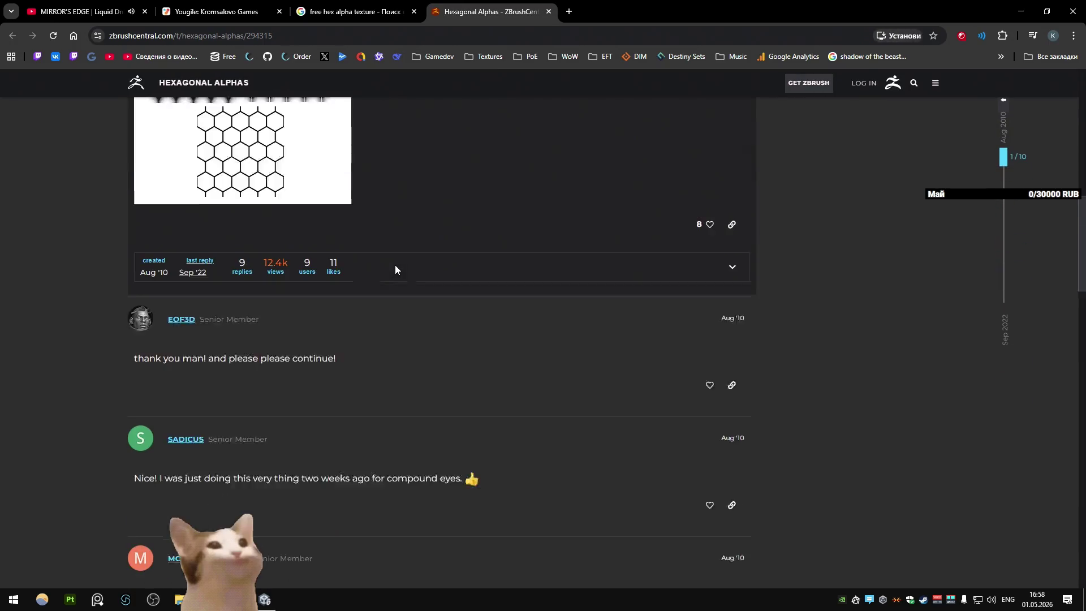
{"action": "scroll", "coordinate": [393, 269], "scroll_direction": "up", "scroll_amount": 15}
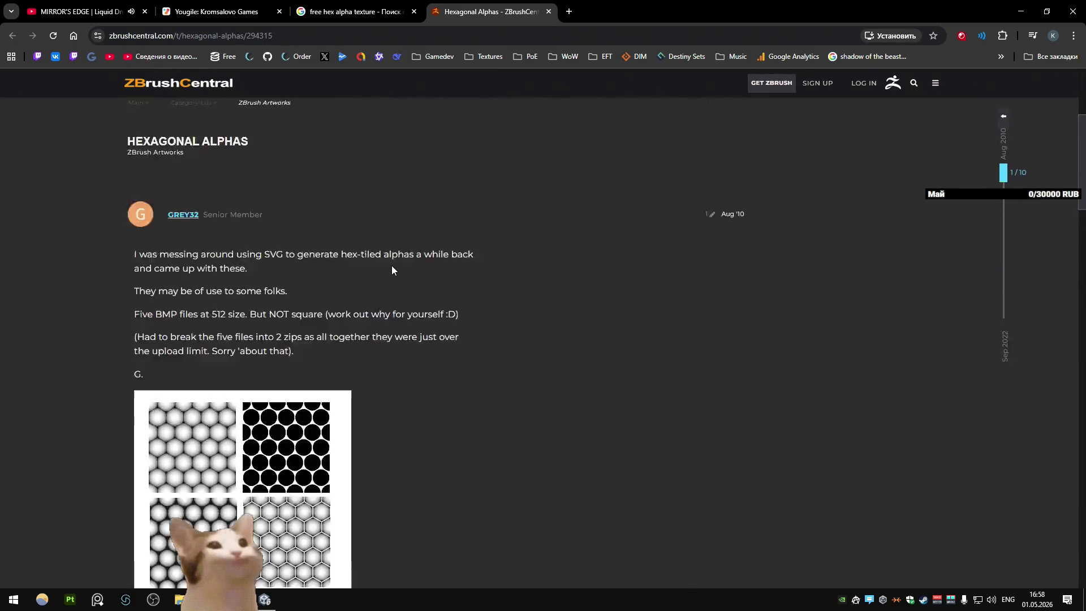
{"action": "scroll", "coordinate": [391, 270], "scroll_direction": "down", "scroll_amount": 5}
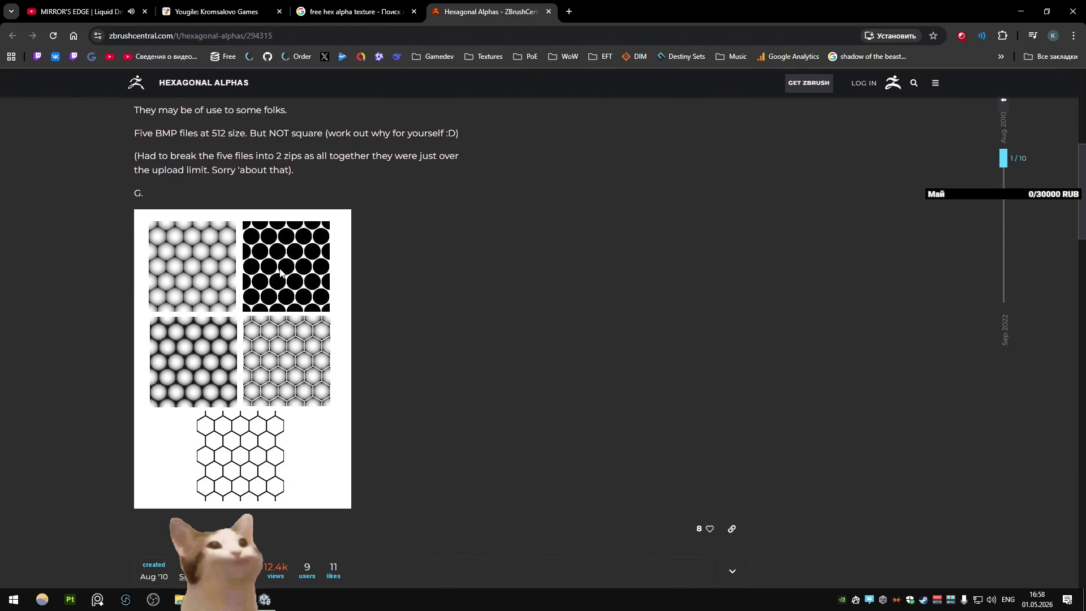
{"action": "scroll", "coordinate": [279, 271], "scroll_direction": "up", "scroll_amount": 2}
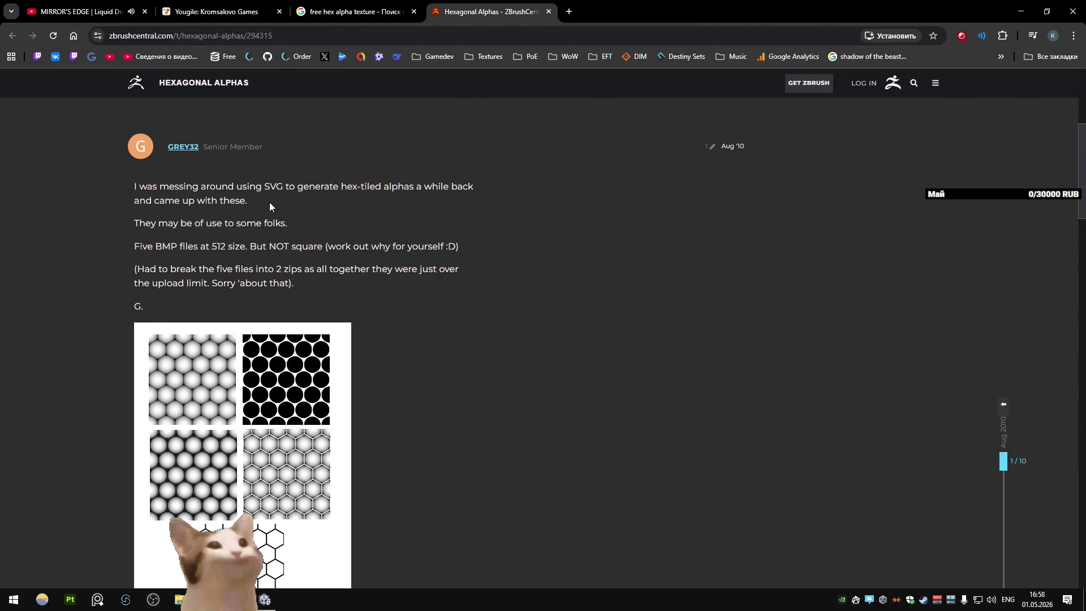
{"action": "scroll", "coordinate": [269, 206], "scroll_direction": "down", "scroll_amount": 7}
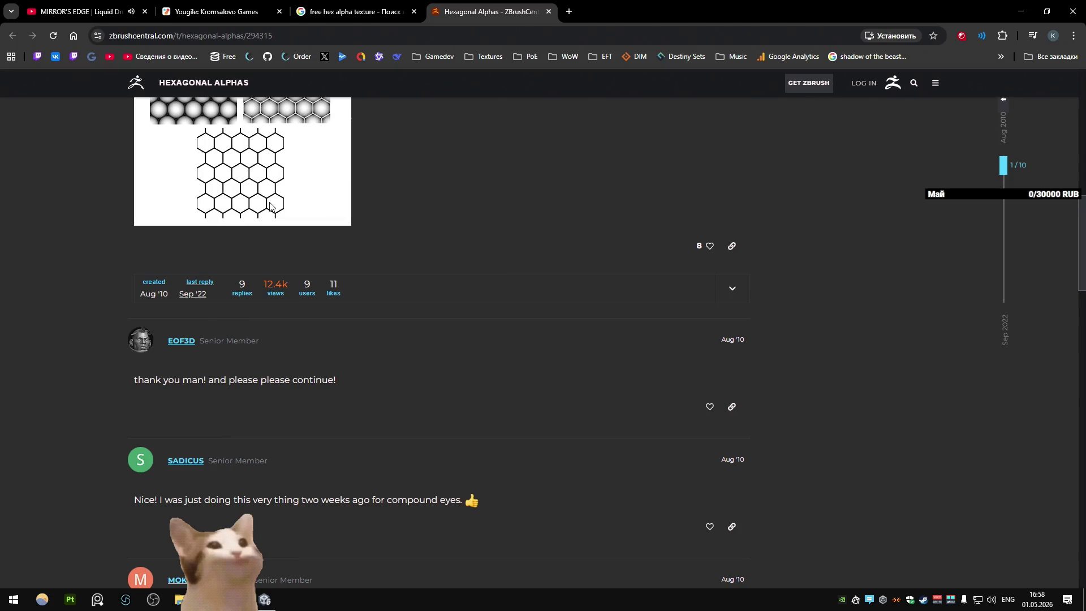
{"action": "scroll", "coordinate": [269, 205], "scroll_direction": "down", "scroll_amount": 20}
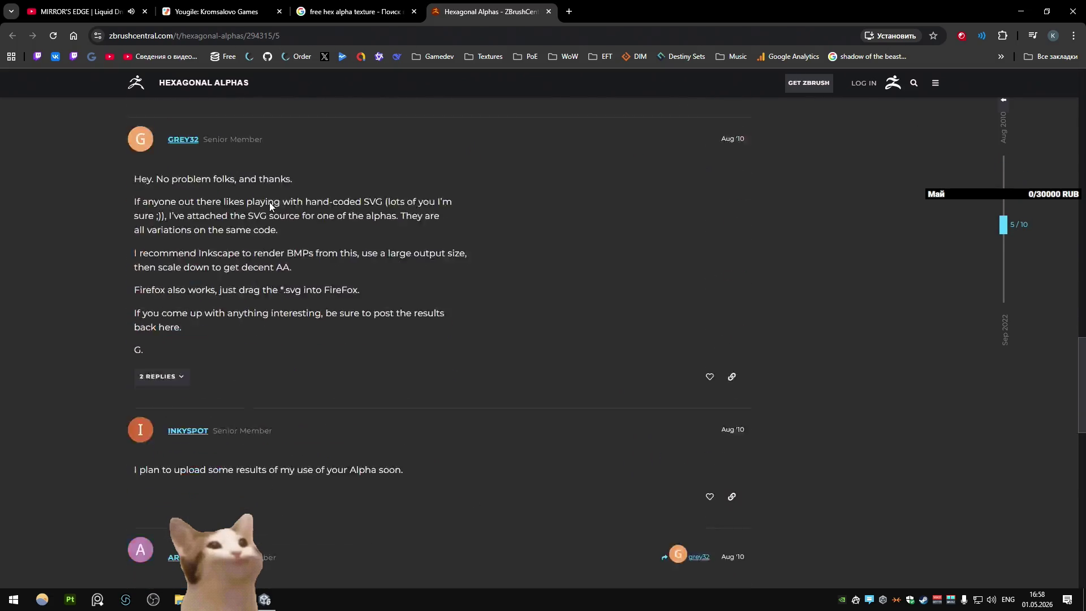
{"action": "scroll", "coordinate": [353, 473], "scroll_direction": "up", "scroll_amount": 20}
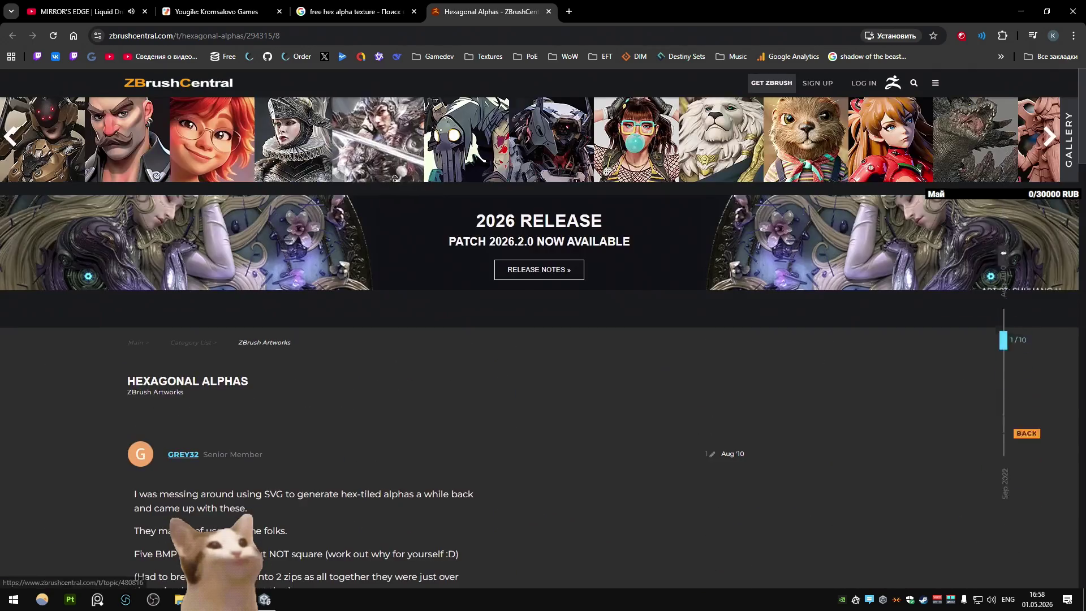
{"action": "scroll", "coordinate": [352, 251], "scroll_direction": "down", "scroll_amount": 5}
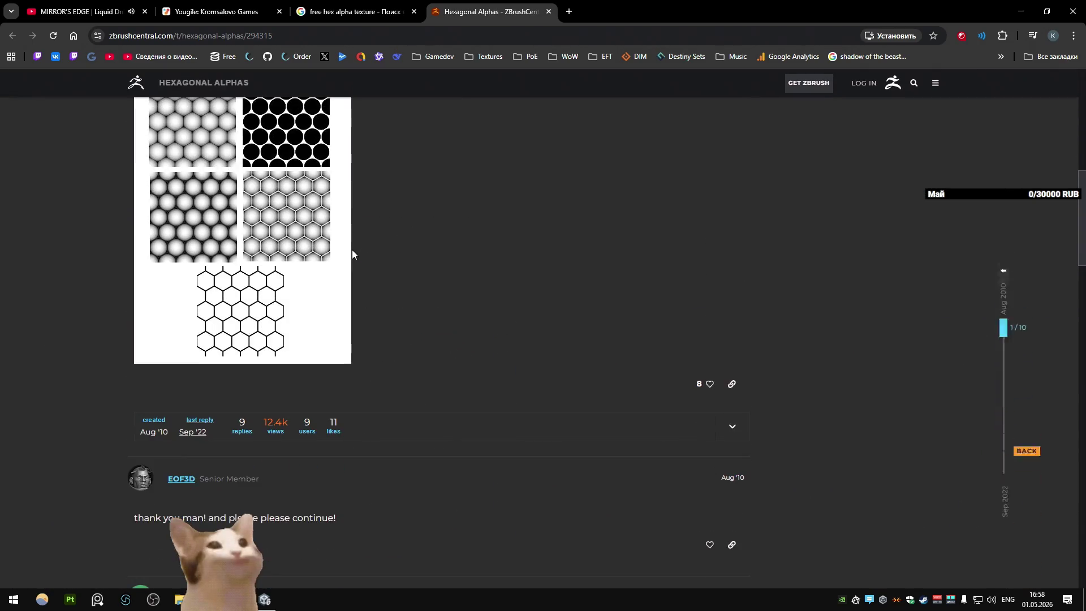
{"action": "scroll", "coordinate": [351, 249], "scroll_direction": "up", "scroll_amount": 5}
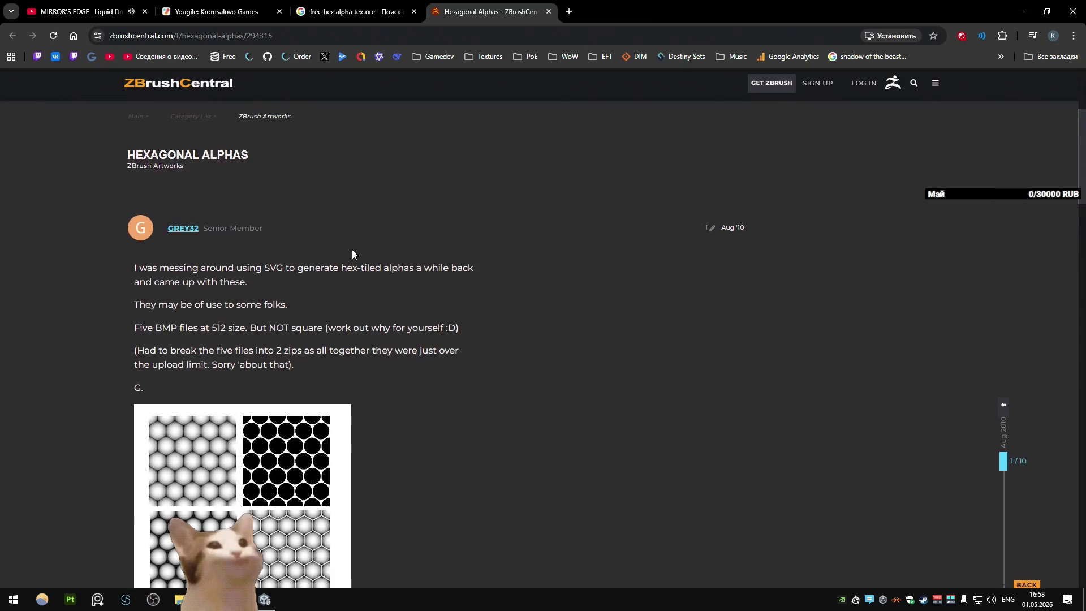
{"action": "scroll", "coordinate": [352, 249], "scroll_direction": "down", "scroll_amount": 6}
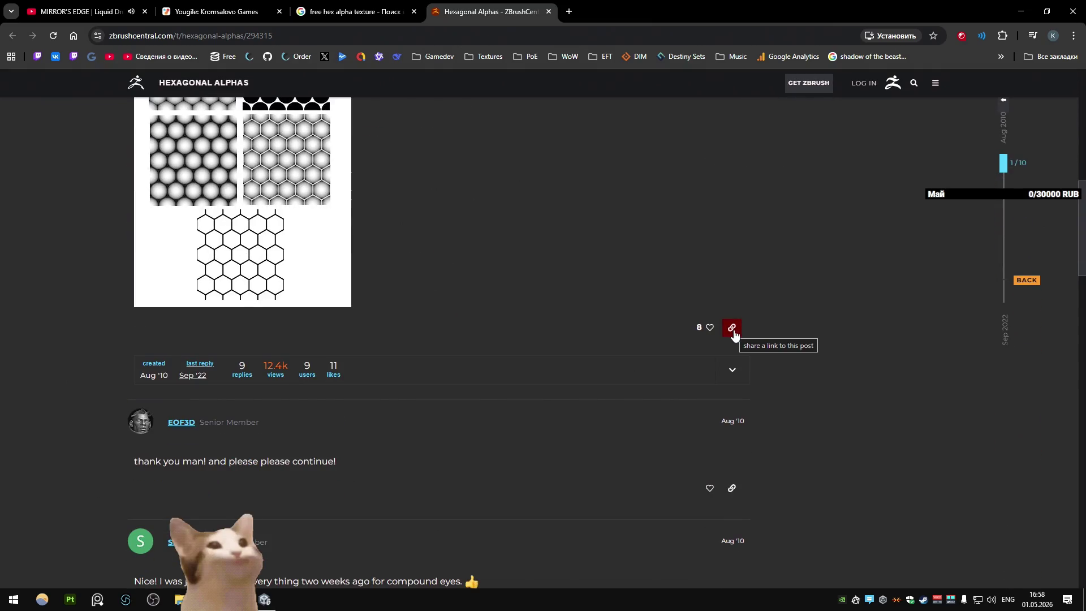
{"action": "scroll", "coordinate": [484, 280], "scroll_direction": "up", "scroll_amount": 4}
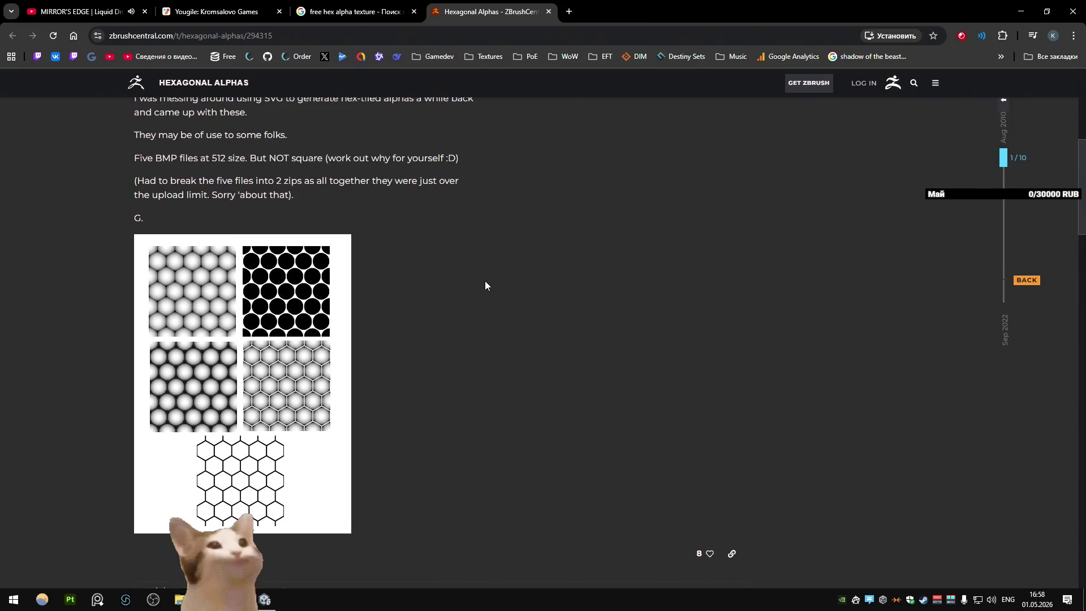
{"action": "scroll", "coordinate": [484, 279], "scroll_direction": "up", "scroll_amount": 4}
{"action": "key", "text": "ctrl+w"}
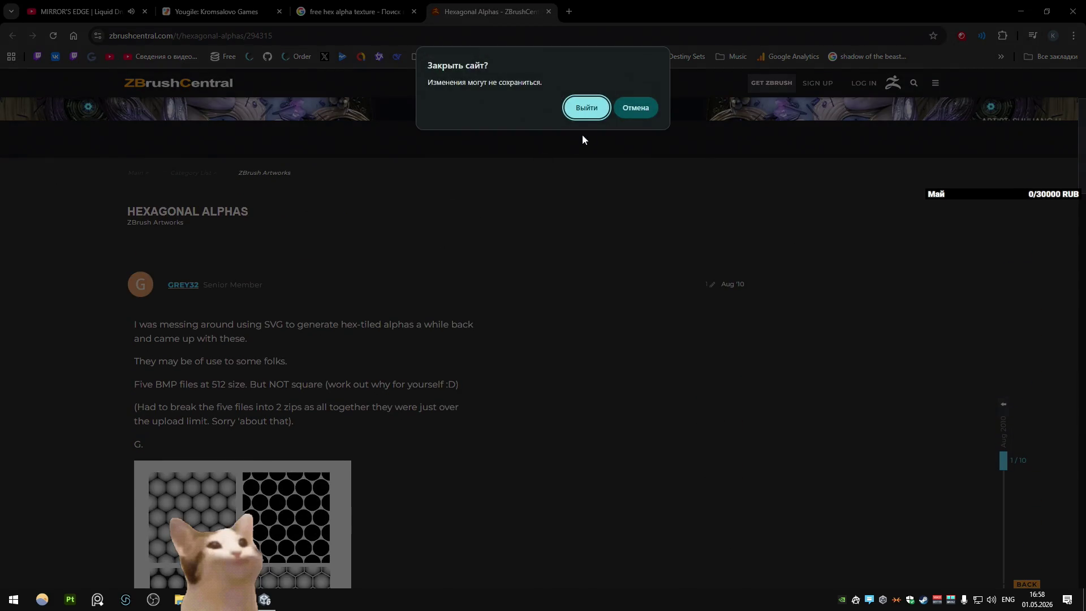
Step: Leave the thread page and preview the VectorStock black hexagon pattern in the image results
{"action": "left_click", "coordinate": [585, 107]}
{"action": "scroll", "coordinate": [466, 226], "scroll_direction": "down", "scroll_amount": 2}
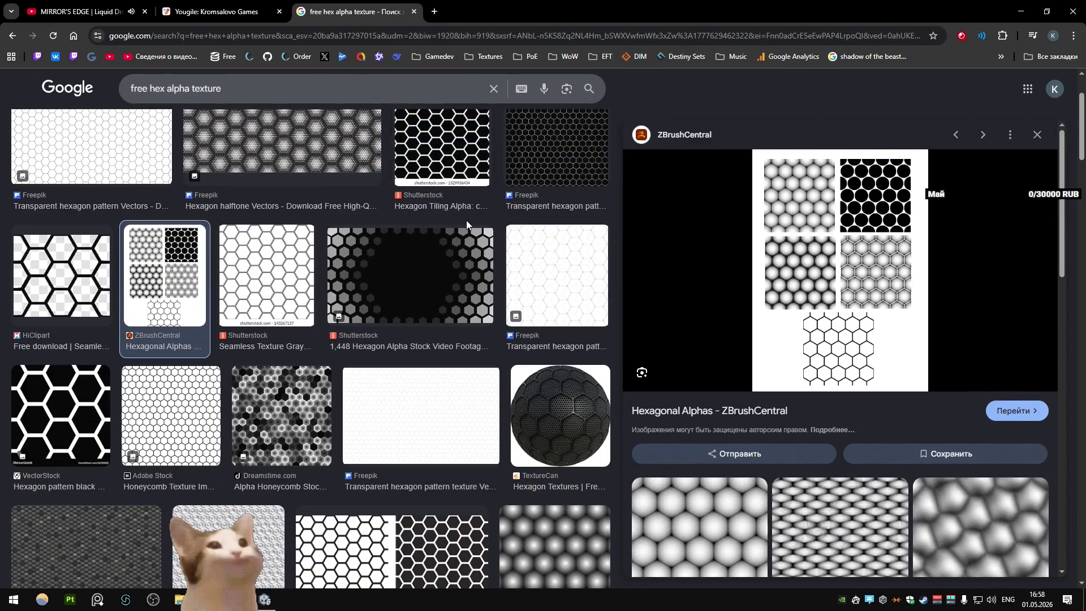
{"action": "scroll", "coordinate": [466, 225], "scroll_direction": "down", "scroll_amount": 3}
{"action": "left_click", "coordinate": [68, 251]}
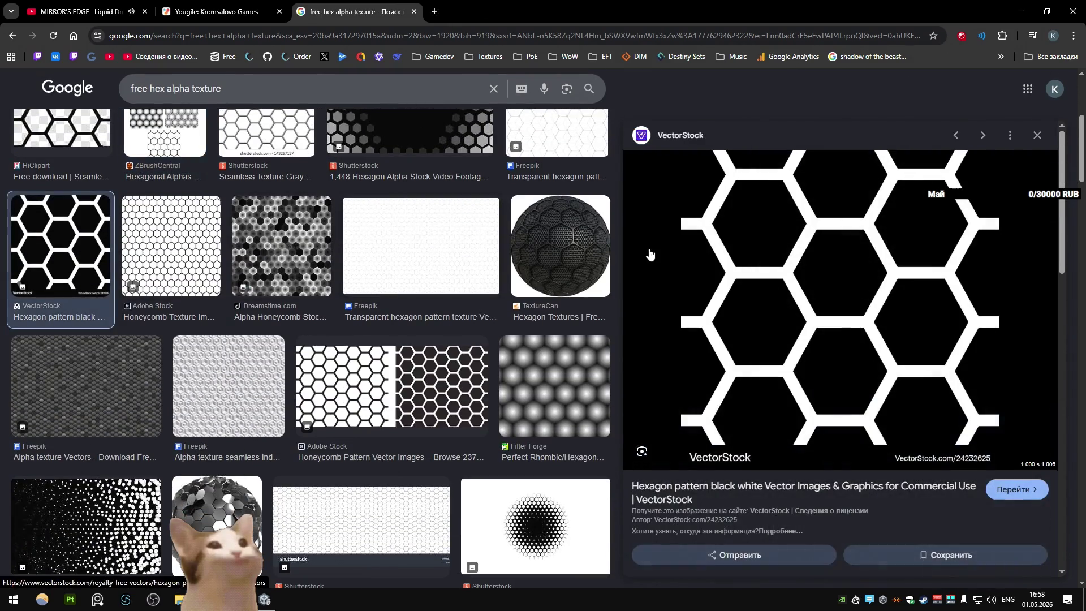
Step: Open the Filter Forge hexagon texture image in its own new tab
{"action": "scroll", "coordinate": [468, 215], "scroll_direction": "down", "scroll_amount": 3}
{"action": "scroll", "coordinate": [463, 212], "scroll_direction": "down", "scroll_amount": 4}
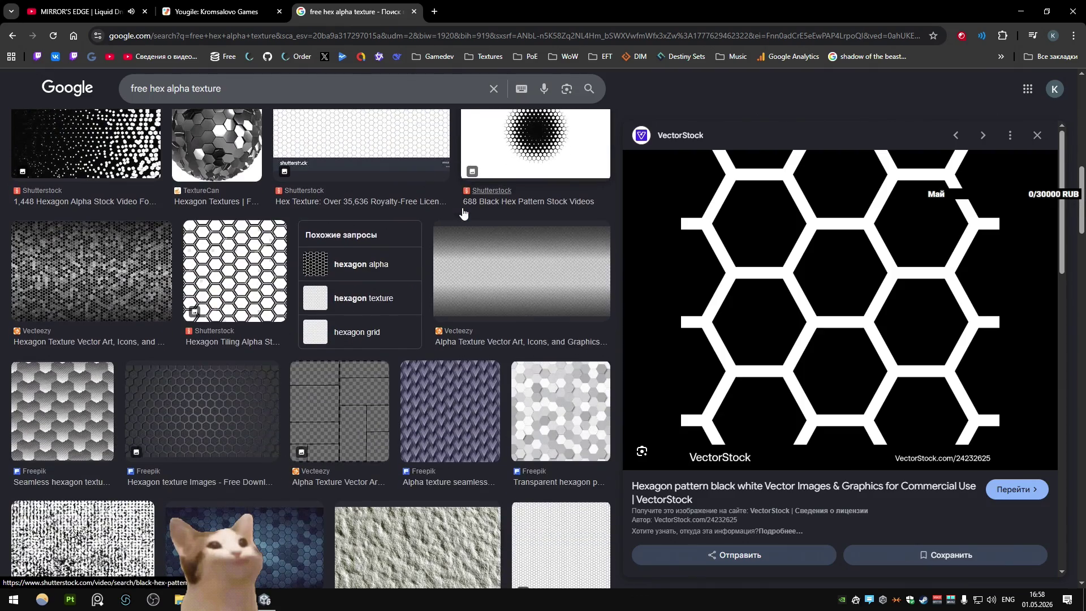
{"action": "scroll", "coordinate": [462, 212], "scroll_direction": "down", "scroll_amount": 12}
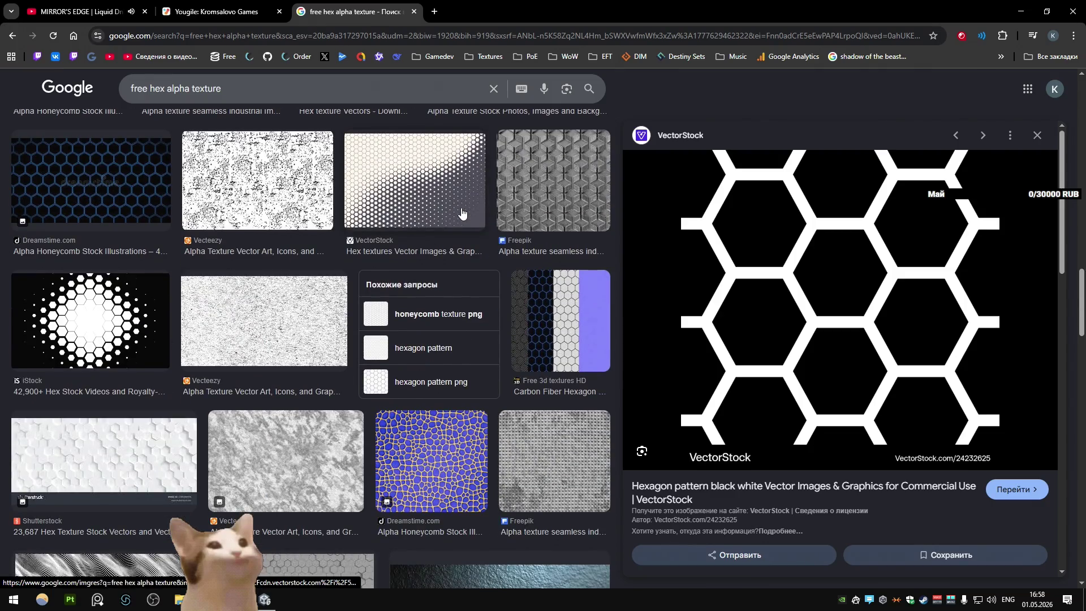
{"action": "scroll", "coordinate": [461, 212], "scroll_direction": "down", "scroll_amount": 8}
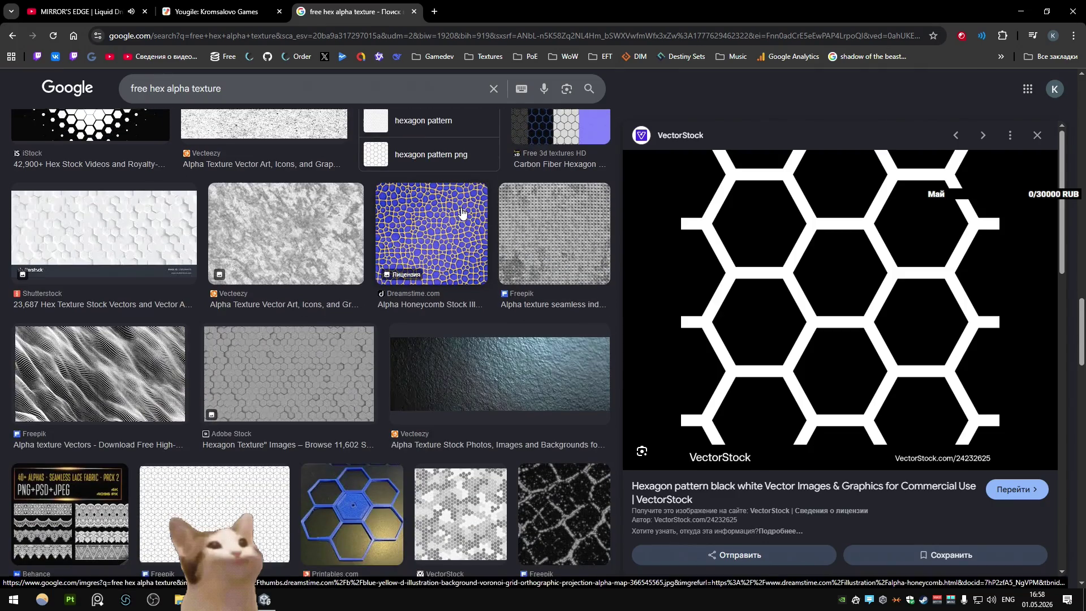
{"action": "scroll", "coordinate": [462, 212], "scroll_direction": "down", "scroll_amount": 3}
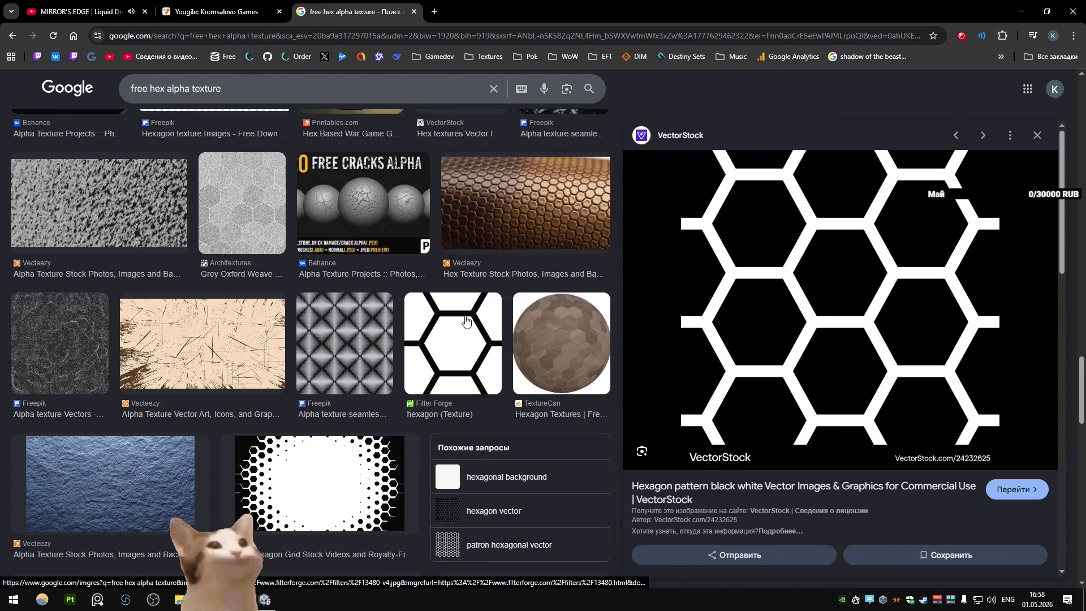
{"action": "left_click", "coordinate": [484, 299]}
{"action": "right_click", "coordinate": [851, 304]}
{"action": "left_click", "coordinate": [916, 454]}
{"action": "left_click", "coordinate": [452, 12]}
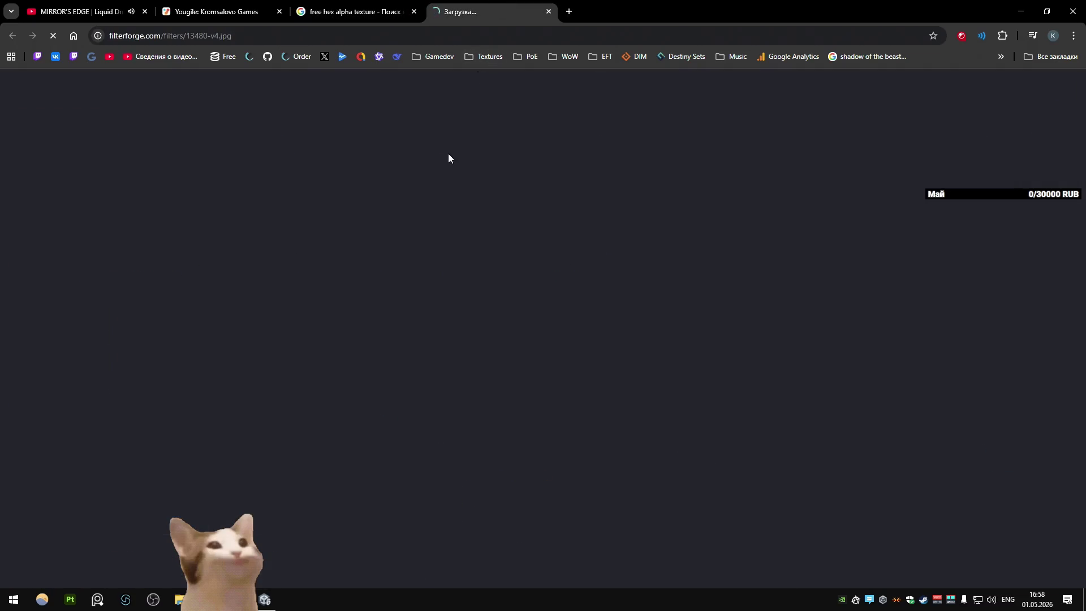
Step: Save the hexagon image as hex.jpg in Assets/Materials/Cars/Apollo and switch back to Unity
{"action": "right_click", "coordinate": [490, 256]}
{"action": "left_click", "coordinate": [518, 273]}
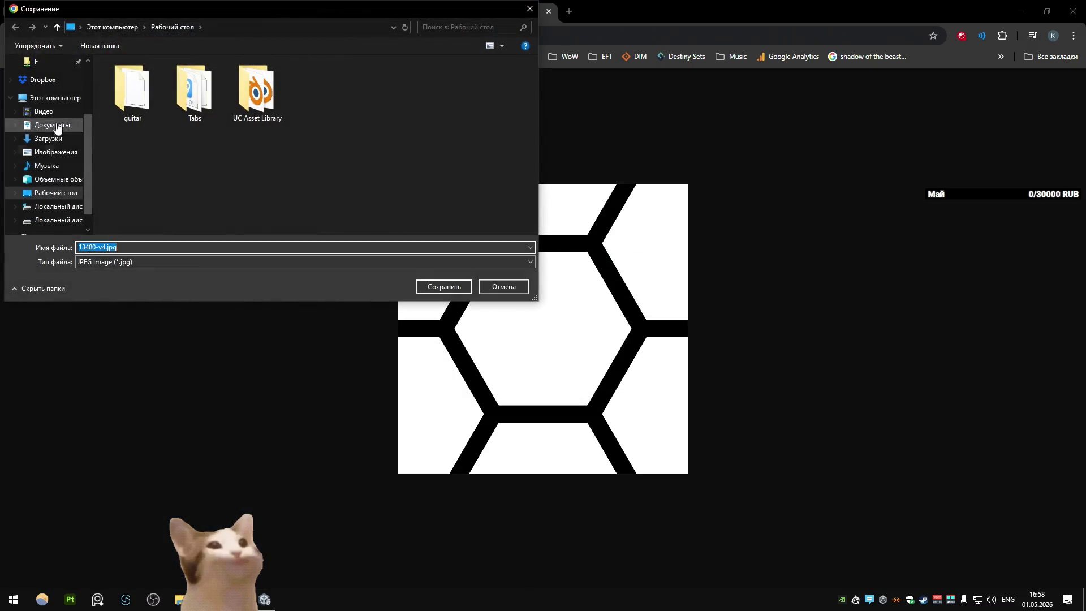
{"action": "key", "text": "BackSpace"}
{"action": "double_click", "coordinate": [148, 142]}
{"action": "double_click", "coordinate": [139, 103]}
{"action": "double_click", "coordinate": [145, 81]}
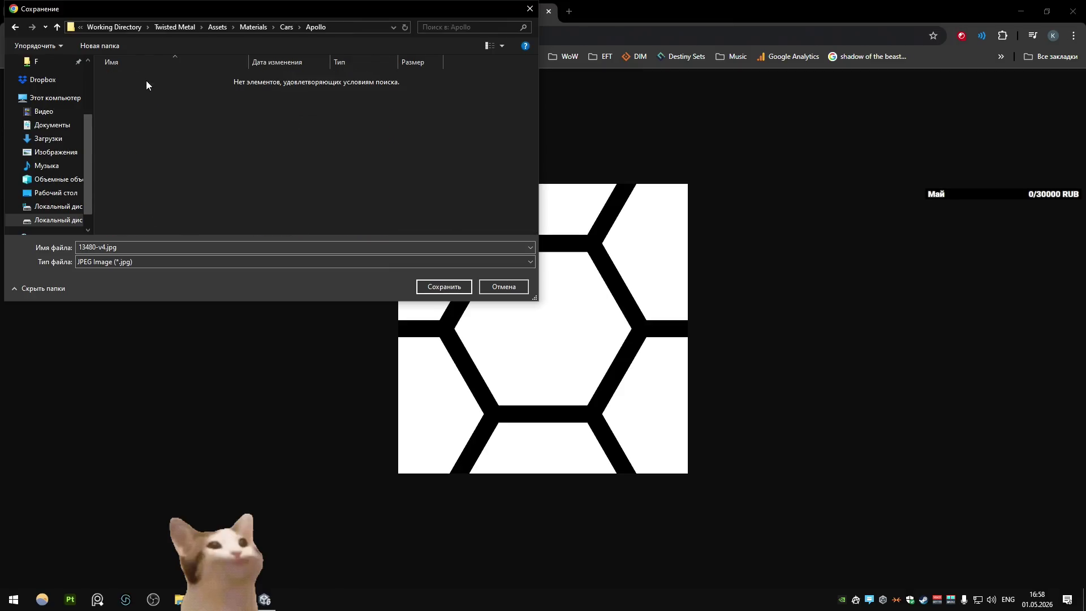
{"action": "left_click", "coordinate": [259, 241]}
{"action": "type", "text": "hex"}
{"action": "left_click", "coordinate": [443, 286]}
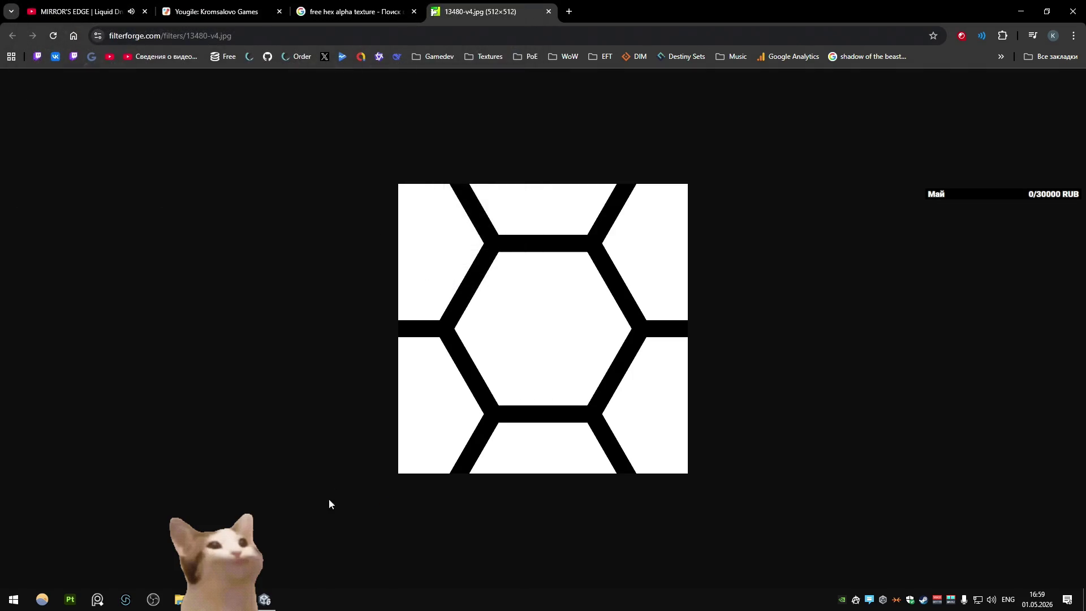
{"action": "key", "text": "alt+Tab"}
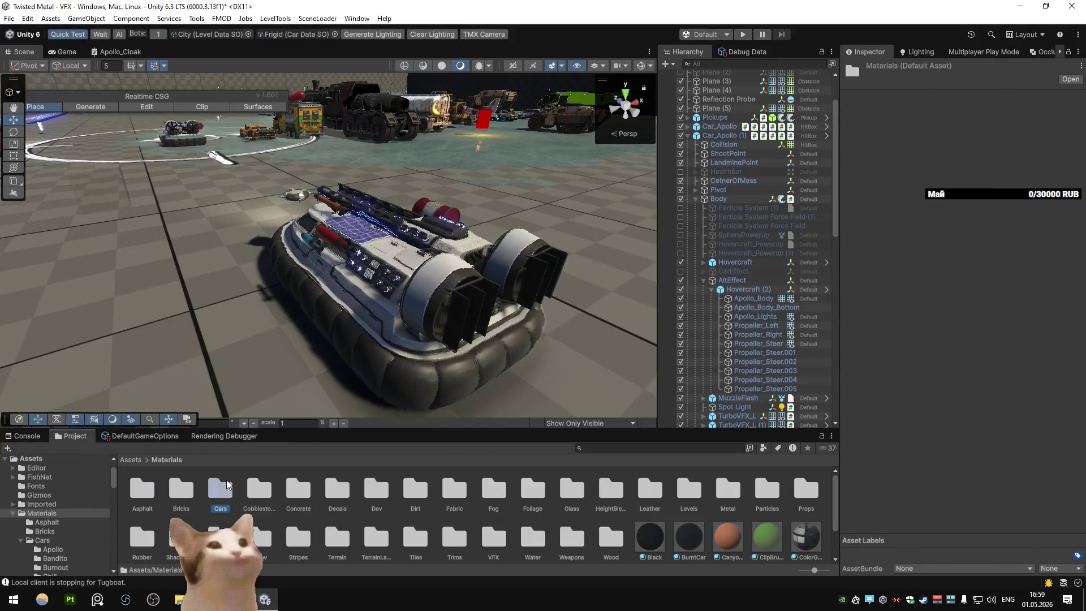
Step: Open Materials/Cars/Apollo, confirm hex.jpg downloaded, and let Unity import it there
{"action": "double_click", "coordinate": [220, 489]}
{"action": "double_click", "coordinate": [142, 489]}
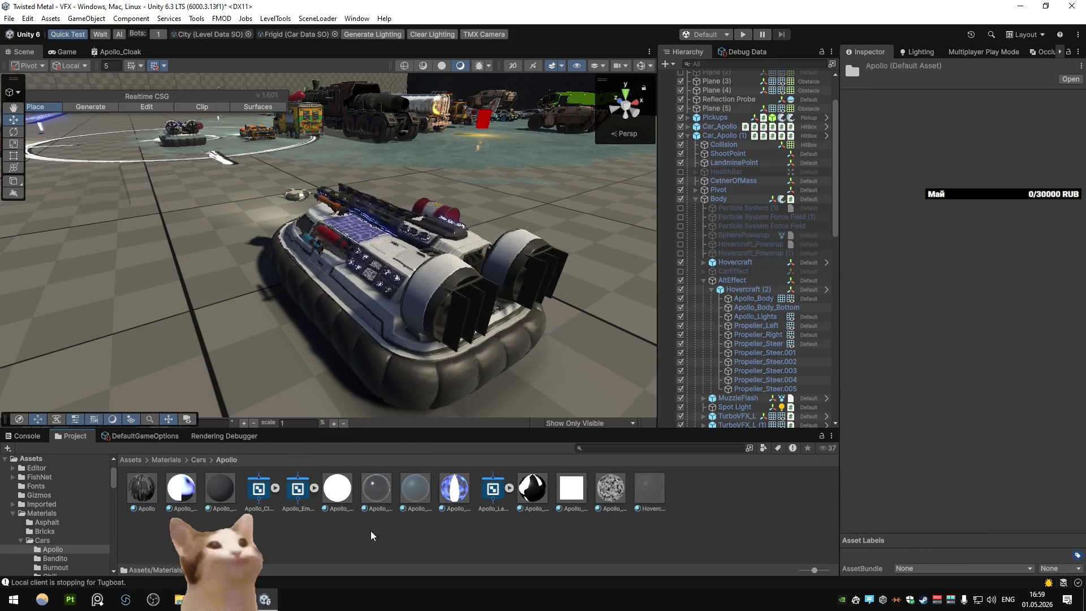
{"action": "right_click", "coordinate": [490, 531]}
{"action": "left_click", "coordinate": [344, 540]}
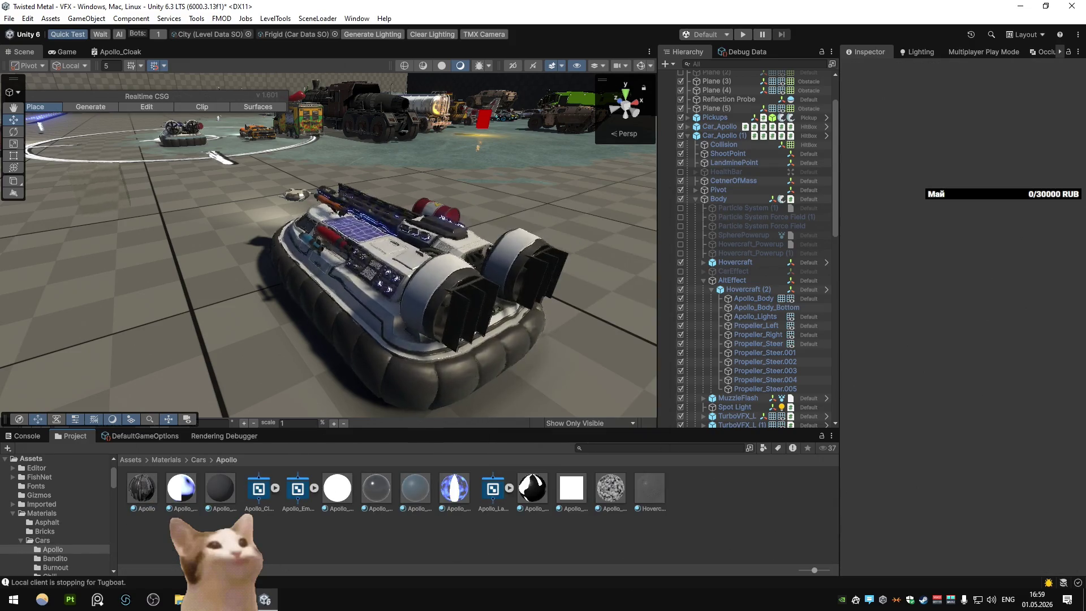
{"action": "key", "text": "alt+Tab"}
{"action": "left_click", "coordinate": [962, 75]}
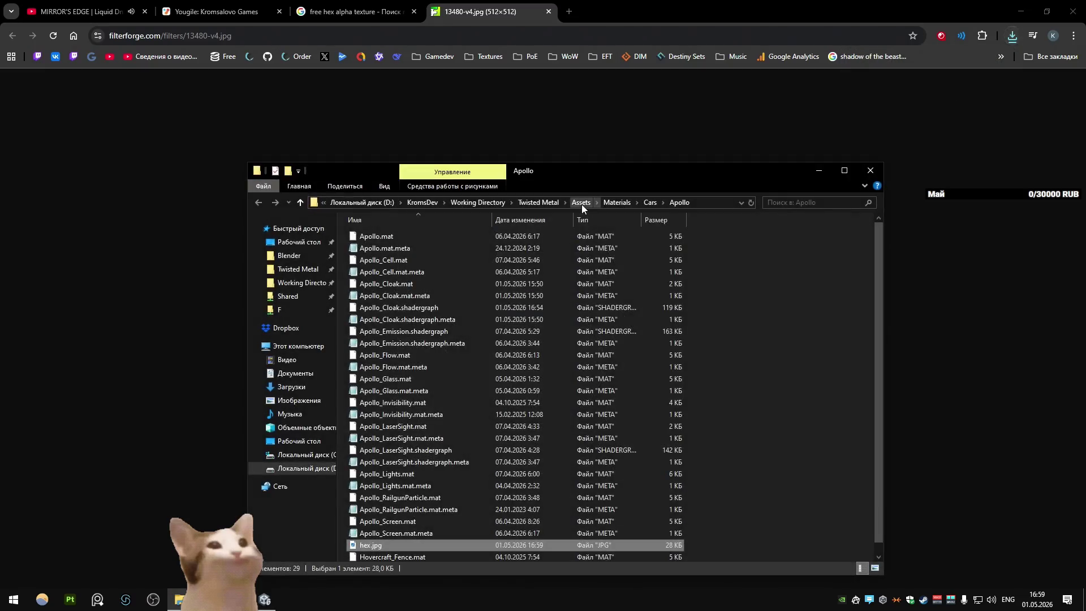
{"action": "key", "text": "alt+Tab"}
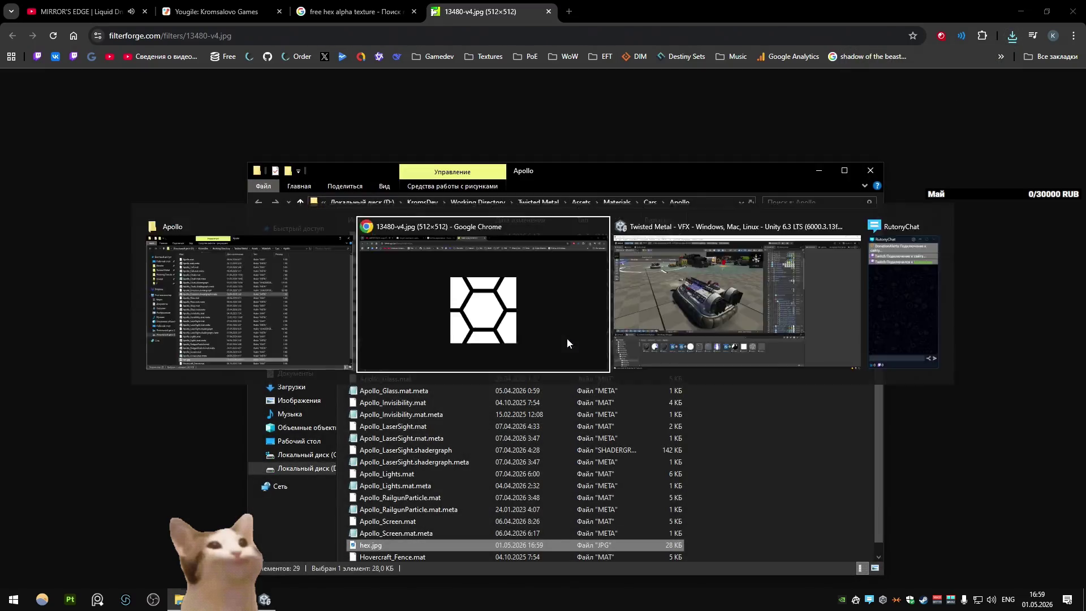
{"action": "key", "text": "alt+Tab"}
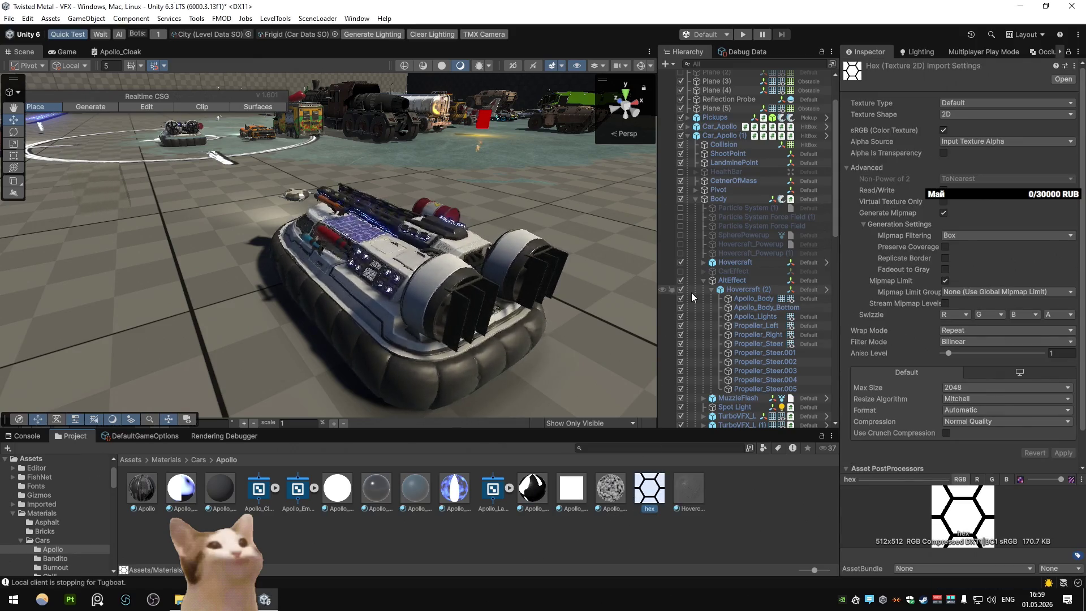
{"action": "left_click", "coordinate": [571, 544]}
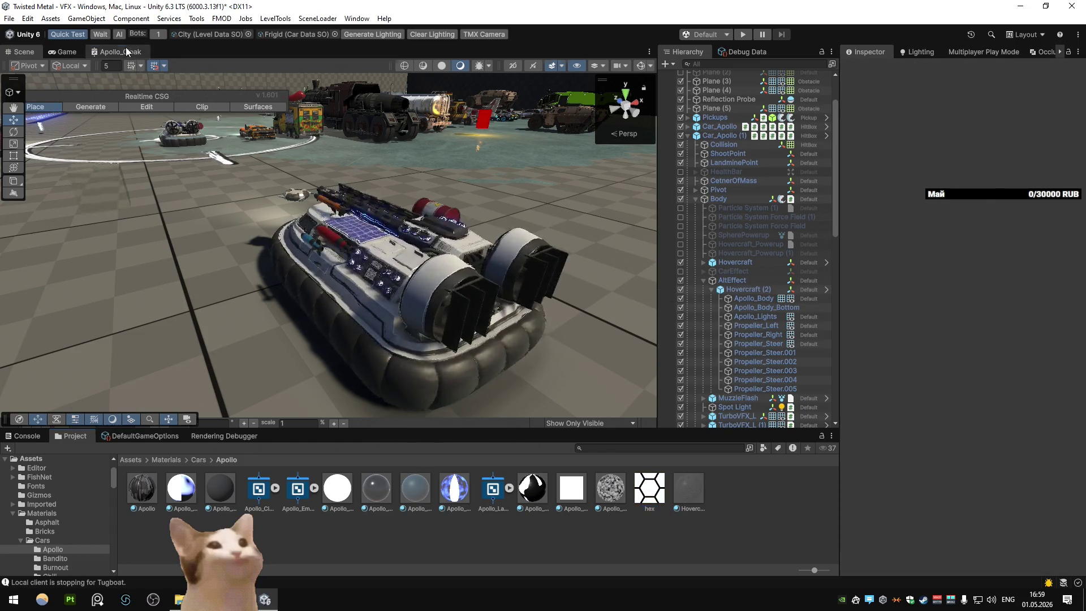
Step: Add a Sample Texture 2D node to the Apollo_Cloak graph sampling the hex texture
{"action": "double_click", "coordinate": [127, 52]}
{"action": "scroll", "coordinate": [413, 240], "scroll_direction": "up", "scroll_amount": 2}
{"action": "key", "text": "space"}
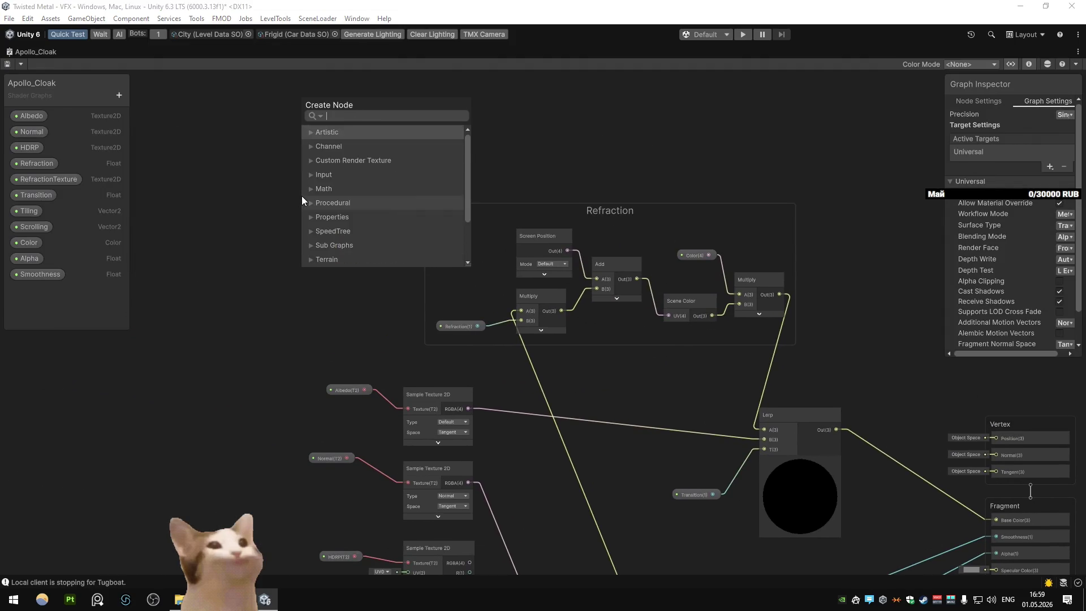
{"action": "type", "text": "sample texture"}
{"action": "key", "text": "Return"}
{"action": "left_click", "coordinate": [327, 226]}
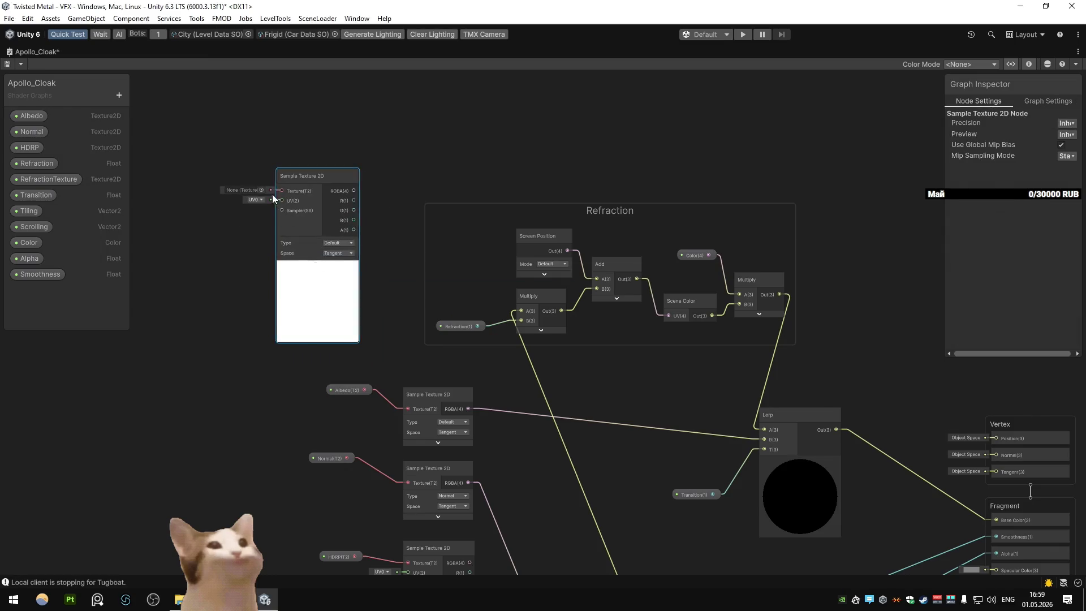
{"action": "left_click", "coordinate": [261, 189]}
{"action": "type", "text": "hex"}
{"action": "key", "text": "Return"}
{"action": "mouse_move", "coordinate": [277, 183]}
{"action": "left_mouse_down"}
{"action": "mouse_move", "coordinate": [262, 179]}
{"action": "mouse_move", "coordinate": [337, 137]}
{"action": "mouse_move", "coordinate": [278, 160]}
{"action": "mouse_move", "coordinate": [348, 177]}
{"action": "mouse_move", "coordinate": [334, 194]}
{"action": "mouse_move", "coordinate": [329, 187]}
{"action": "left_mouse_up"}
Step: Add a One Minus node beside the hex sample node
{"action": "type", "text": "one minus"}
{"action": "key", "text": "Return"}
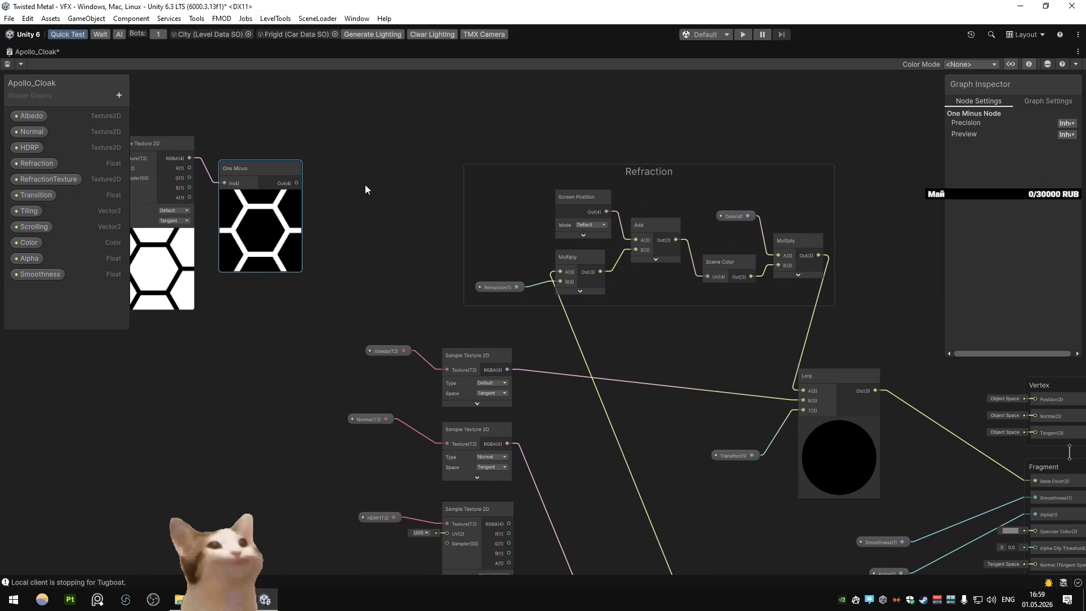
{"action": "left_click_drag", "start_coordinate": [228, 166], "coordinate": [306, 131]}
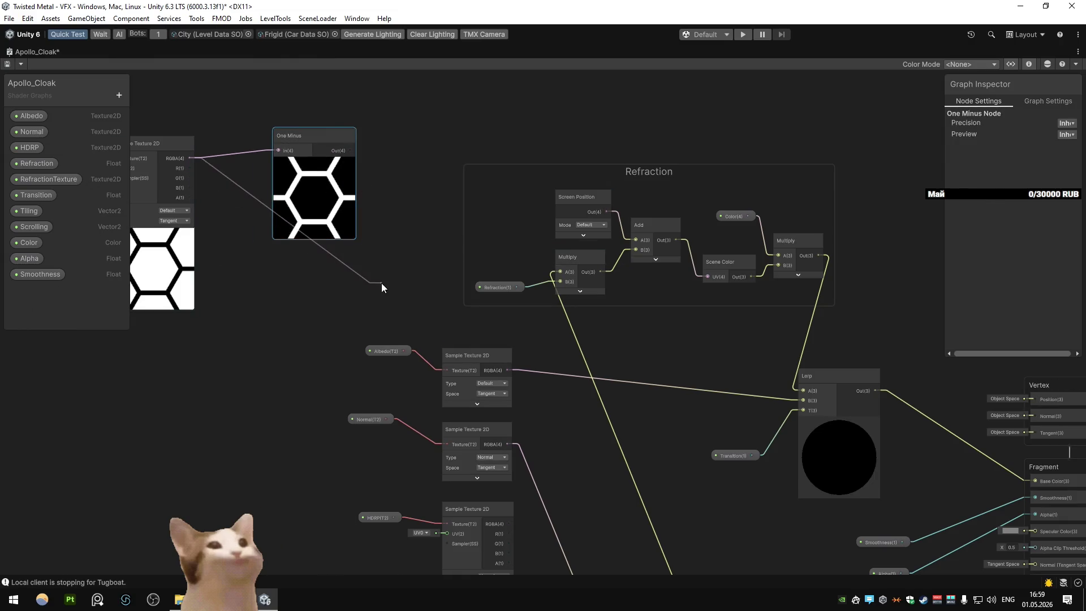
{"action": "key", "text": "Escape"}
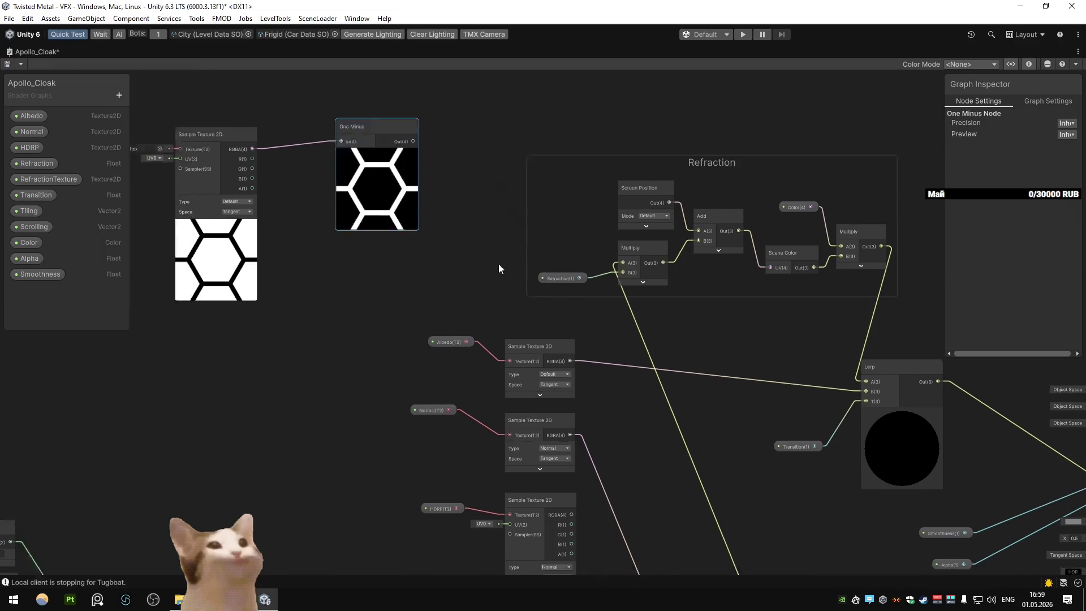
{"action": "left_click_drag", "start_coordinate": [385, 158], "coordinate": [351, 190]}
{"action": "left_click", "coordinate": [350, 191]}
Step: Feed the hex output into a Tangent-space Normal From Height at strength 0.1, wired to Multiply A
{"action": "mouse_move", "coordinate": [334, 145]}
{"action": "left_mouse_down"}
{"action": "mouse_move", "coordinate": [236, 154]}
{"action": "mouse_move", "coordinate": [313, 266]}
{"action": "left_mouse_up"}
{"action": "type", "text": "normal fro"}
{"action": "key", "text": "Return"}
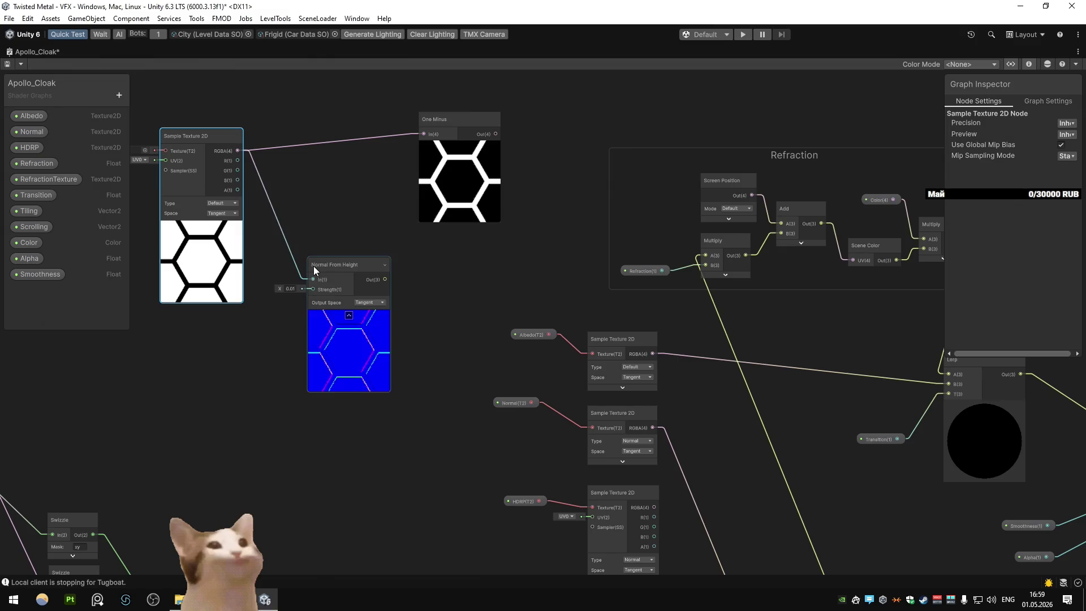
{"action": "left_click_drag", "start_coordinate": [398, 285], "coordinate": [368, 270]}
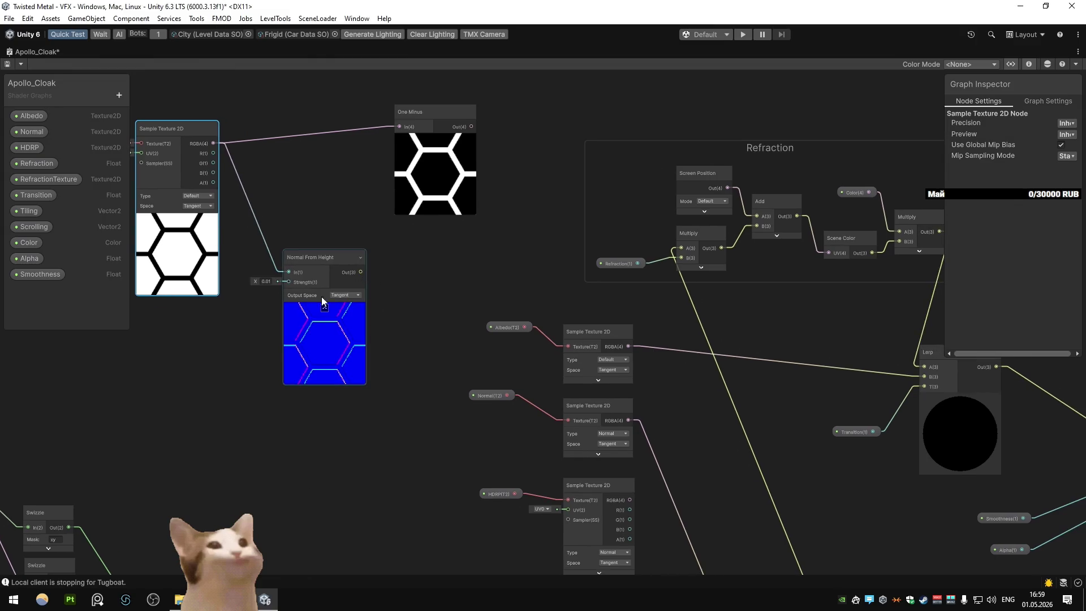
{"action": "left_click", "coordinate": [351, 319]}
{"action": "left_click", "coordinate": [354, 307]}
{"action": "double_click", "coordinate": [265, 281]}
{"action": "type", "text": "0.1"}
{"action": "left_click", "coordinate": [263, 320]}
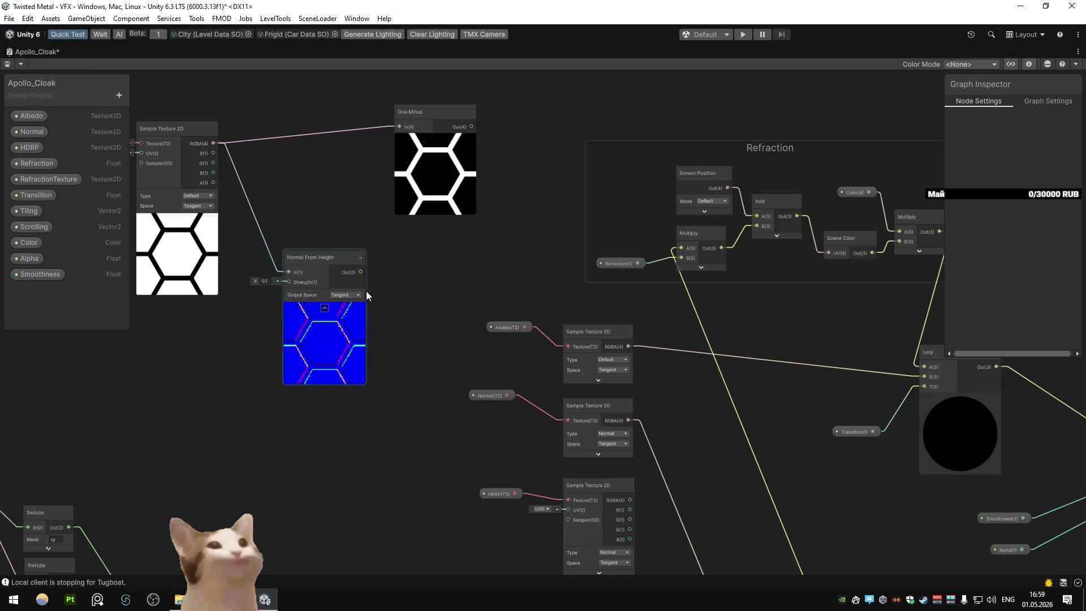
{"action": "left_click_drag", "start_coordinate": [680, 249], "coordinate": [679, 249]}
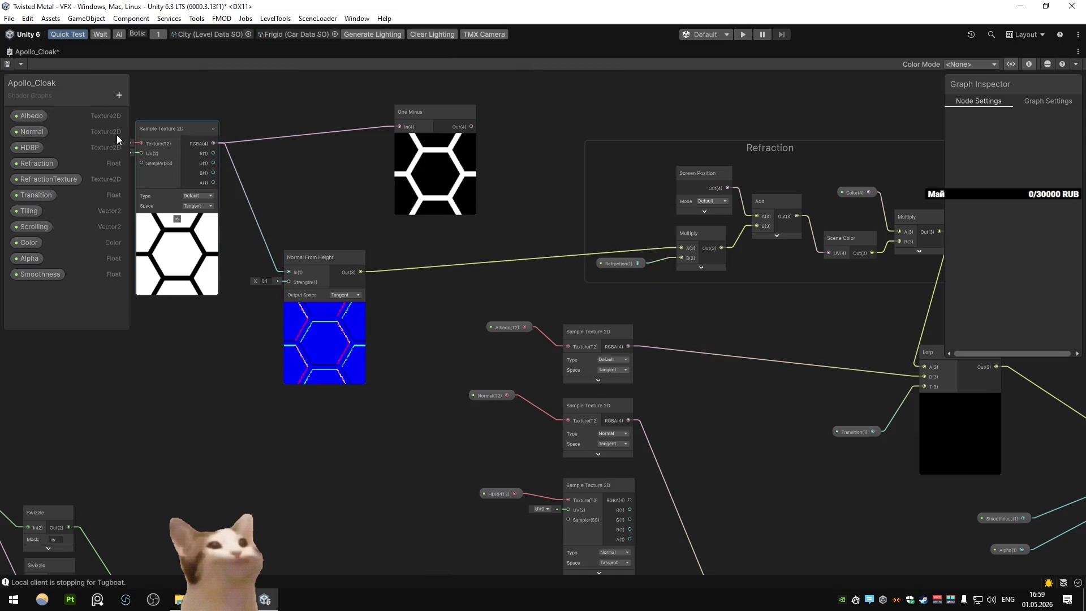
{"action": "double_click", "coordinate": [26, 51]}
{"action": "left_click", "coordinate": [27, 52]}
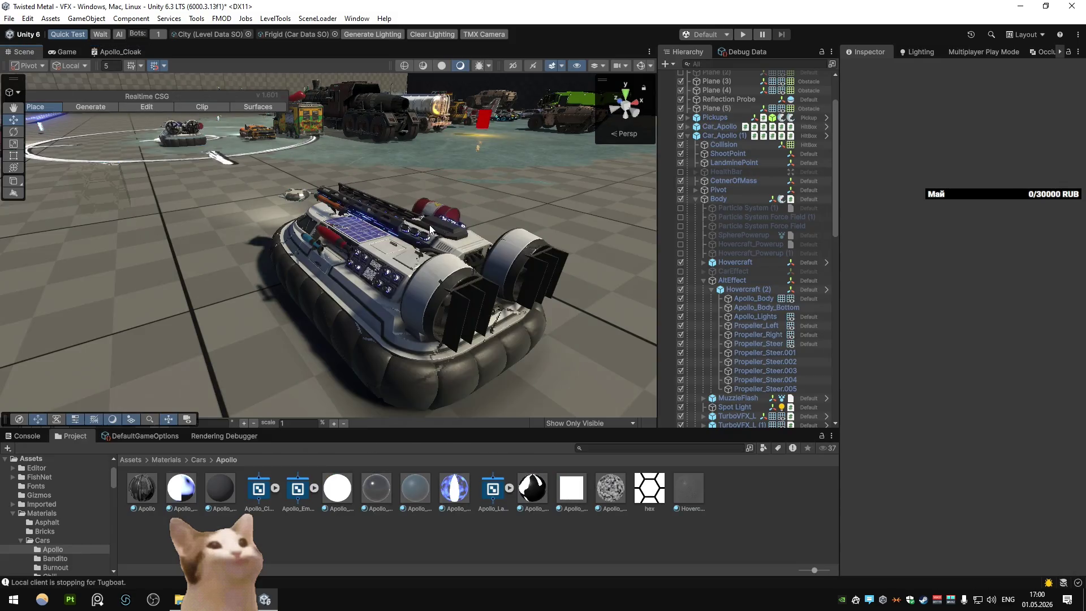
Step: Adjust the Tiling And Offset node feeding the hex sample, save Apollo_Cloak, and return to the Scene
{"action": "mouse_move", "coordinate": [430, 229]}
{"action": "left_mouse_down"}
{"action": "mouse_move", "coordinate": [574, 260]}
{"action": "mouse_move", "coordinate": [444, 225]}
{"action": "left_mouse_up"}
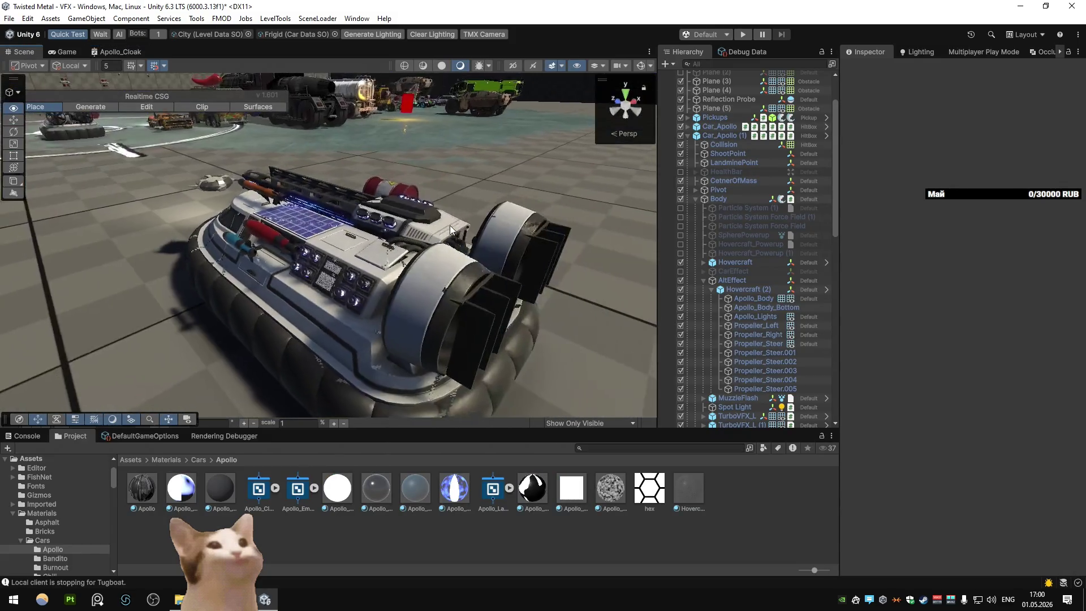
{"action": "double_click", "coordinate": [117, 51]}
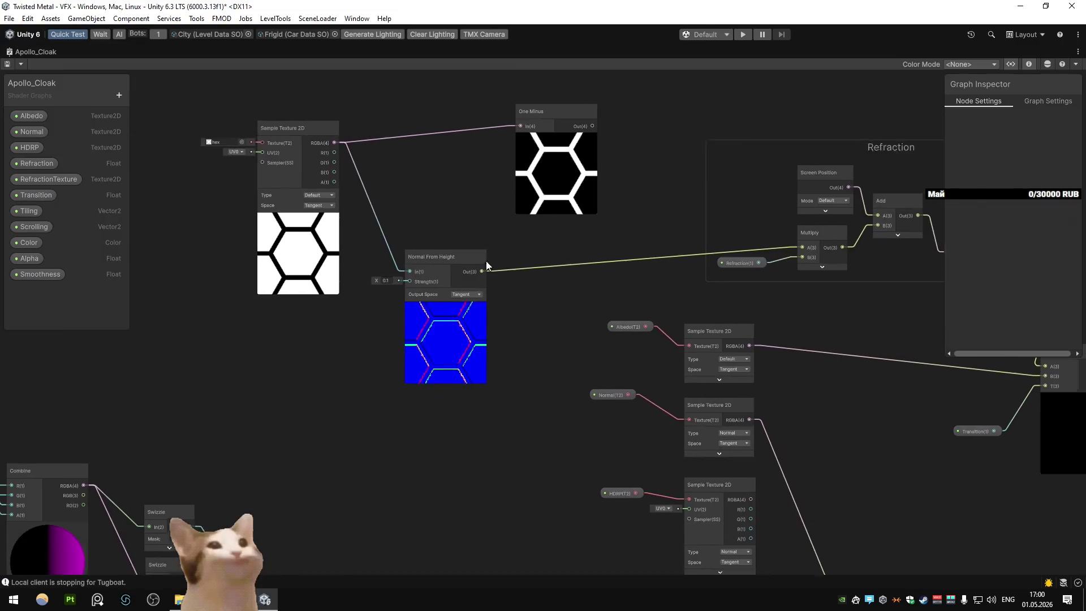
{"action": "scroll", "coordinate": [365, 289], "scroll_direction": "down", "scroll_amount": 5}
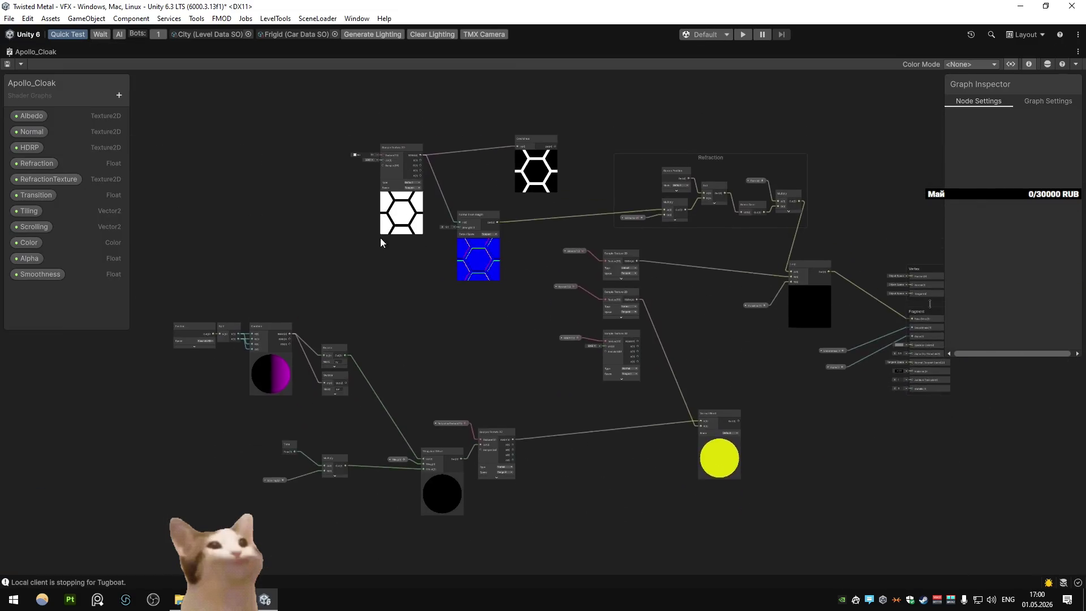
{"action": "scroll", "coordinate": [379, 232], "scroll_direction": "up", "scroll_amount": 4}
{"action": "mouse_move", "coordinate": [516, 544]}
{"action": "left_mouse_down"}
{"action": "mouse_move", "coordinate": [396, 279]}
{"action": "mouse_move", "coordinate": [512, 557]}
{"action": "mouse_move", "coordinate": [521, 493]}
{"action": "left_mouse_up"}
{"action": "key", "text": "ctrl+z"}
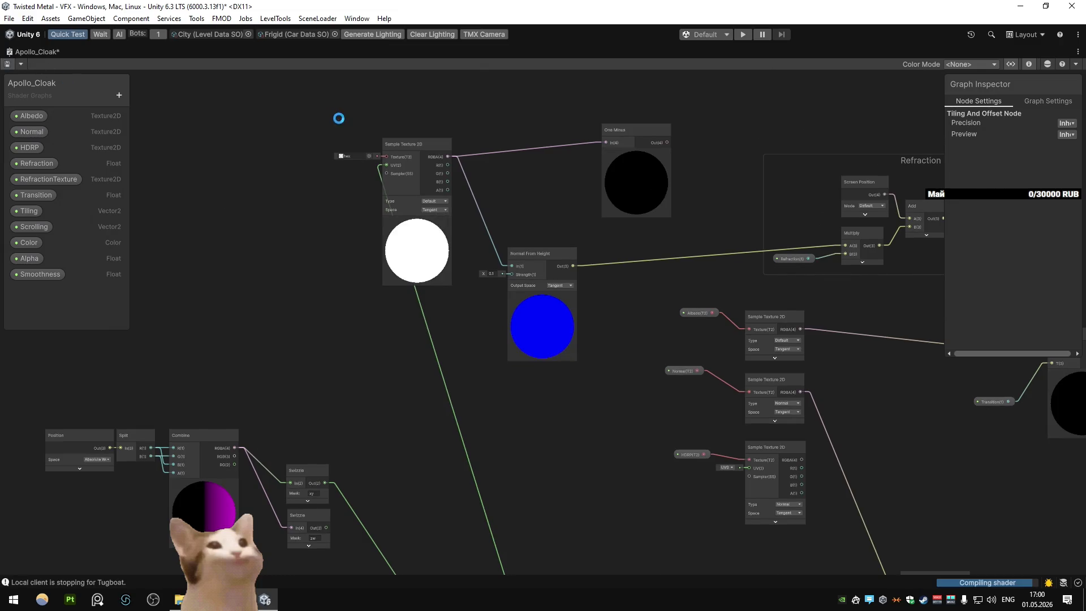
{"action": "double_click", "coordinate": [22, 50]}
{"action": "left_click", "coordinate": [23, 53]}
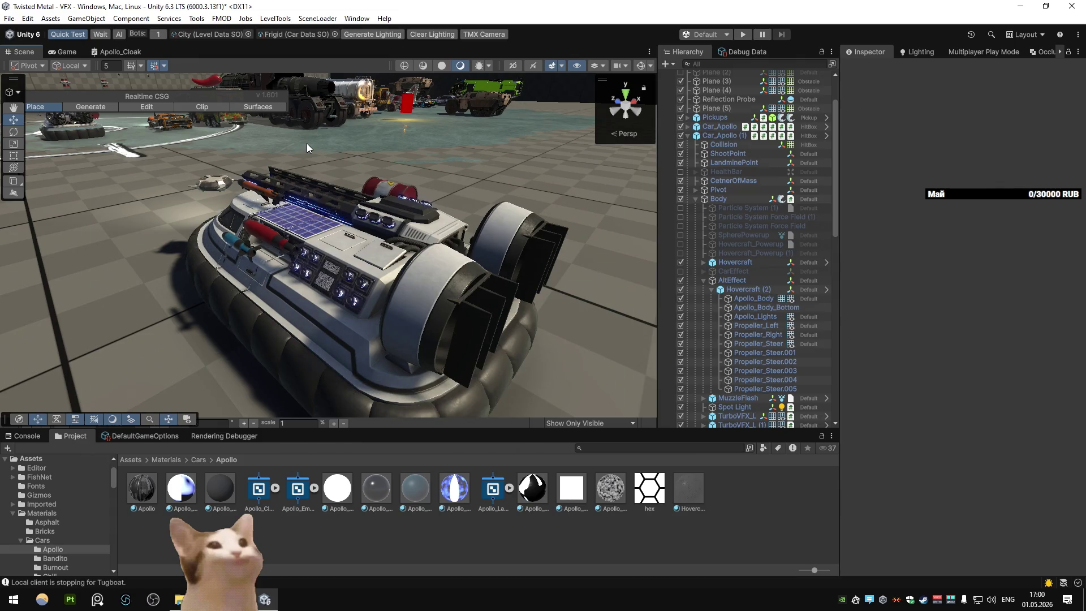
Step: Set Apollo_Cloak's Surface Inputs Tiling to 4 × 4
{"action": "left_click", "coordinate": [213, 494]}
{"action": "scroll", "coordinate": [945, 303], "scroll_direction": "down", "scroll_amount": 3}
{"action": "double_click", "coordinate": [973, 273]}
{"action": "type", "text": "1"}
{"action": "key", "text": "Tab"}
{"action": "type", "text": "1"}
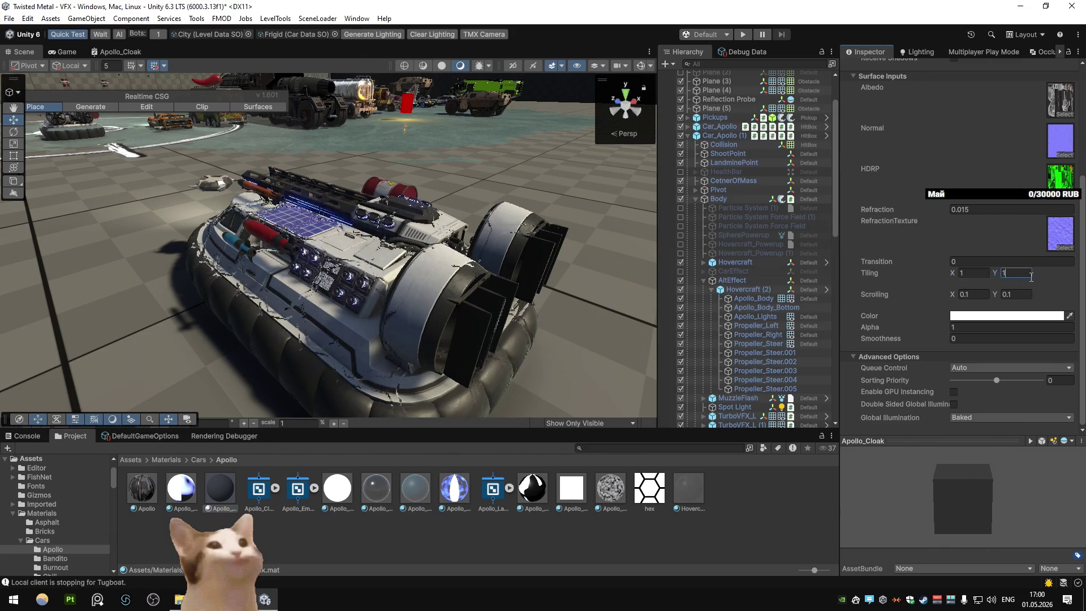
{"action": "key", "text": "shift+Tab"}
{"action": "type", "text": "4"}
{"action": "key", "text": "Tab"}
{"action": "type", "text": "4"}
{"action": "scroll", "coordinate": [649, 261], "scroll_direction": "up", "scroll_amount": 5}
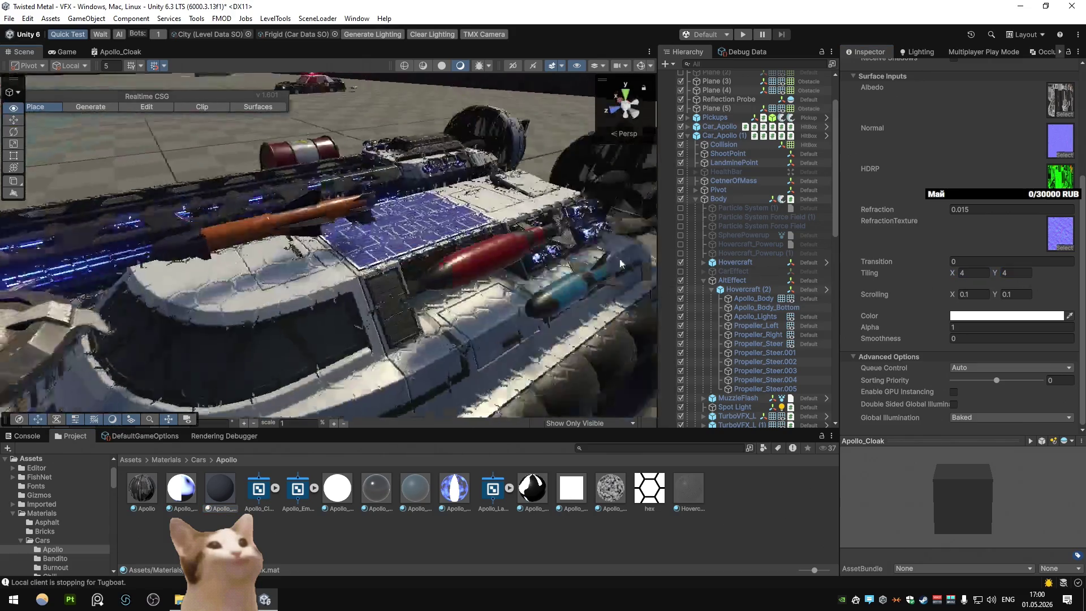
{"action": "scroll", "coordinate": [650, 260], "scroll_direction": "down", "scroll_amount": 2}
Step: Check the dense hexagon pattern on the hovercraft and select the hex texture
{"action": "mouse_move", "coordinate": [649, 260]}
{"action": "left_mouse_down"}
{"action": "mouse_move", "coordinate": [521, 262]}
{"action": "mouse_move", "coordinate": [355, 289]}
{"action": "mouse_move", "coordinate": [260, 269]}
{"action": "mouse_move", "coordinate": [336, 252]}
{"action": "left_mouse_up"}
{"action": "scroll", "coordinate": [336, 253], "scroll_direction": "up", "scroll_amount": 3}
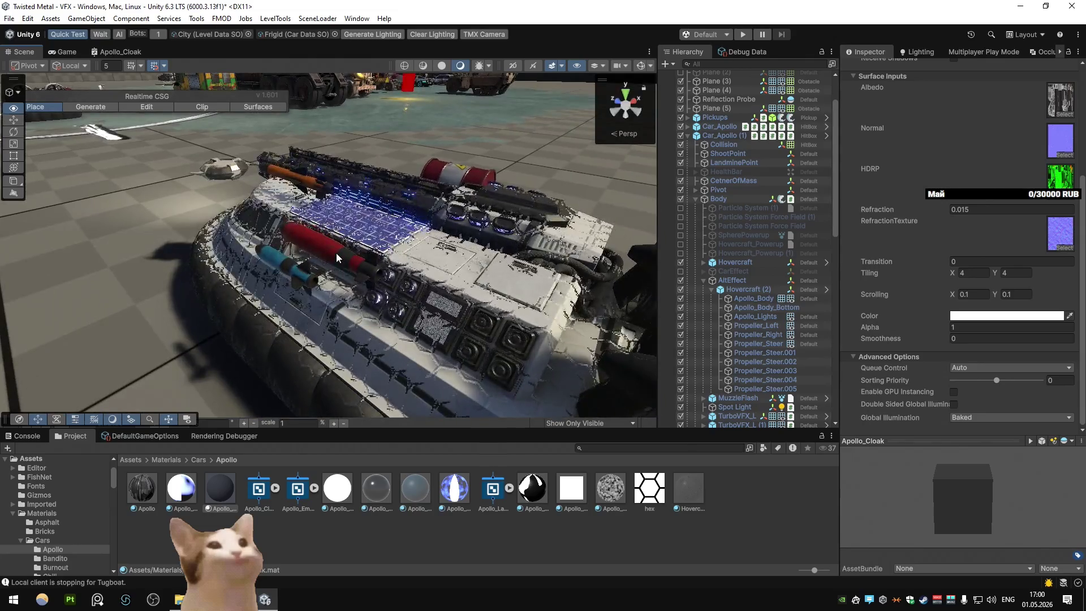
{"action": "scroll", "coordinate": [338, 250], "scroll_direction": "down", "scroll_amount": 2}
{"action": "left_click", "coordinate": [649, 487]}
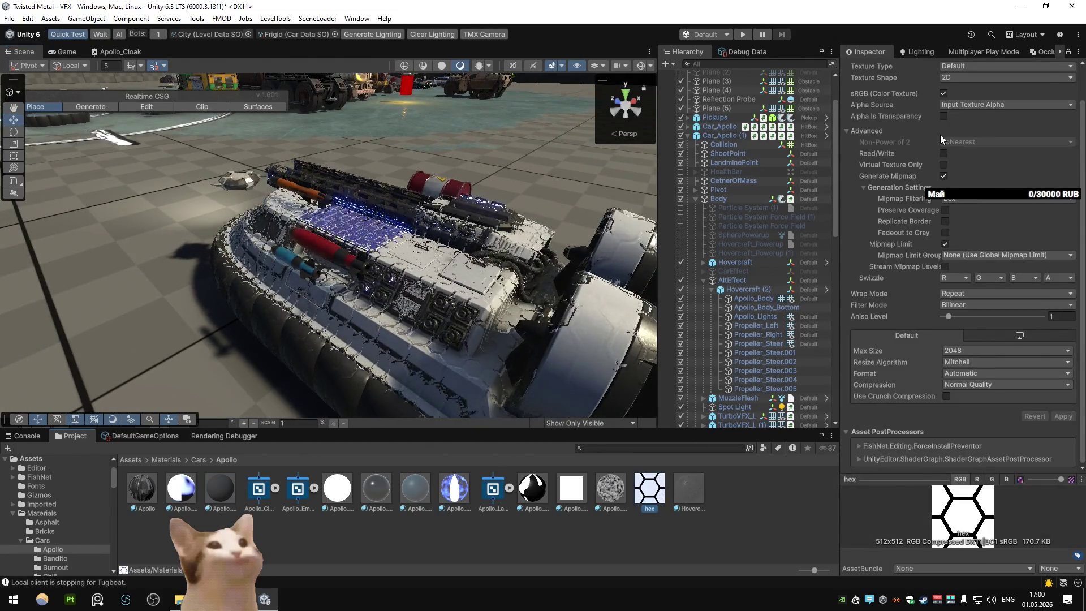
Step: Reimport the hex texture as a Normal map created from grayscale
{"action": "left_click", "coordinate": [959, 142]}
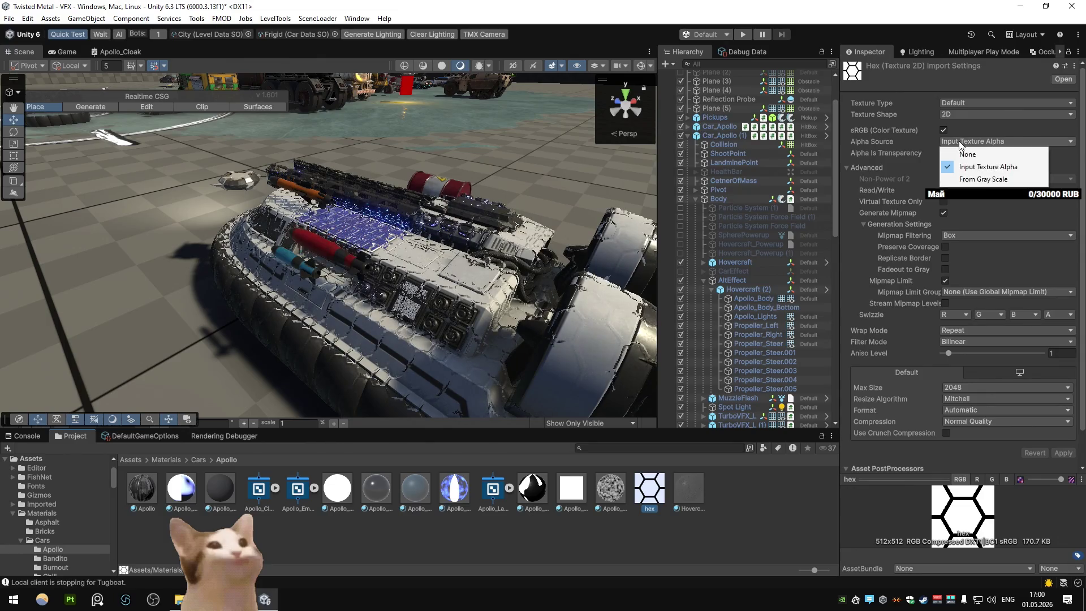
{"action": "left_click", "coordinate": [970, 108]}
{"action": "left_click", "coordinate": [971, 105]}
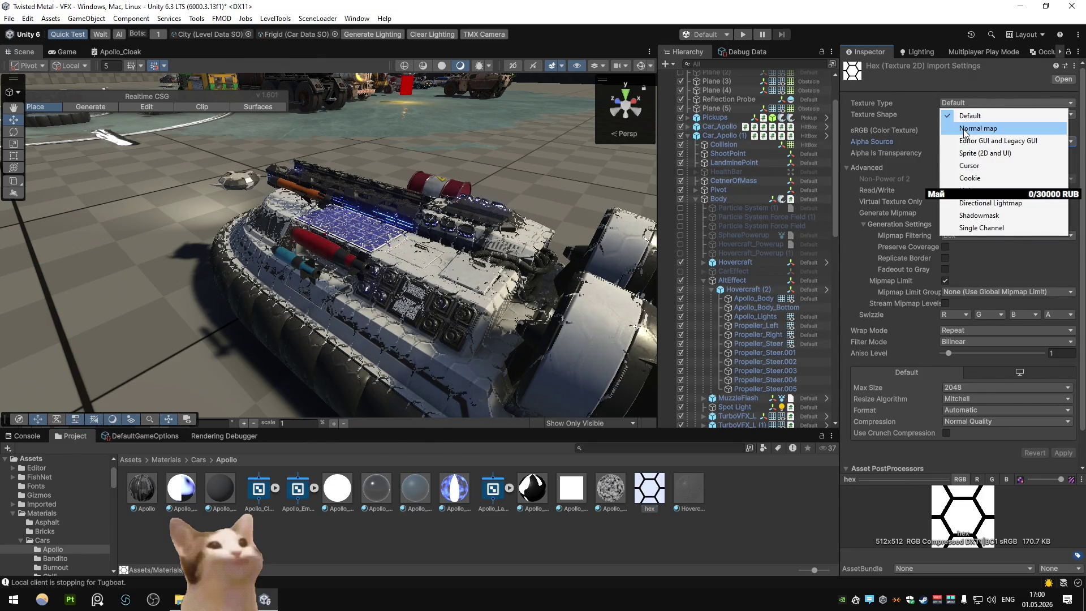
{"action": "left_click", "coordinate": [970, 128]}
{"action": "left_click", "coordinate": [943, 130]}
{"action": "left_click", "coordinate": [1063, 464]}
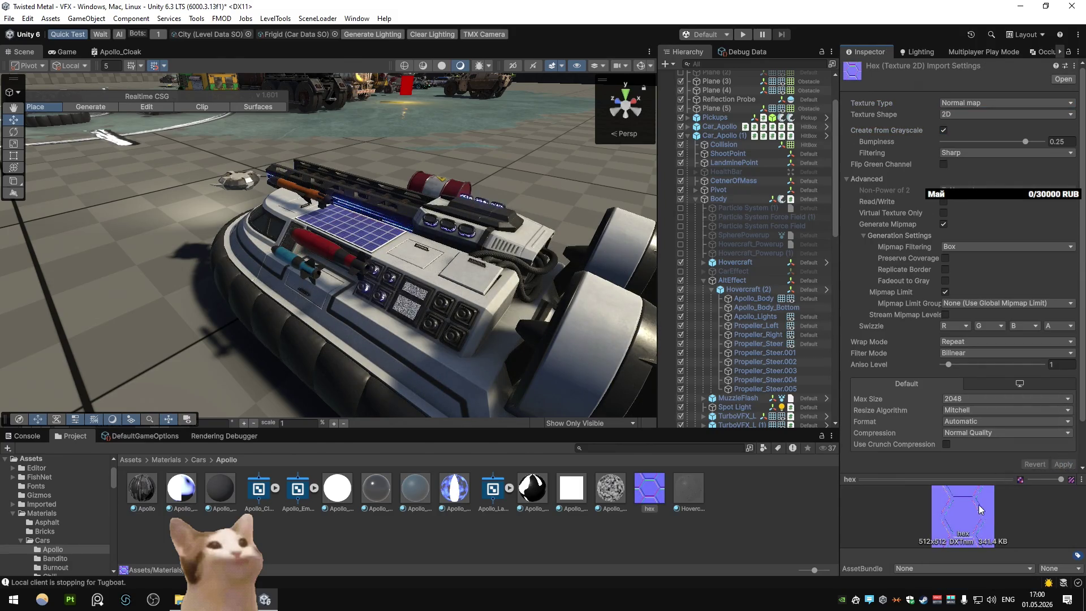
Step: Apply hex's adjusted settings (Bumpiness 0.11, Smooth filtering) and reopen the Apollo_Cloak Shader Graph maximized
{"action": "left_click_drag", "start_coordinate": [963, 481], "coordinate": [947, 298]}
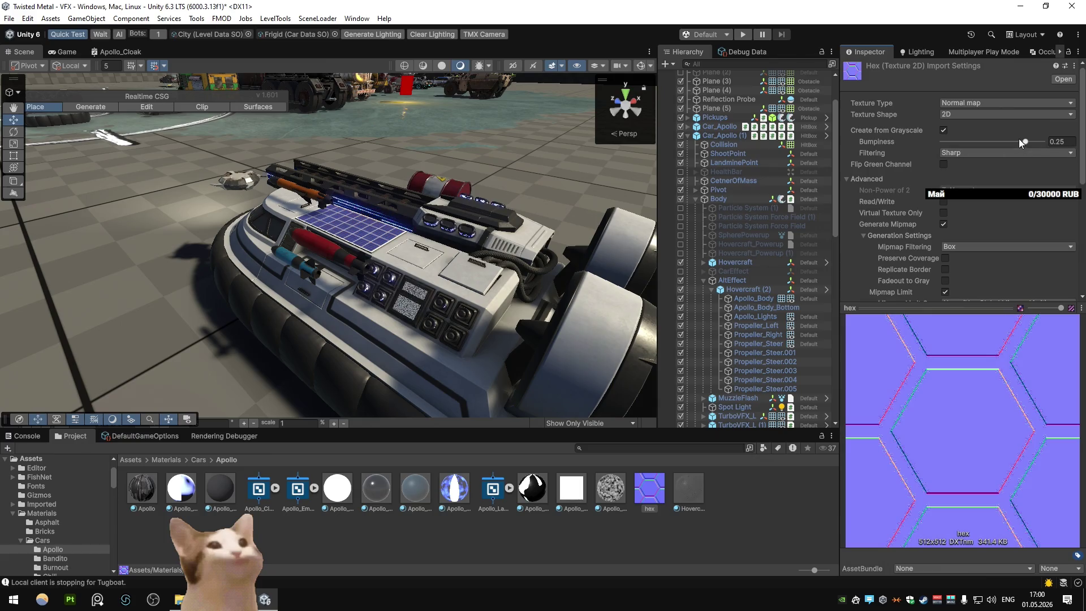
{"action": "scroll", "coordinate": [992, 201], "scroll_direction": "down", "scroll_amount": 5}
{"action": "left_click", "coordinate": [1063, 281]}
{"action": "scroll", "coordinate": [1019, 255], "scroll_direction": "up", "scroll_amount": 4}
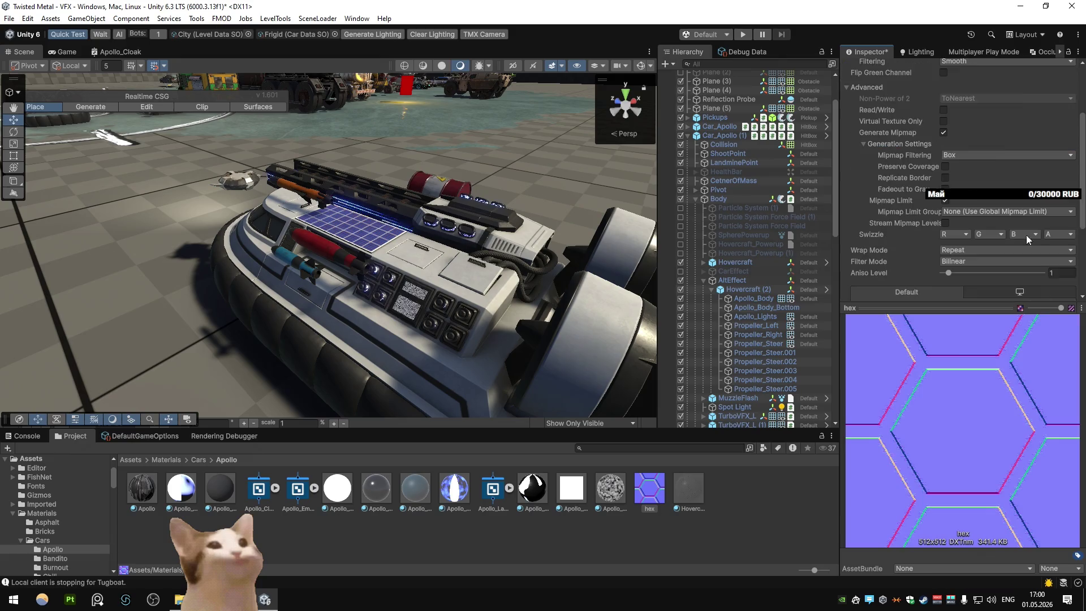
{"action": "scroll", "coordinate": [1061, 288], "scroll_direction": "down", "scroll_amount": 4}
{"action": "scroll", "coordinate": [1005, 243], "scroll_direction": "up", "scroll_amount": 8}
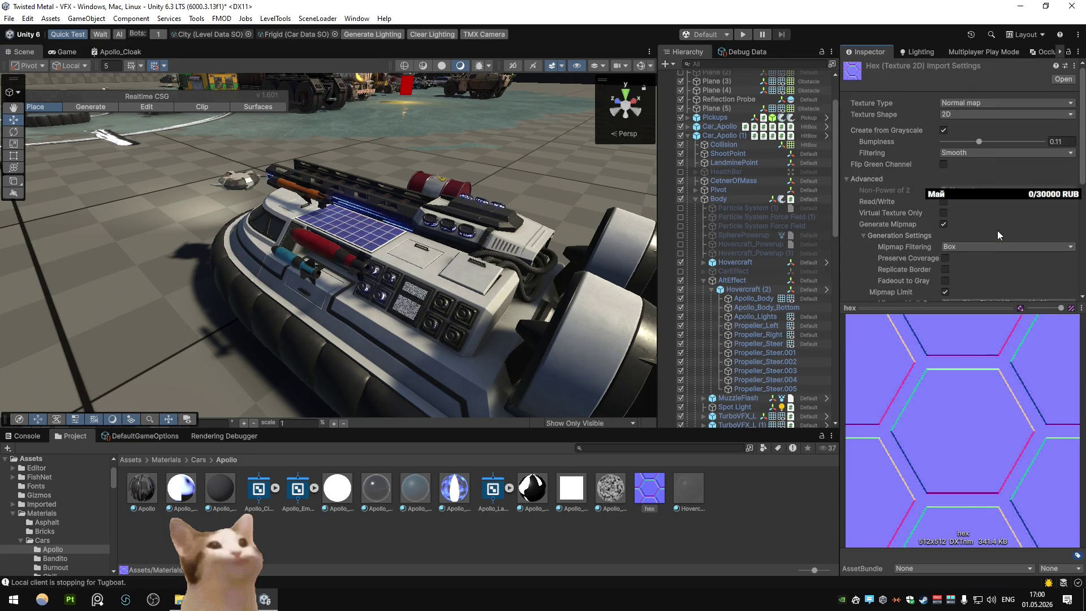
{"action": "scroll", "coordinate": [998, 235], "scroll_direction": "down", "scroll_amount": 10}
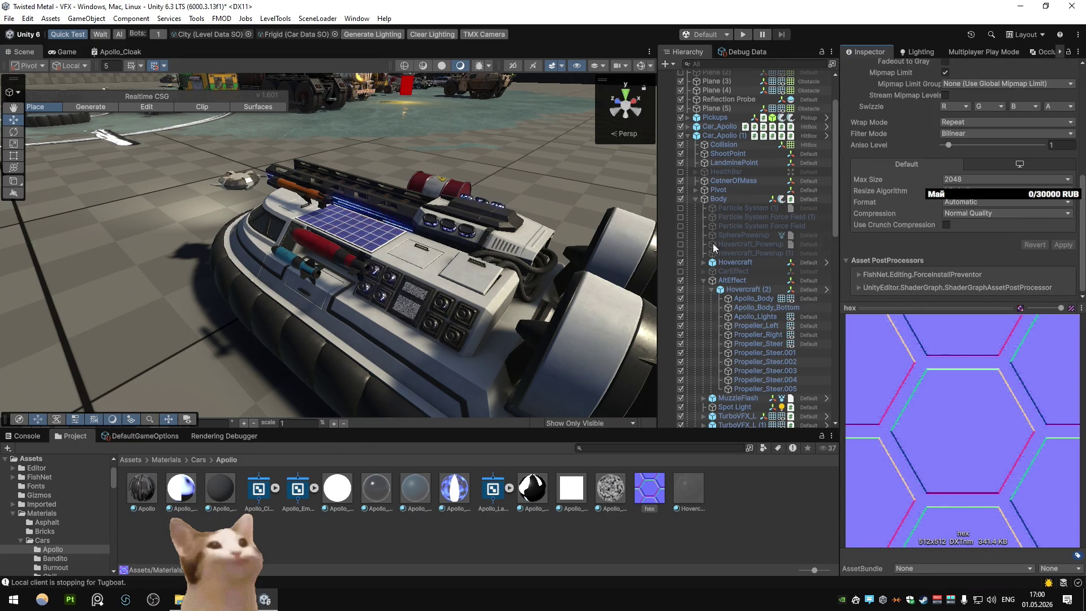
{"action": "double_click", "coordinate": [121, 49]}
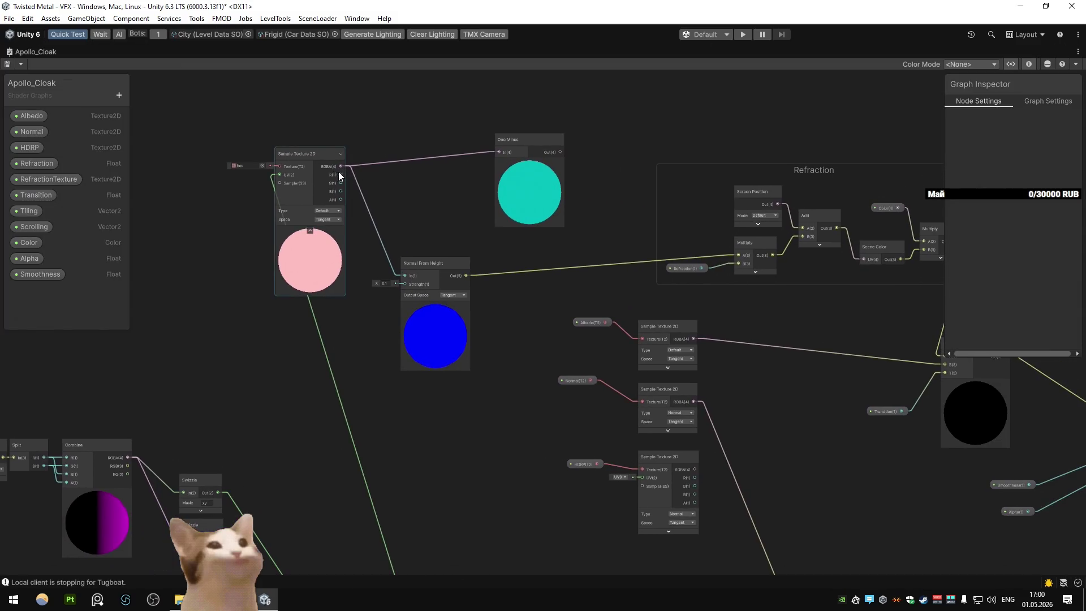
Step: Set the hex Sample Texture 2D node's Type to Normal and restore the editor layout
{"action": "left_click_drag", "start_coordinate": [290, 155], "coordinate": [288, 162]}
{"action": "left_click", "coordinate": [343, 240]}
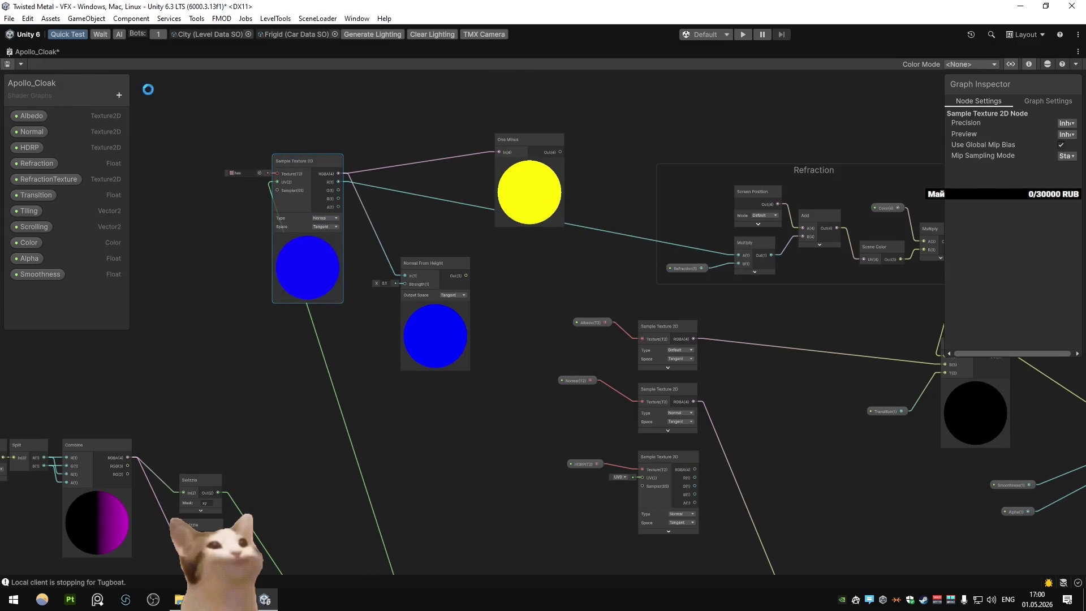
{"action": "double_click", "coordinate": [28, 53]}
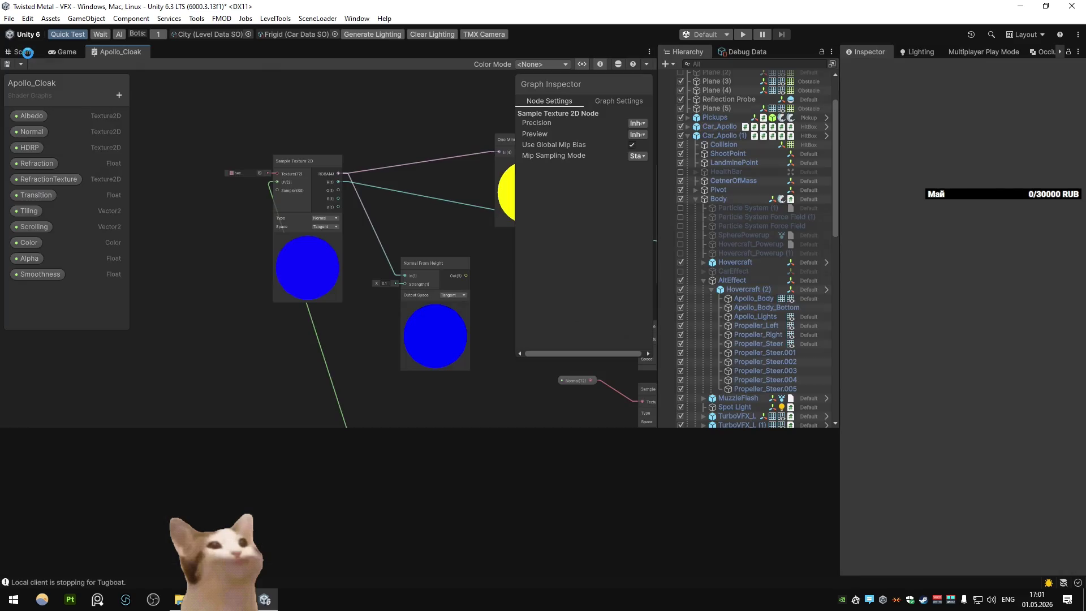
Step: Inspect the hovercraft in the Scene view and select the Apollo_Cloak material
{"action": "left_click", "coordinate": [26, 51]}
{"action": "mouse_move", "coordinate": [416, 215]}
{"action": "left_mouse_down"}
{"action": "mouse_move", "coordinate": [328, 226]}
{"action": "mouse_move", "coordinate": [477, 212]}
{"action": "mouse_move", "coordinate": [541, 226]}
{"action": "mouse_move", "coordinate": [318, 375]}
{"action": "left_mouse_up"}
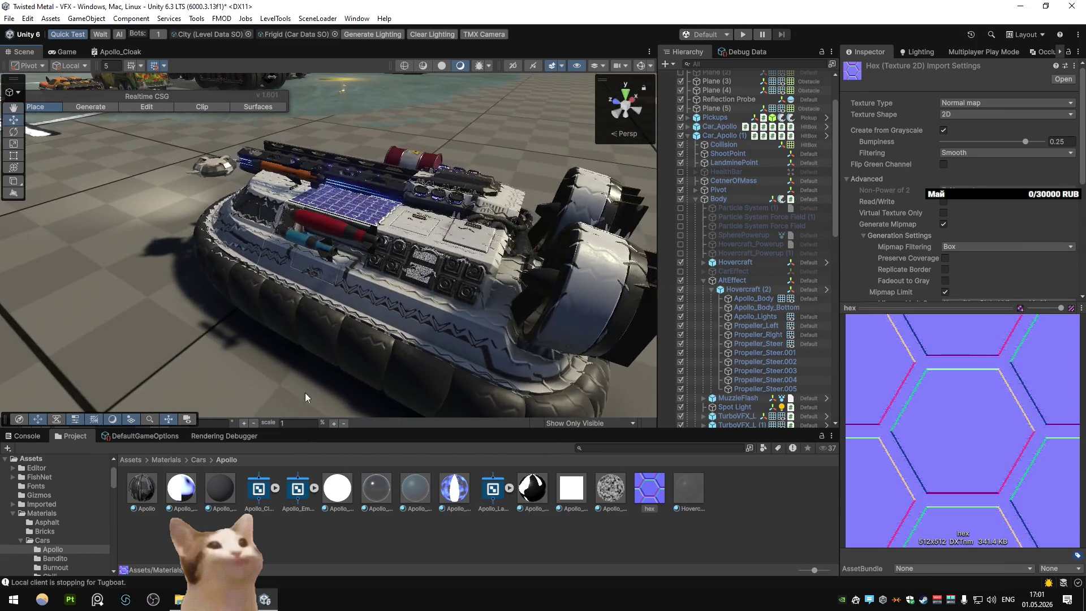
{"action": "left_click", "coordinate": [220, 488]}
{"action": "mouse_move", "coordinate": [340, 260]}
{"action": "left_mouse_down"}
{"action": "mouse_move", "coordinate": [352, 240]}
{"action": "mouse_move", "coordinate": [396, 244]}
{"action": "left_mouse_up"}
Step: Try several Tiling values (54, 2, 8) before settling on 4 × 4
{"action": "scroll", "coordinate": [956, 284], "scroll_direction": "down", "scroll_amount": 3}
{"action": "scroll", "coordinate": [956, 284], "scroll_direction": "down", "scroll_amount": 1}
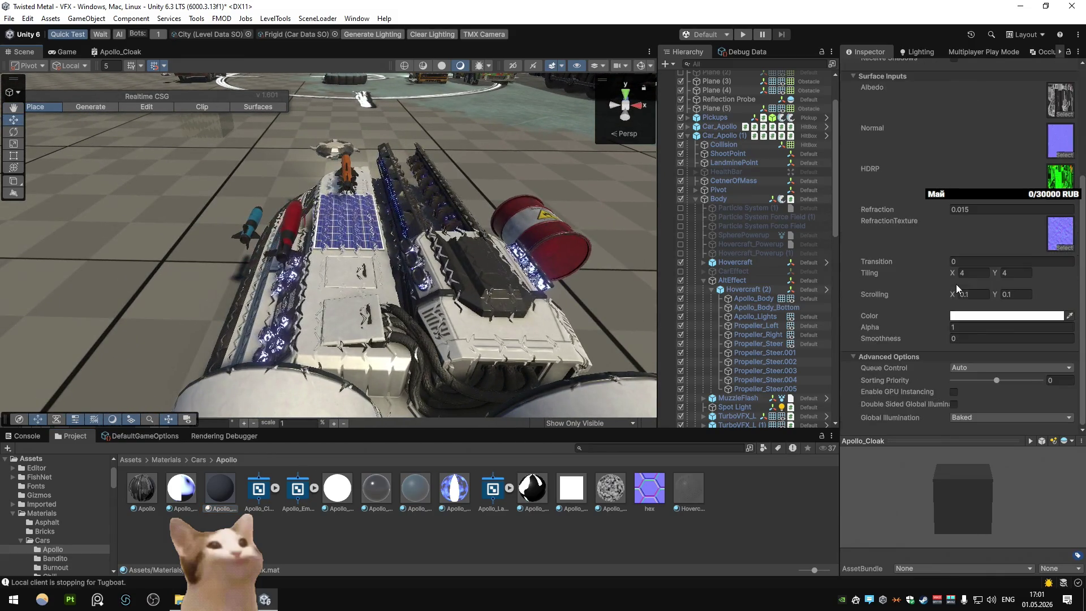
{"action": "left_click", "coordinate": [974, 272]}
{"action": "type", "text": "54"}
{"action": "left_click", "coordinate": [1014, 275]}
{"action": "type", "text": "2"}
{"action": "left_click", "coordinate": [975, 272]}
{"action": "type", "text": "8"}
{"action": "left_click", "coordinate": [1016, 272]}
{"action": "type", "text": "4"}
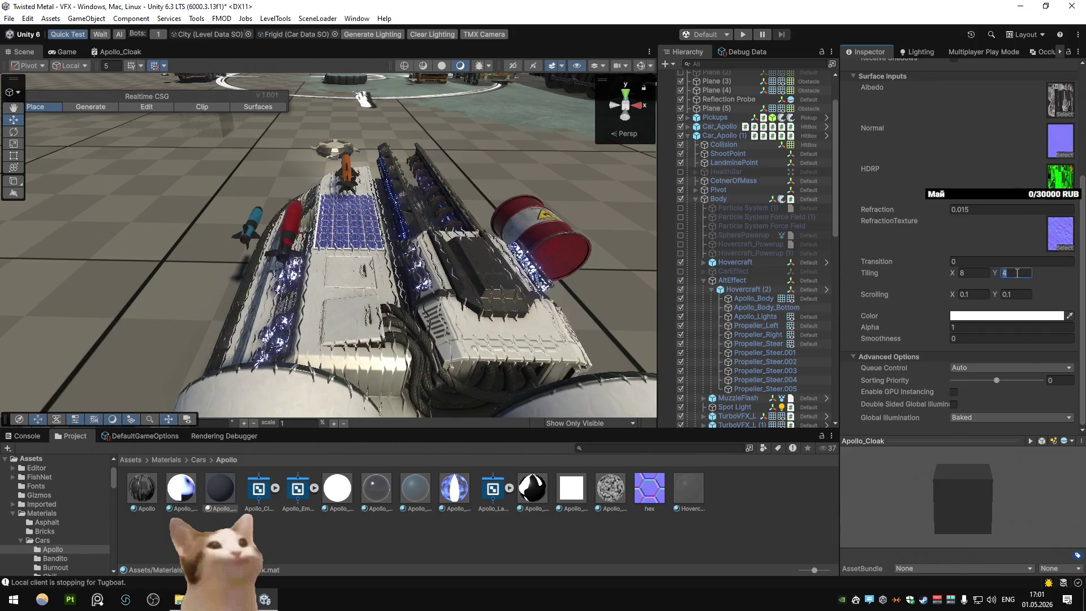
{"action": "left_click", "coordinate": [975, 272]}
{"action": "type", "text": "4"}
{"action": "key", "text": "Tab"}
Step: Set Apollo_Cloak's Scrolling to X 0 and Y 1
{"action": "left_click", "coordinate": [973, 294]}
{"action": "type", "text": "0"}
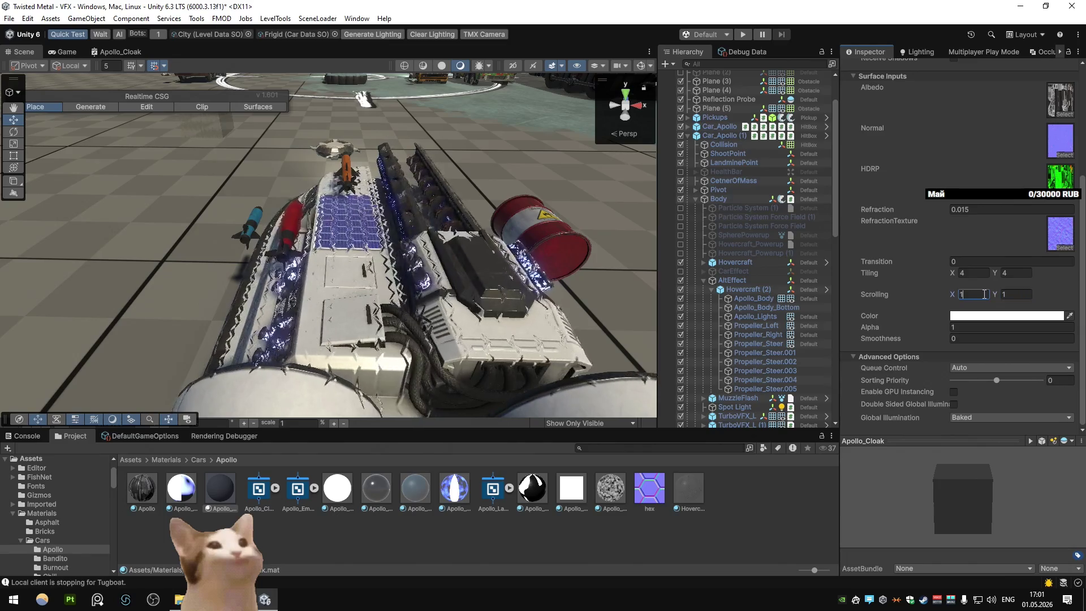
{"action": "mouse_move", "coordinate": [622, 249]}
{"action": "left_mouse_down"}
{"action": "mouse_move", "coordinate": [655, 243]}
{"action": "mouse_move", "coordinate": [549, 229]}
{"action": "mouse_move", "coordinate": [599, 238]}
{"action": "left_mouse_up"}
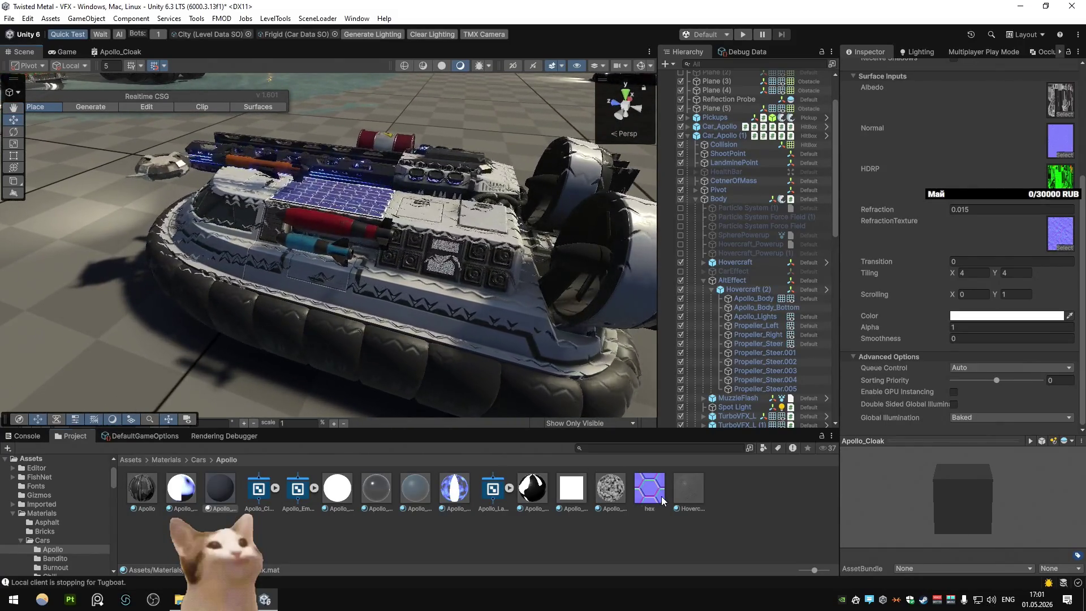
Step: Set the hex texture's Swizzle to 1-R, 1-G, 1-B and apply it
{"action": "left_click", "coordinate": [650, 489]}
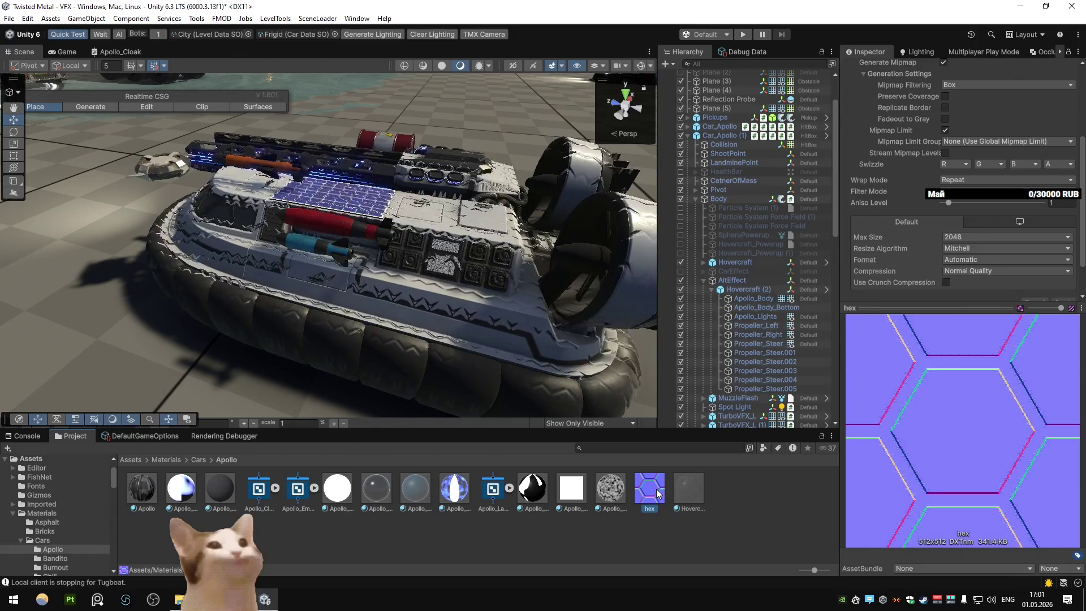
{"action": "scroll", "coordinate": [872, 212], "scroll_direction": "up", "scroll_amount": 3}
{"action": "left_click", "coordinate": [948, 226]}
{"action": "left_click", "coordinate": [964, 287]}
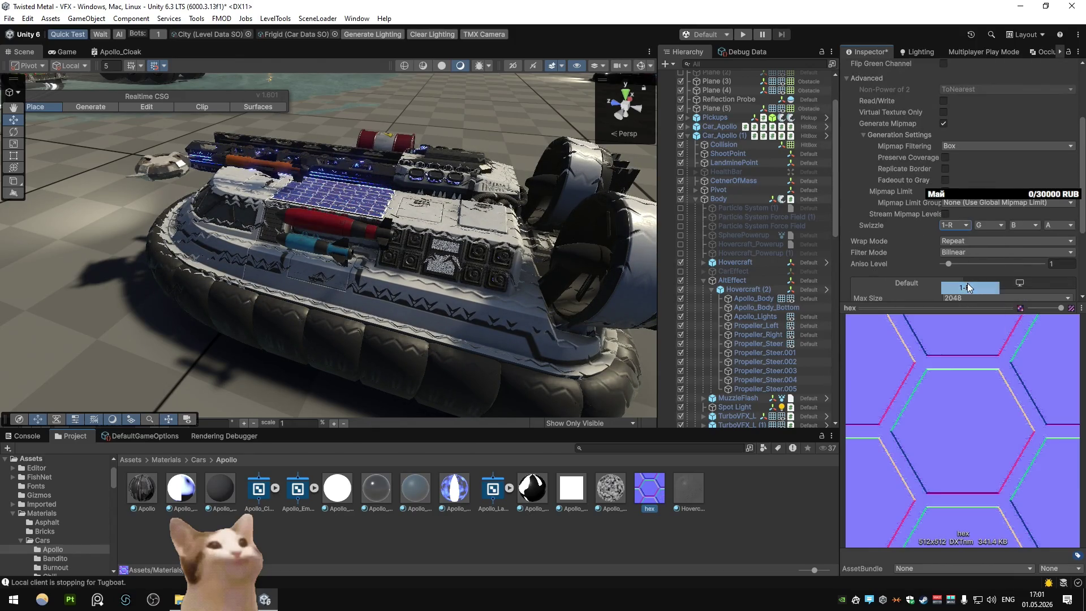
{"action": "scroll", "coordinate": [1006, 271], "scroll_direction": "down", "scroll_amount": 4}
{"action": "left_click", "coordinate": [1054, 272]}
{"action": "scroll", "coordinate": [1012, 237], "scroll_direction": "up", "scroll_amount": 2}
{"action": "left_click", "coordinate": [988, 164]}
{"action": "left_click", "coordinate": [1004, 238]}
{"action": "left_click", "coordinate": [1024, 164]}
{"action": "left_click", "coordinate": [1024, 251]}
{"action": "scroll", "coordinate": [1056, 264], "scroll_direction": "down", "scroll_amount": 2}
{"action": "left_click", "coordinate": [1059, 245]}
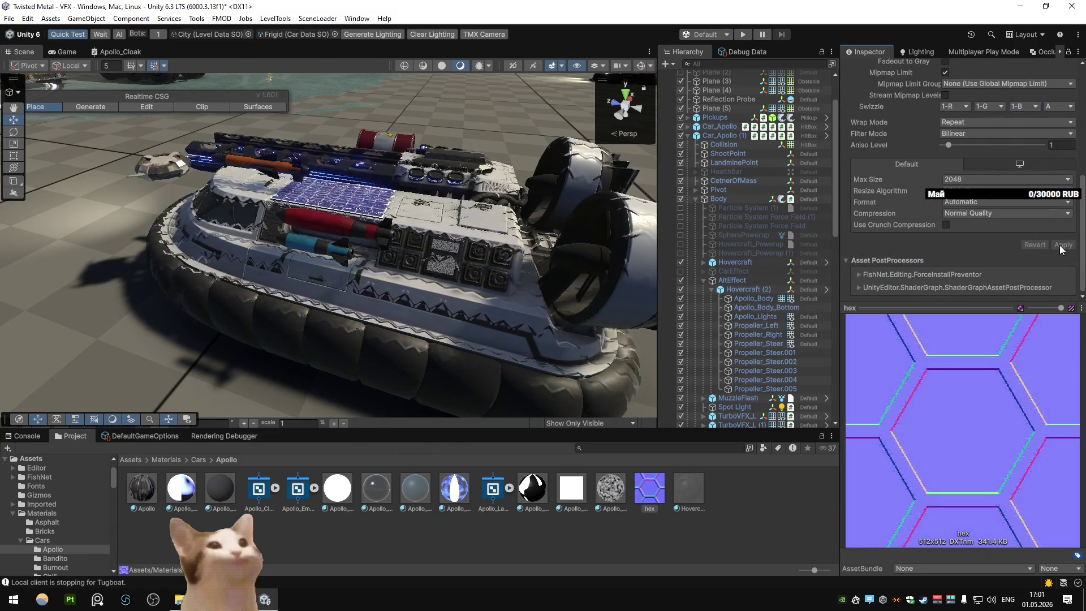
Step: Undo the inversion, reapply plain R, G, B swizzle, and select Apollo_Cloak
{"action": "mouse_move", "coordinate": [533, 213]}
{"action": "left_mouse_down"}
{"action": "mouse_move", "coordinate": [493, 168]}
{"action": "mouse_move", "coordinate": [488, 192]}
{"action": "left_mouse_up"}
{"action": "key", "text": "ctrl+z"}
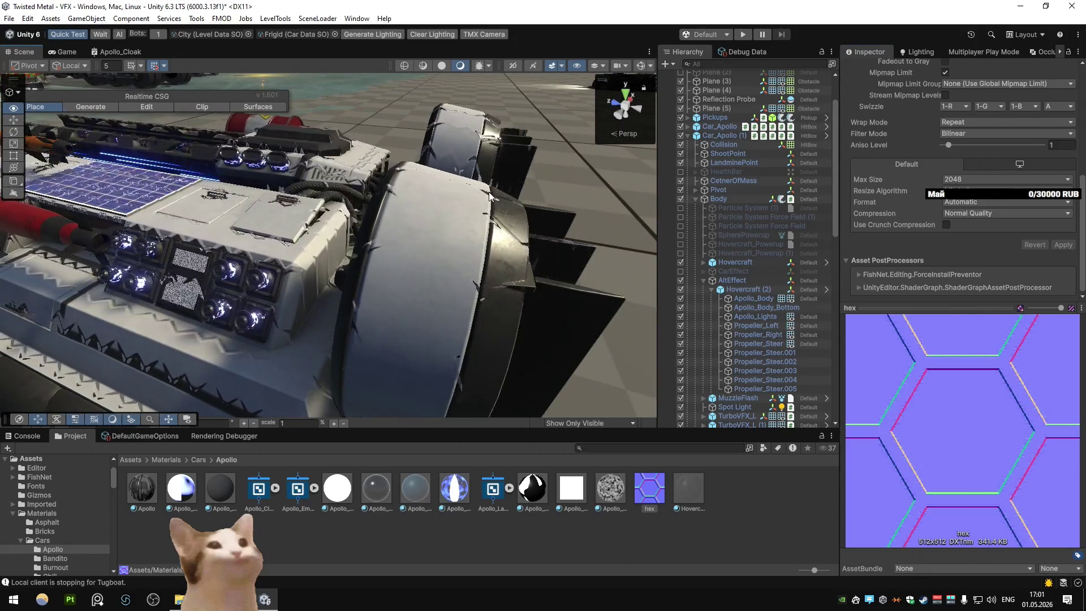
{"action": "left_click", "coordinate": [1061, 245]}
{"action": "left_click_drag", "start_coordinate": [354, 196], "coordinate": [399, 192]}
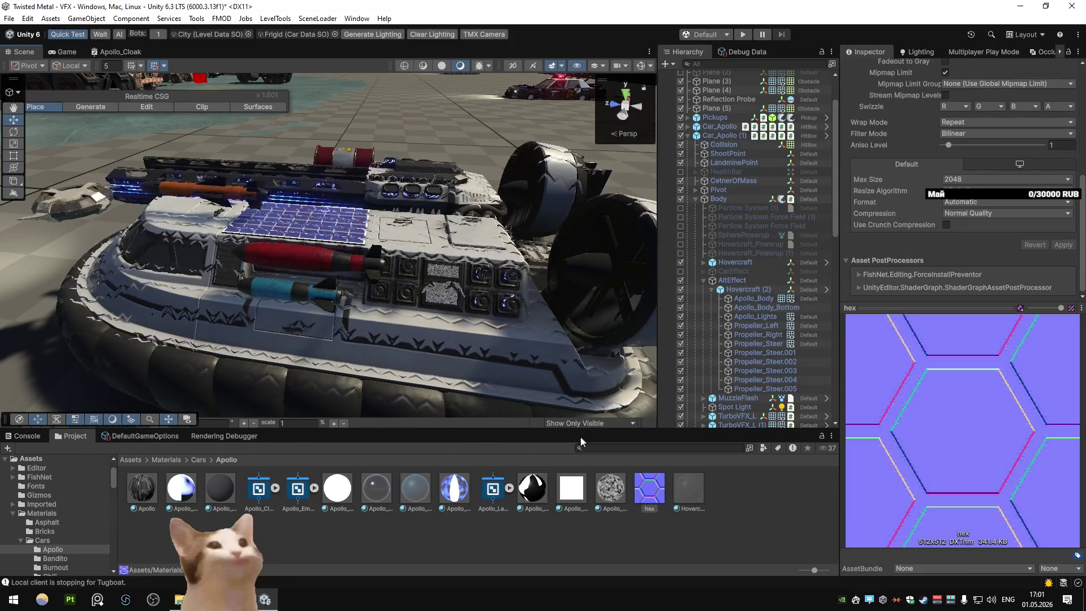
{"action": "scroll", "coordinate": [735, 305], "scroll_direction": "down", "scroll_amount": 5}
{"action": "left_click", "coordinate": [221, 487]}
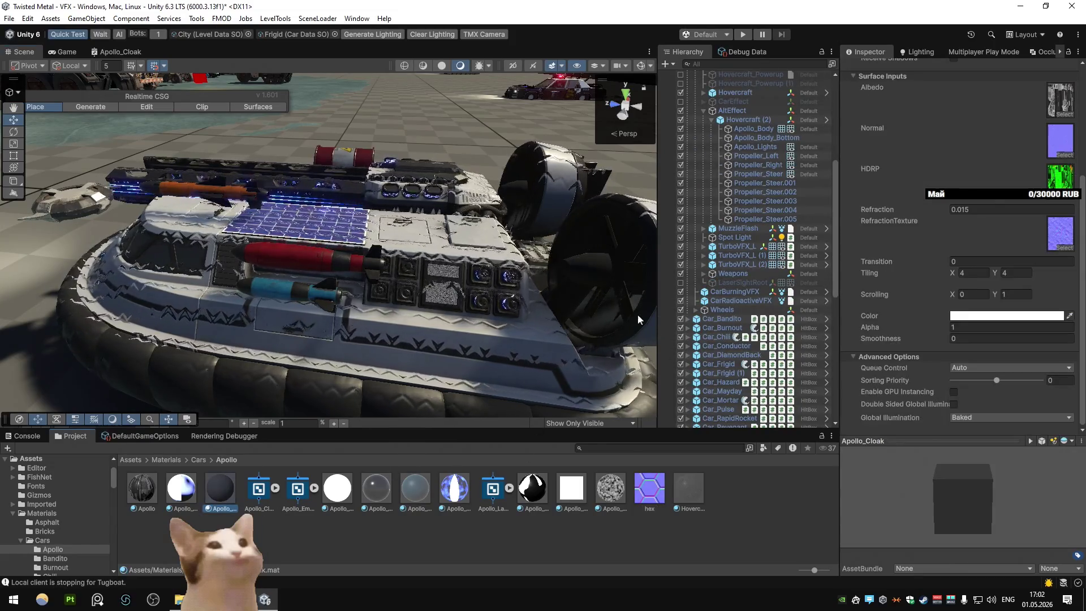
Step: Test the material's Transition at 10, then return it to 0
{"action": "left_click", "coordinate": [968, 261]}
{"action": "type", "text": "1"}
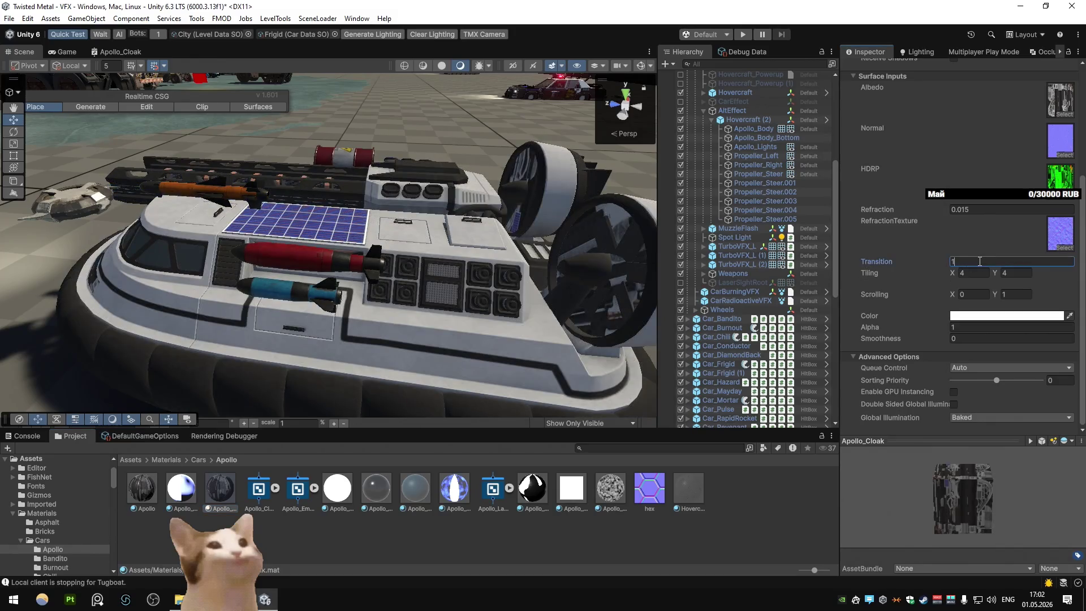
{"action": "type", "text": "0"}
{"action": "mouse_move", "coordinate": [593, 215]}
{"action": "left_mouse_down"}
{"action": "mouse_move", "coordinate": [263, 199]}
{"action": "mouse_move", "coordinate": [251, 188]}
{"action": "left_mouse_up"}
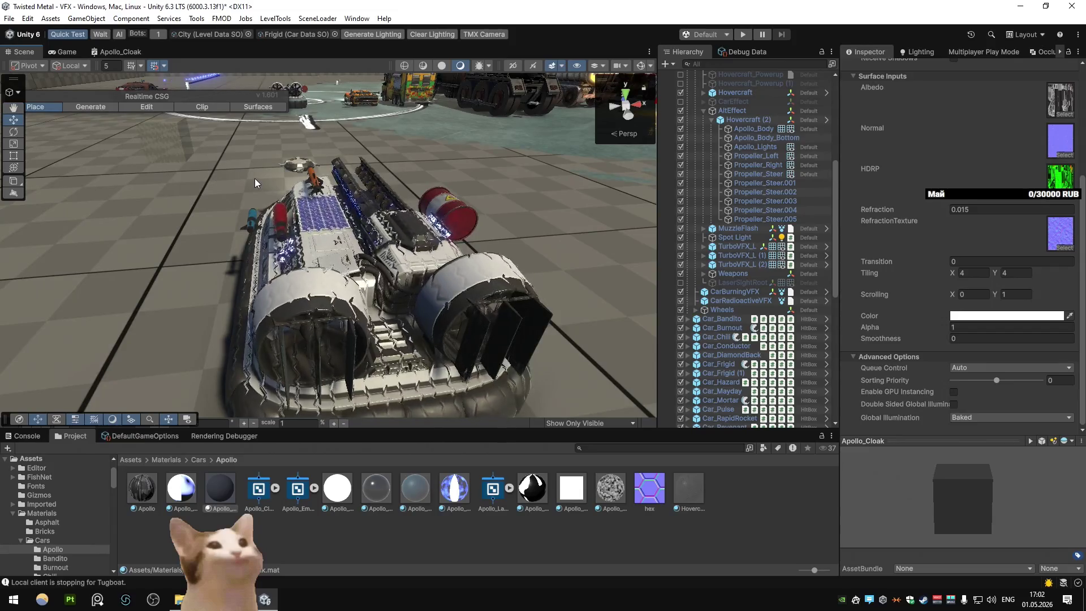
Step: Try a light cyan material Color, then reset it to white
{"action": "left_click", "coordinate": [992, 317]}
{"action": "left_click", "coordinate": [960, 404]}
{"action": "left_click", "coordinate": [1006, 372]}
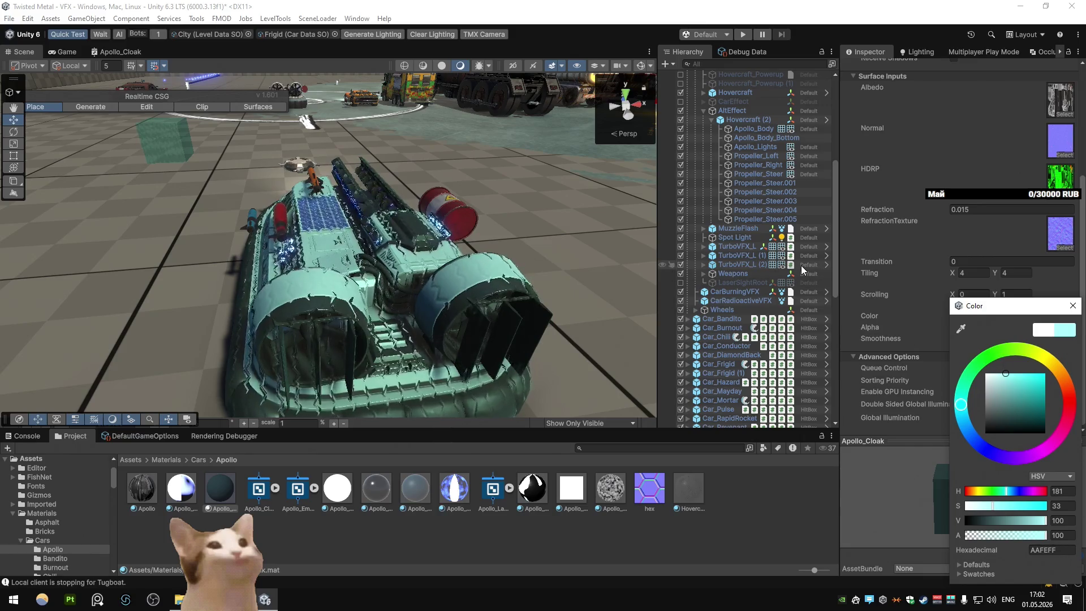
{"action": "left_click", "coordinate": [986, 374]}
{"action": "left_click", "coordinate": [1072, 305]}
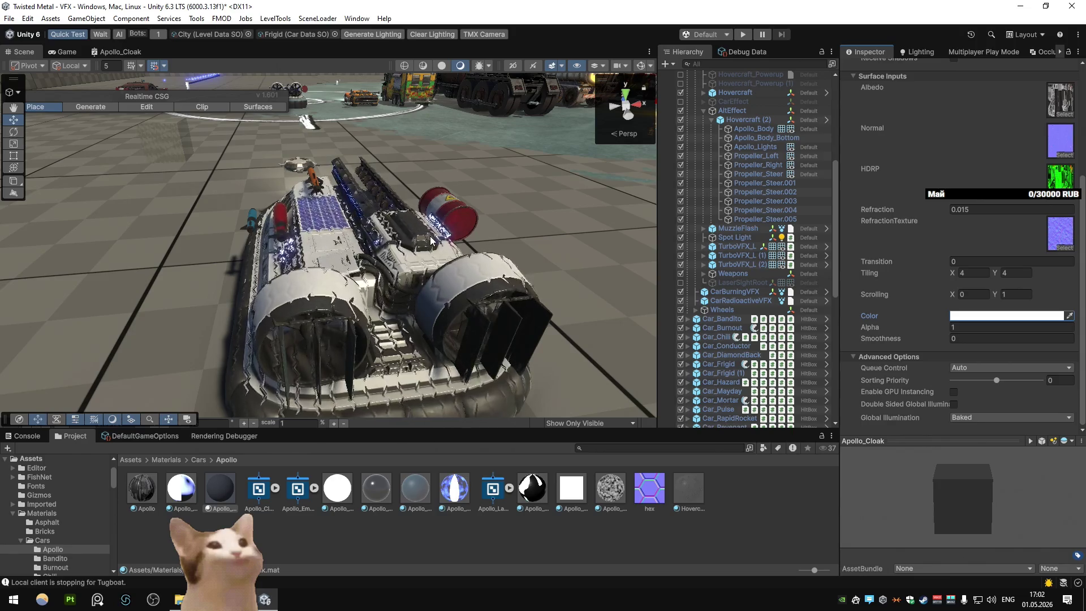
Step: Duplicate the hex texture as hex 1
{"action": "left_click_drag", "start_coordinate": [330, 221], "coordinate": [446, 216]}
{"action": "left_click", "coordinate": [649, 487]}
{"action": "key", "text": "ctrl+d"}
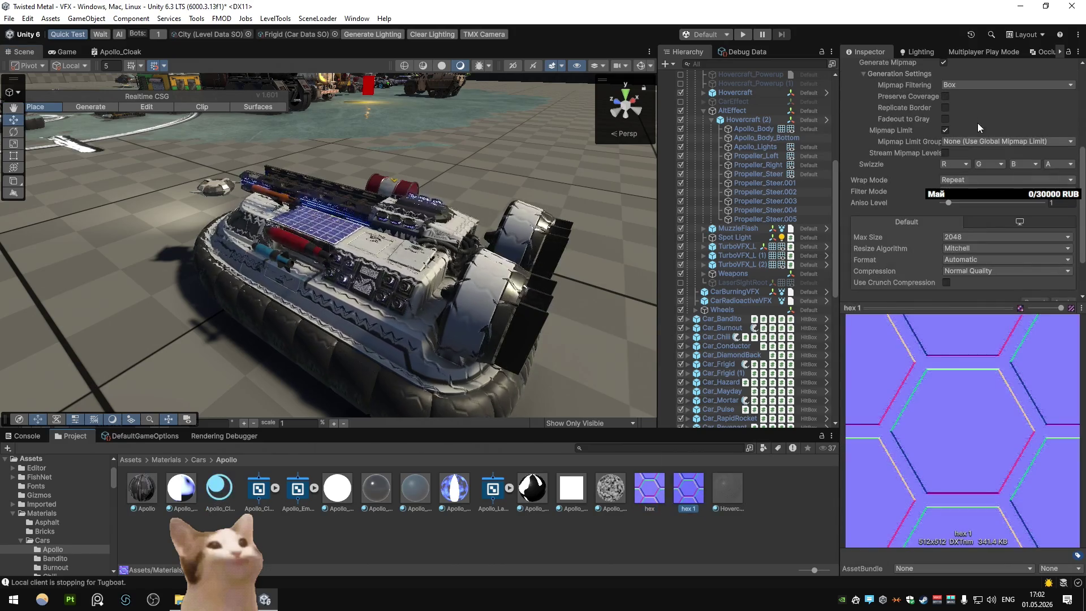
Step: Change hex 1's Texture Type to Default and apply
{"action": "scroll", "coordinate": [977, 128], "scroll_direction": "up", "scroll_amount": 5}
{"action": "left_click", "coordinate": [956, 104]}
{"action": "left_click", "coordinate": [961, 113]}
{"action": "scroll", "coordinate": [999, 246], "scroll_direction": "down", "scroll_amount": 5}
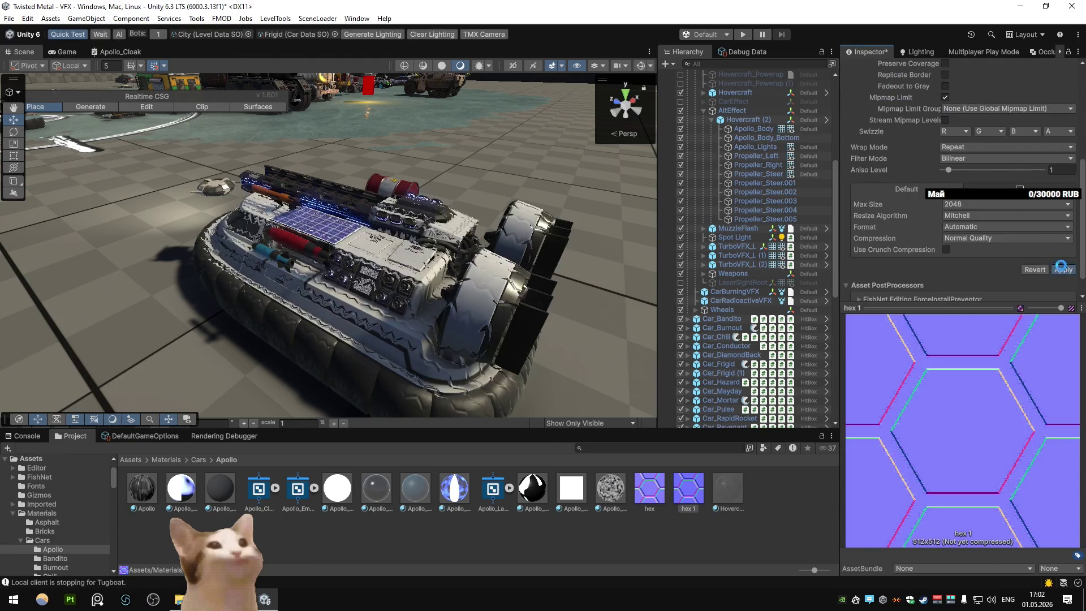
{"action": "left_click", "coordinate": [1063, 269]}
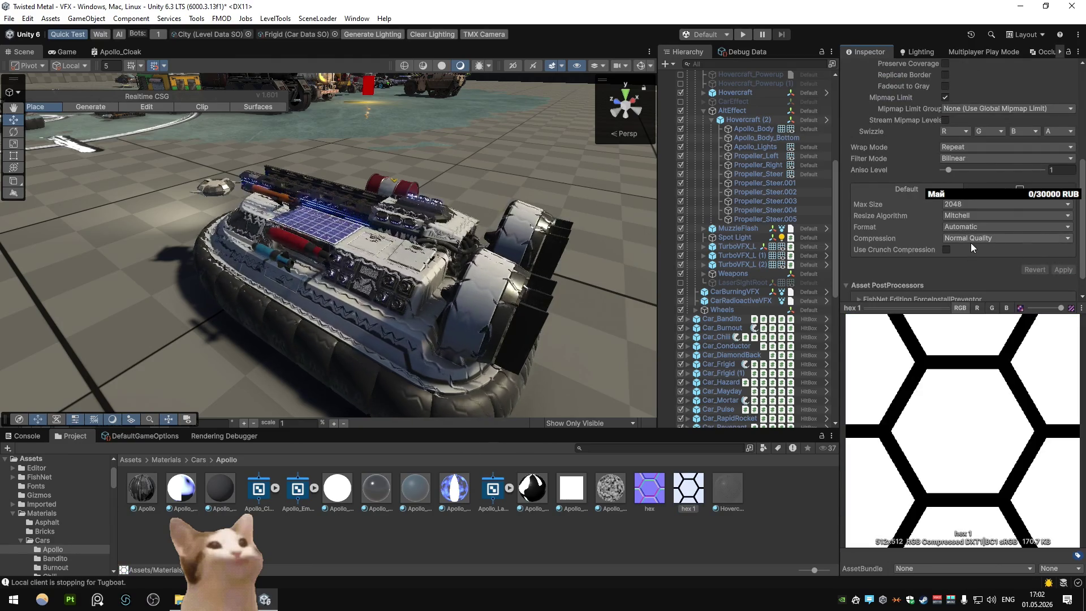
Step: Invert hex 1 with Swizzle 1-R/1-G/1-B, apply, and maximize the Apollo_Cloak shader graph
{"action": "left_click", "coordinate": [951, 131]}
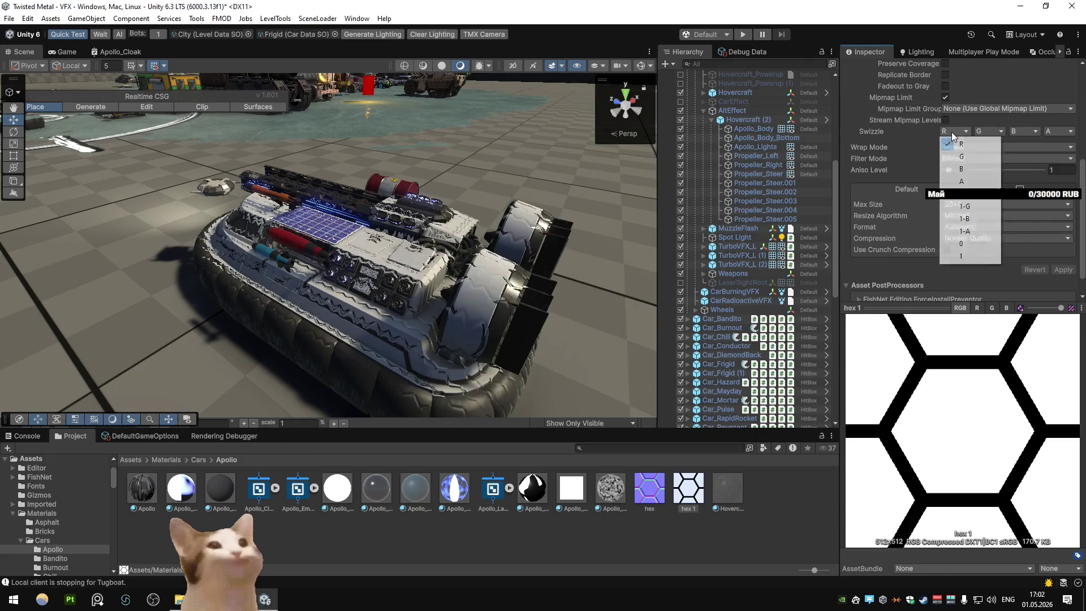
{"action": "left_click", "coordinate": [968, 194]}
{"action": "left_click", "coordinate": [988, 131]}
{"action": "left_click", "coordinate": [1005, 206]}
{"action": "left_click", "coordinate": [1023, 132]}
{"action": "left_click", "coordinate": [1033, 219]}
{"action": "left_click", "coordinate": [1066, 270]}
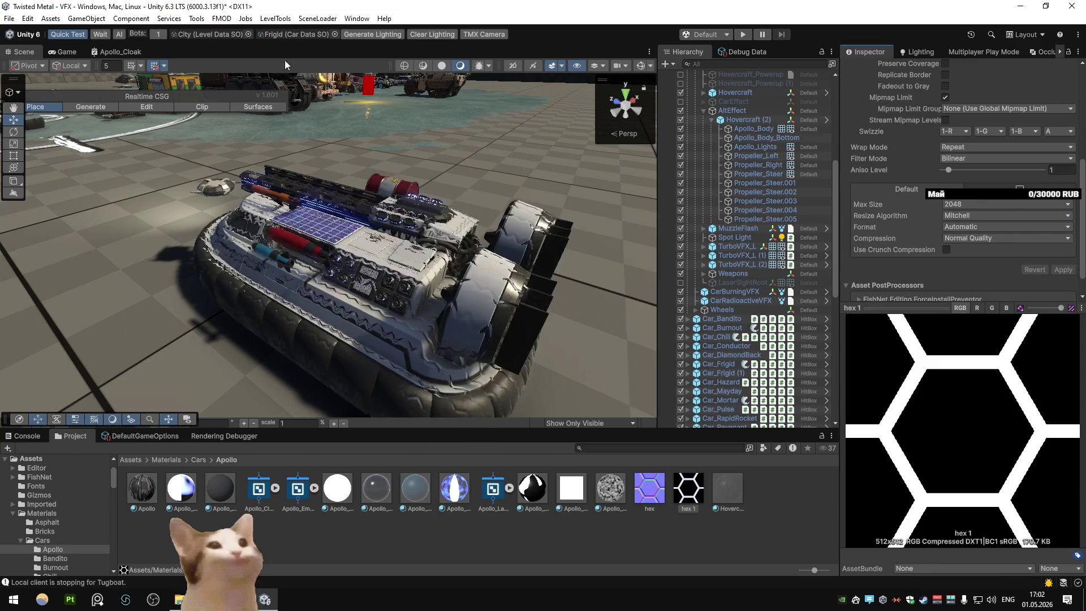
{"action": "left_click", "coordinate": [126, 51]}
{"action": "double_click", "coordinate": [126, 50]}
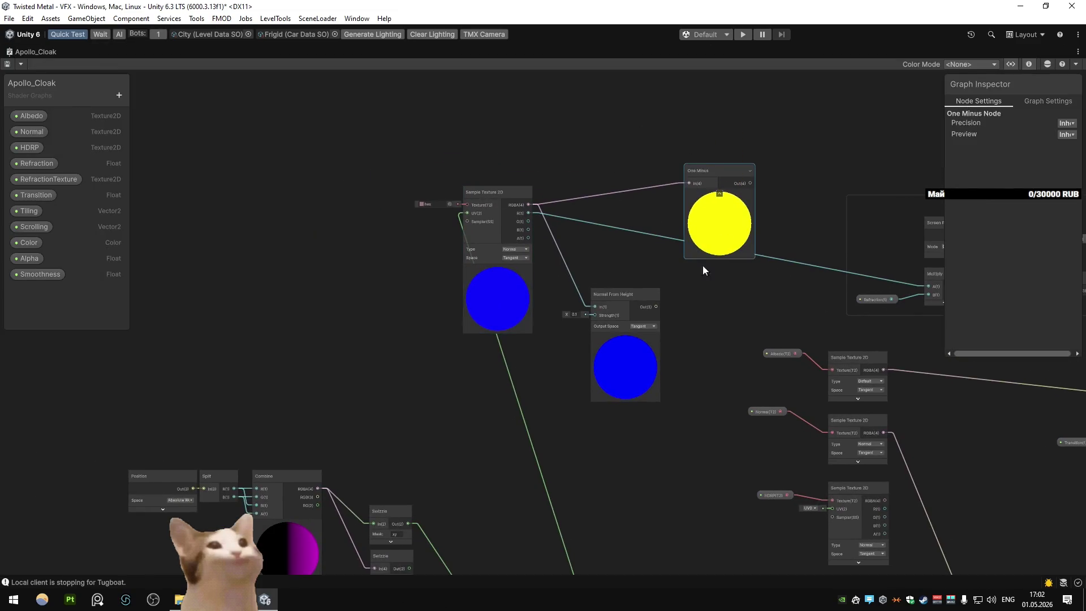
Step: Delete Normal From Height and duplicate the Sample Texture 2D node, assigning hex 1
{"action": "key", "text": "Delete"}
{"action": "key", "text": "ctrl+d"}
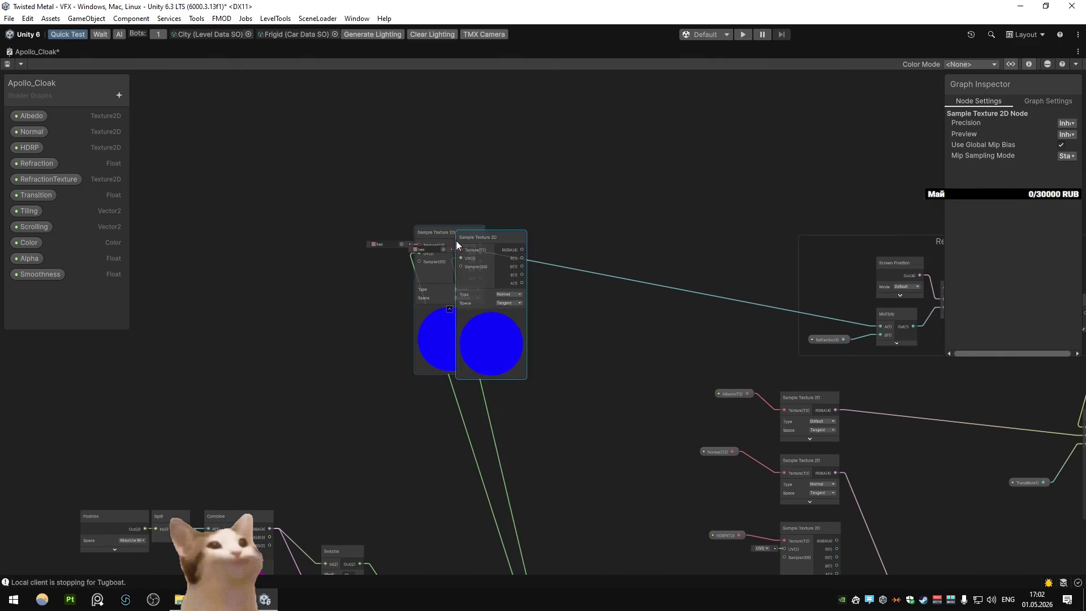
{"action": "left_click_drag", "start_coordinate": [456, 239], "coordinate": [437, 98]}
{"action": "left_click", "coordinate": [396, 112]}
{"action": "type", "text": "hex"}
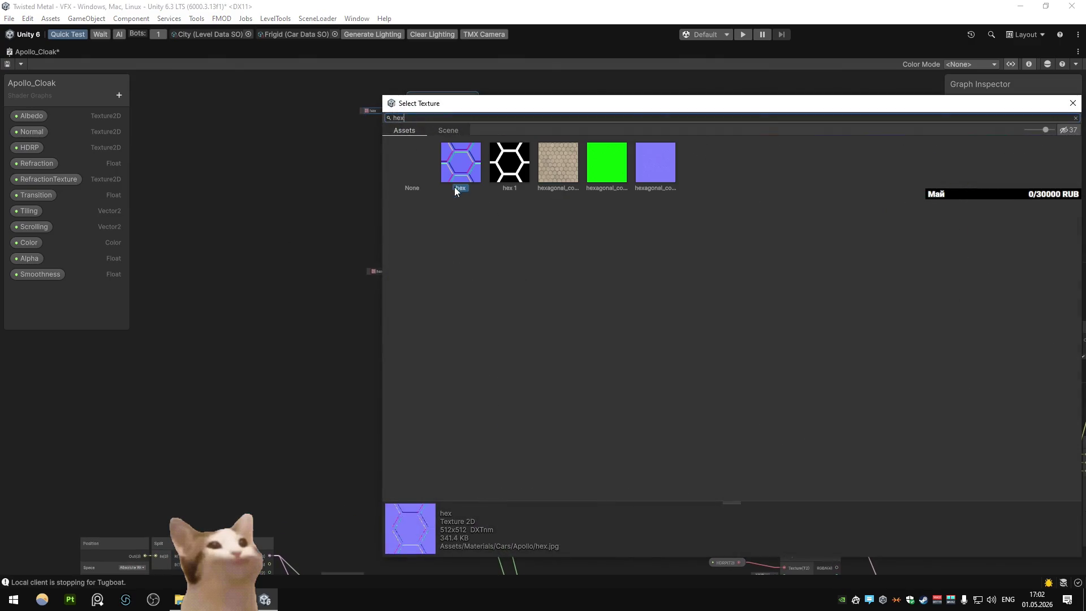
{"action": "double_click", "coordinate": [508, 168]}
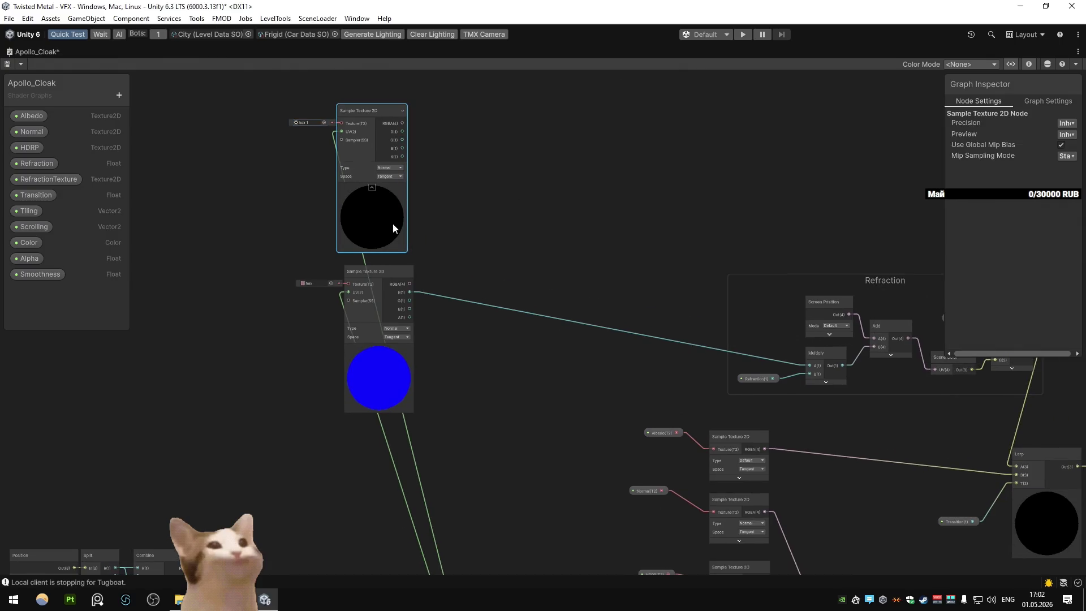
Step: Add a new HDR Color property and a Multiply node fed by hex 1
{"action": "mouse_move", "coordinate": [389, 211]}
{"action": "left_mouse_down"}
{"action": "mouse_move", "coordinate": [437, 203]}
{"action": "mouse_move", "coordinate": [396, 210]}
{"action": "left_mouse_up"}
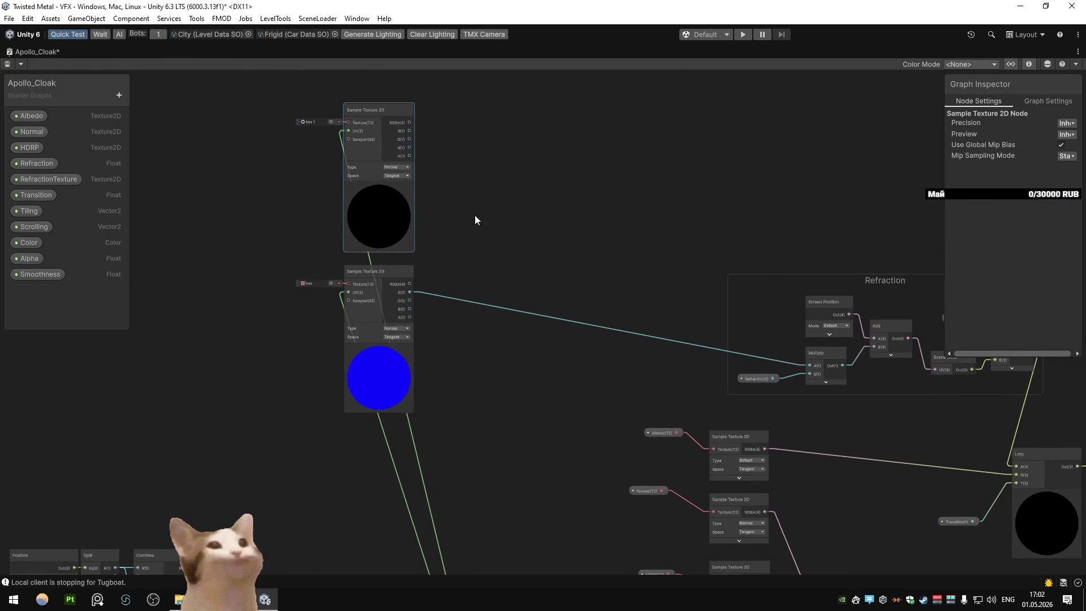
{"action": "left_click_drag", "start_coordinate": [482, 216], "coordinate": [364, 203]}
{"action": "scroll", "coordinate": [341, 175], "scroll_direction": "down", "scroll_amount": 1}
{"action": "scroll", "coordinate": [282, 141], "scroll_direction": "down", "scroll_amount": 3}
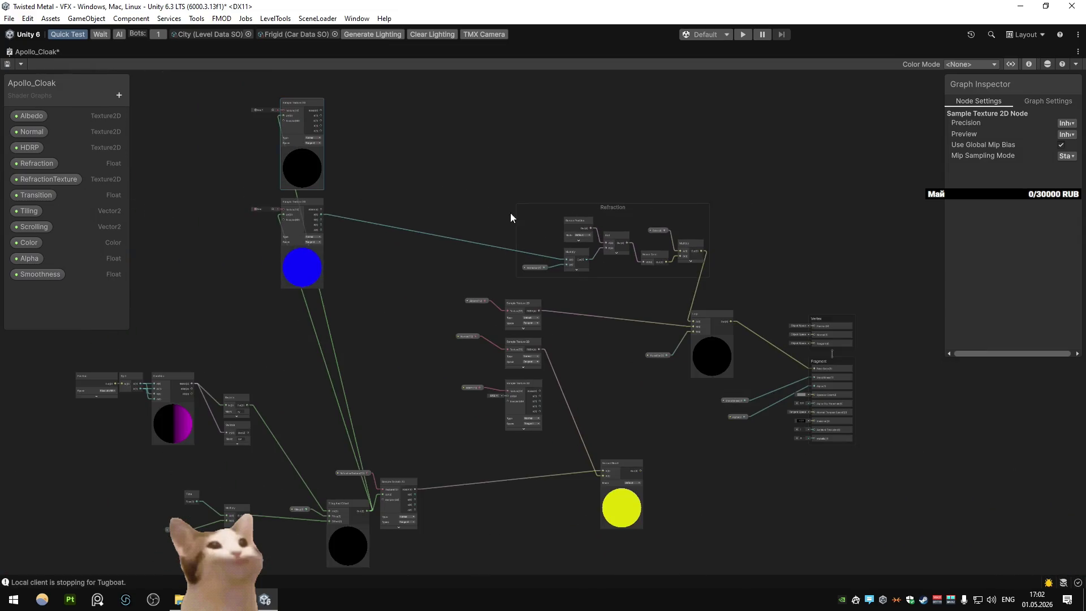
{"action": "left_click_drag", "start_coordinate": [469, 158], "coordinate": [441, 225]}
{"action": "scroll", "coordinate": [362, 192], "scroll_direction": "up", "scroll_amount": 3}
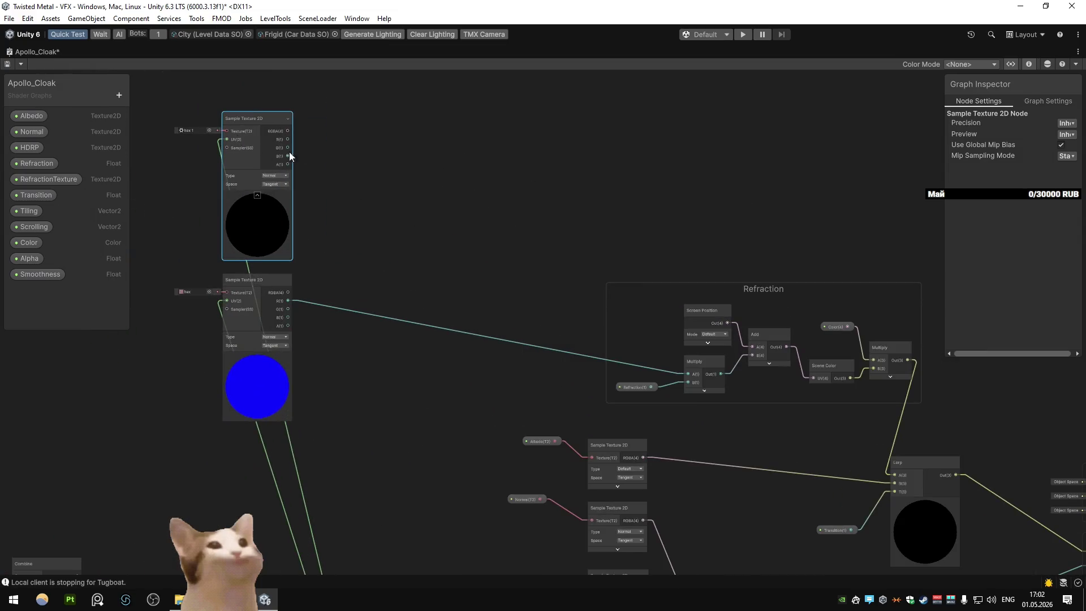
{"action": "left_click", "coordinate": [120, 95]}
{"action": "left_click", "coordinate": [163, 168]}
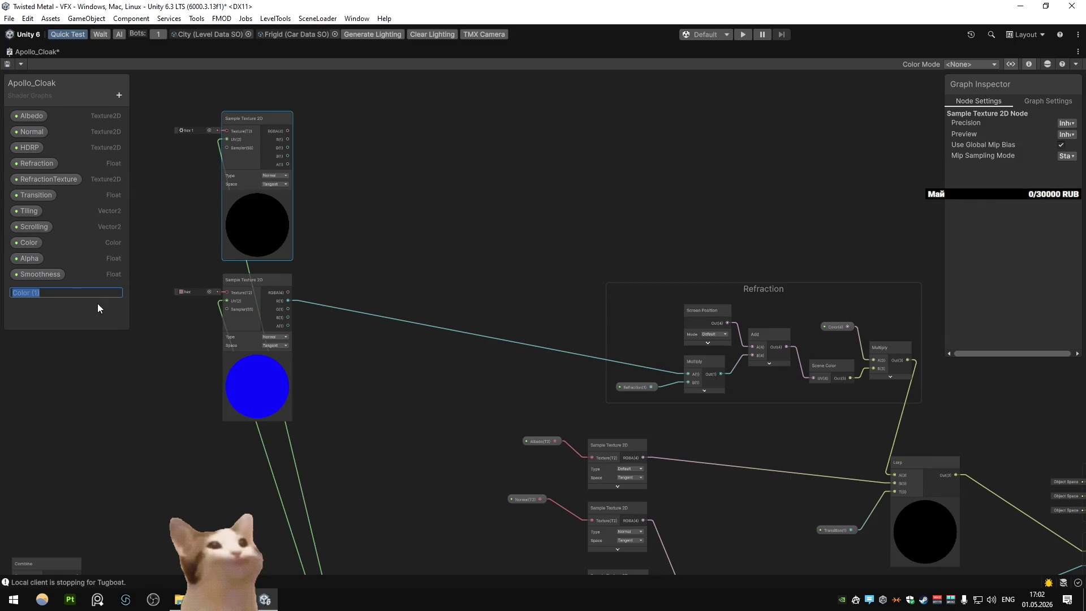
{"action": "left_click_drag", "start_coordinate": [482, 182], "coordinate": [484, 180]}
{"action": "type", "text": "mul"}
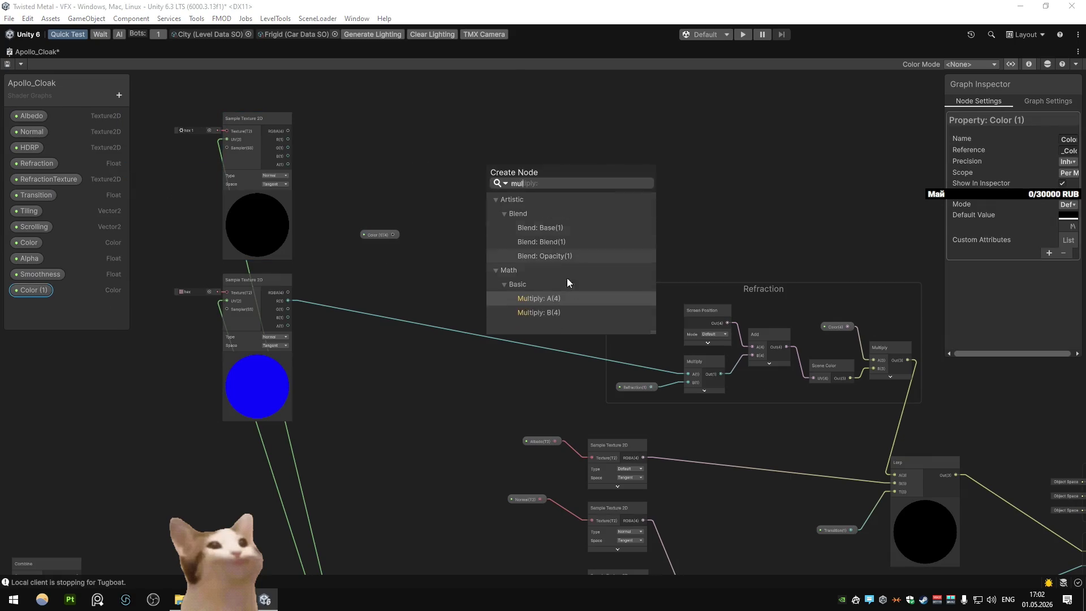
{"action": "left_click", "coordinate": [569, 310]}
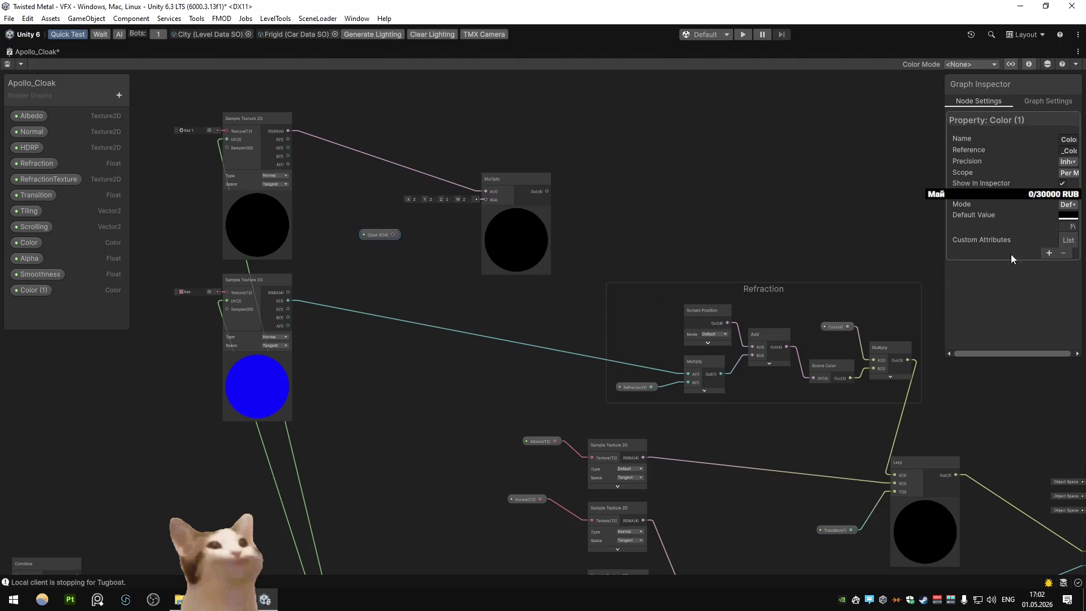
Step: Shift the Vertex and Fragment output stack to the right to make room
{"action": "left_click_drag", "start_coordinate": [947, 147], "coordinate": [852, 148]}
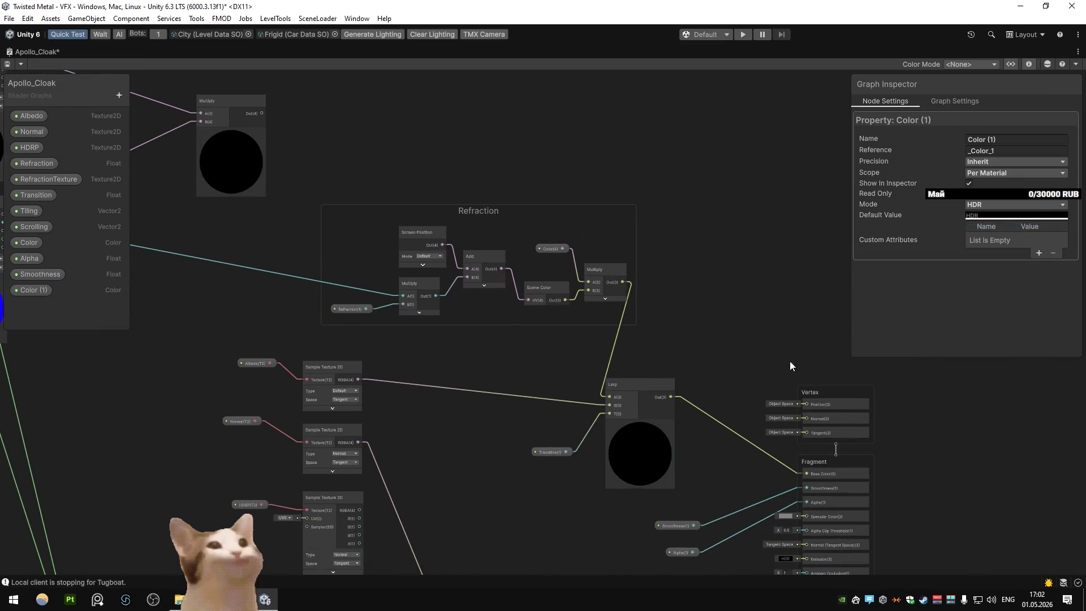
{"action": "scroll", "coordinate": [764, 345], "scroll_direction": "down", "scroll_amount": 3}
{"action": "left_click_drag", "start_coordinate": [843, 514], "coordinate": [707, 429]}
{"action": "mouse_move", "coordinate": [879, 500]}
{"action": "left_mouse_down"}
{"action": "mouse_move", "coordinate": [732, 359]}
{"action": "mouse_move", "coordinate": [733, 369]}
{"action": "left_mouse_up"}
{"action": "left_click", "coordinate": [785, 361]}
{"action": "left_click_drag", "start_coordinate": [803, 372], "coordinate": [888, 379]}
{"action": "left_click", "coordinate": [782, 364]}
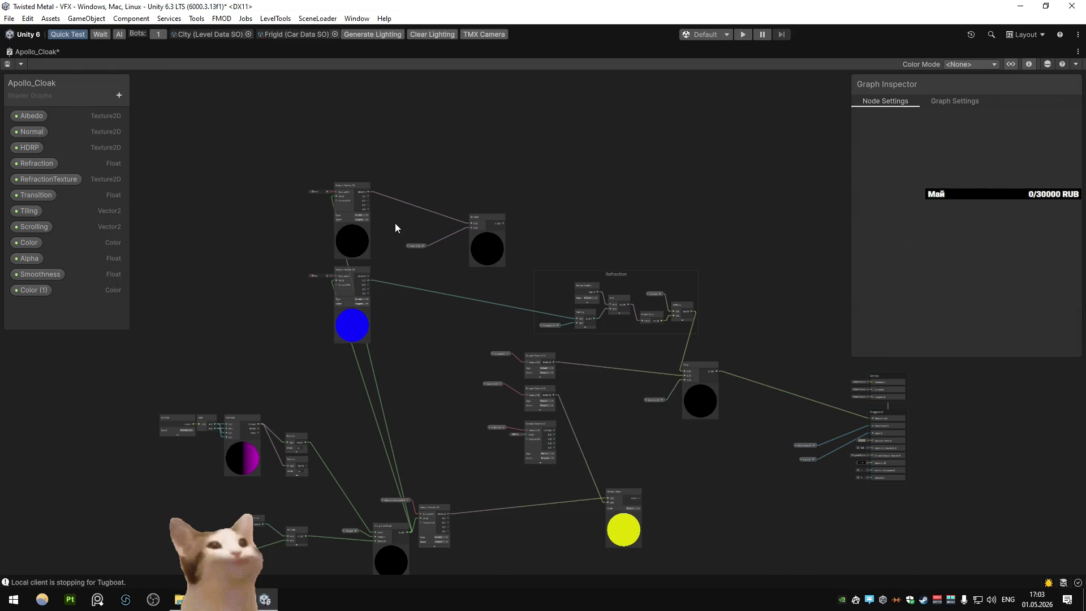
Step: Add a Lerp node, wiring the texture into B and the existing Lerp into it
{"action": "left_click_drag", "start_coordinate": [822, 335], "coordinate": [848, 339]}
{"action": "type", "text": "lerp"}
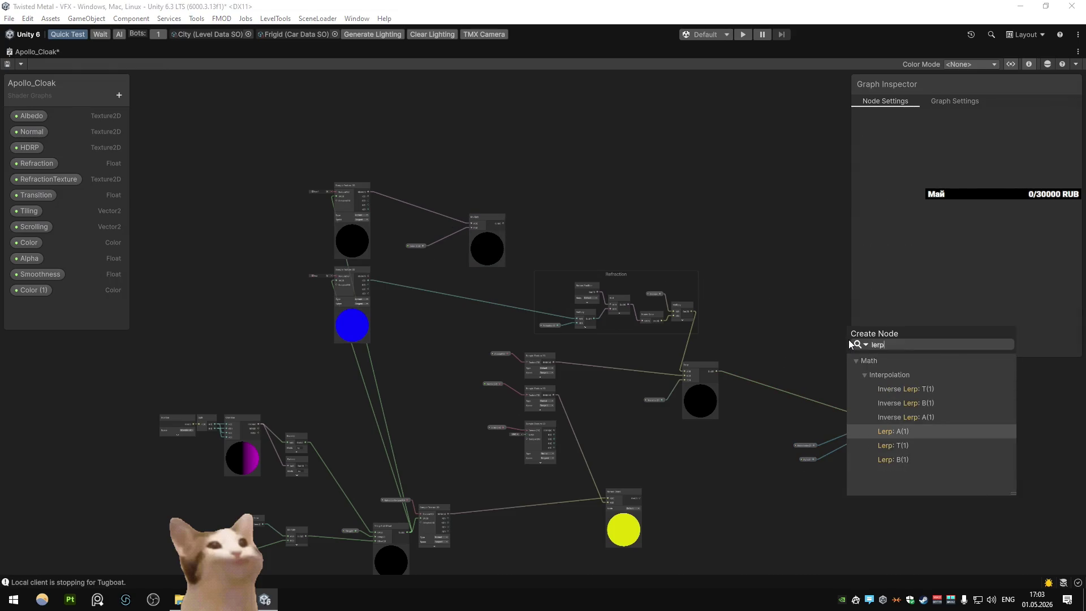
{"action": "key", "text": "Down"}
{"action": "key", "text": "Down"}
{"action": "key", "text": "Return"}
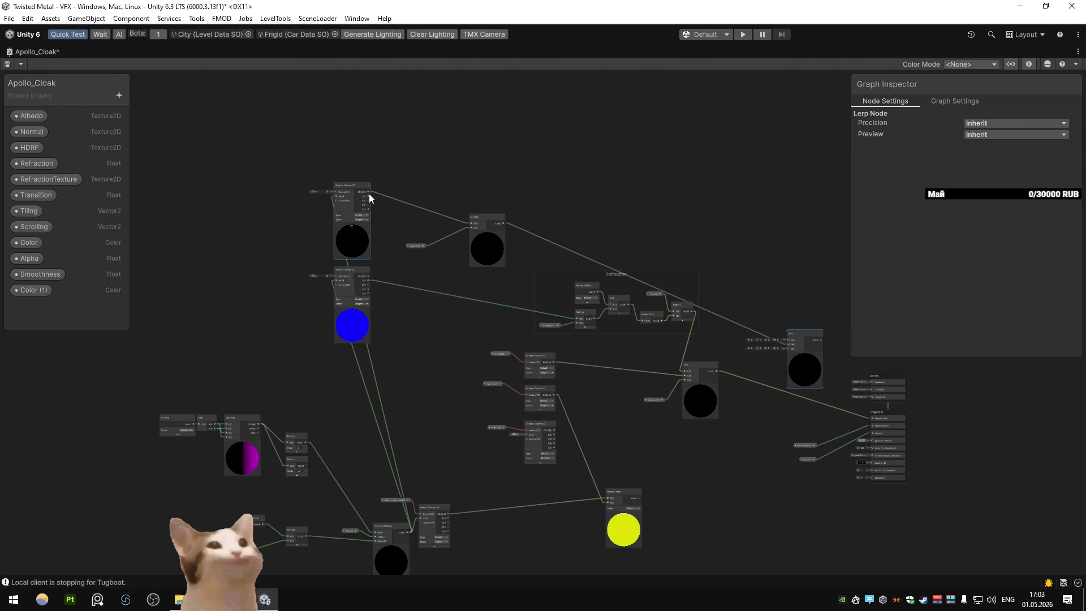
{"action": "mouse_move", "coordinate": [368, 198]}
{"action": "left_mouse_down"}
{"action": "mouse_move", "coordinate": [762, 321]}
{"action": "mouse_move", "coordinate": [786, 346]}
{"action": "left_mouse_up"}
{"action": "mouse_move", "coordinate": [716, 371]}
{"action": "left_mouse_down"}
{"action": "mouse_move", "coordinate": [816, 341]}
{"action": "mouse_move", "coordinate": [867, 416]}
{"action": "mouse_move", "coordinate": [661, 349]}
{"action": "left_mouse_up"}
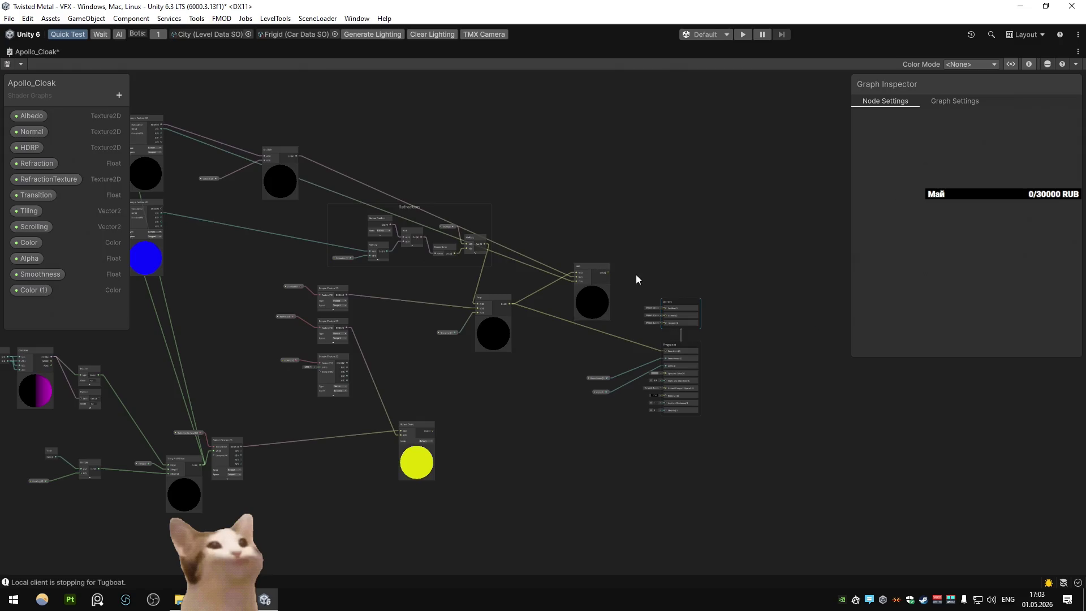
{"action": "scroll", "coordinate": [636, 273], "scroll_direction": "up", "scroll_amount": 5}
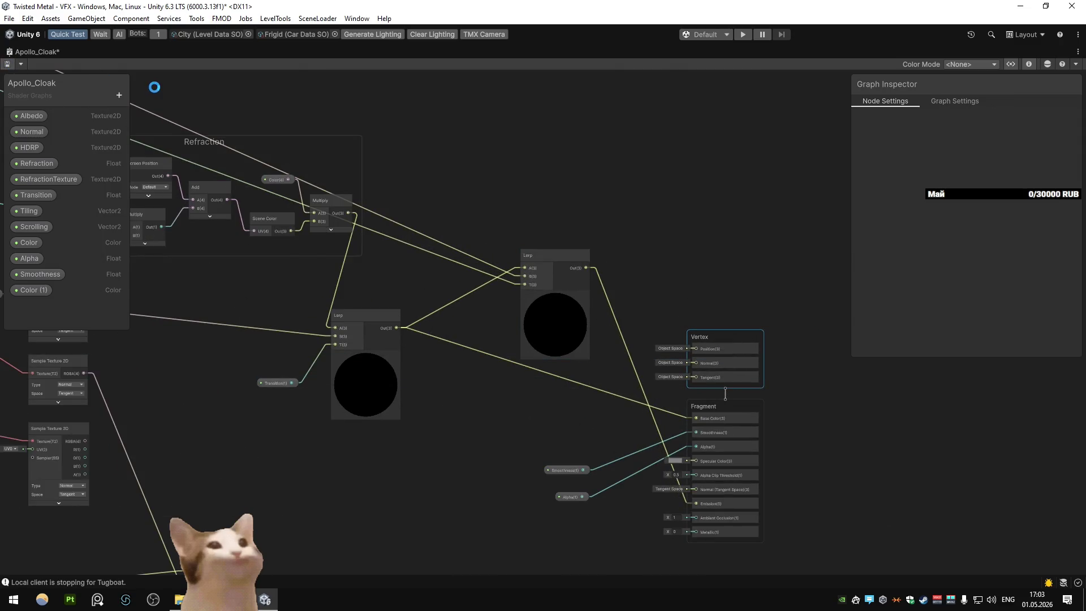
{"action": "key", "text": "shift+space"}
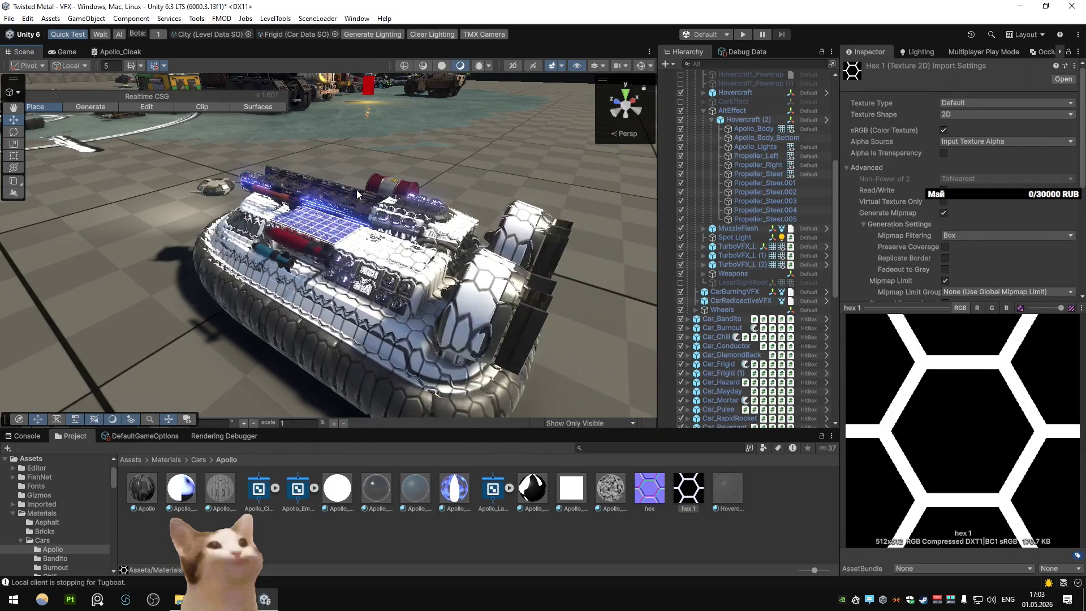
Step: Disconnect the left Lerp from the right Lerp's A input
{"action": "double_click", "coordinate": [115, 58]}
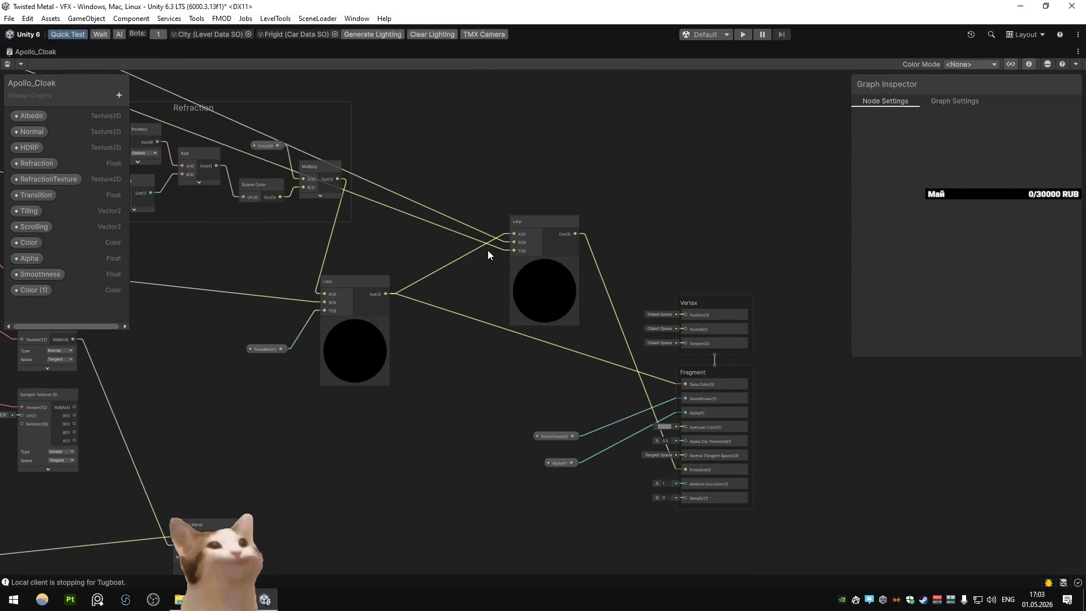
{"action": "mouse_move", "coordinate": [484, 243]}
{"action": "left_mouse_down"}
{"action": "mouse_move", "coordinate": [469, 226]}
{"action": "mouse_move", "coordinate": [462, 256]}
{"action": "left_mouse_up"}
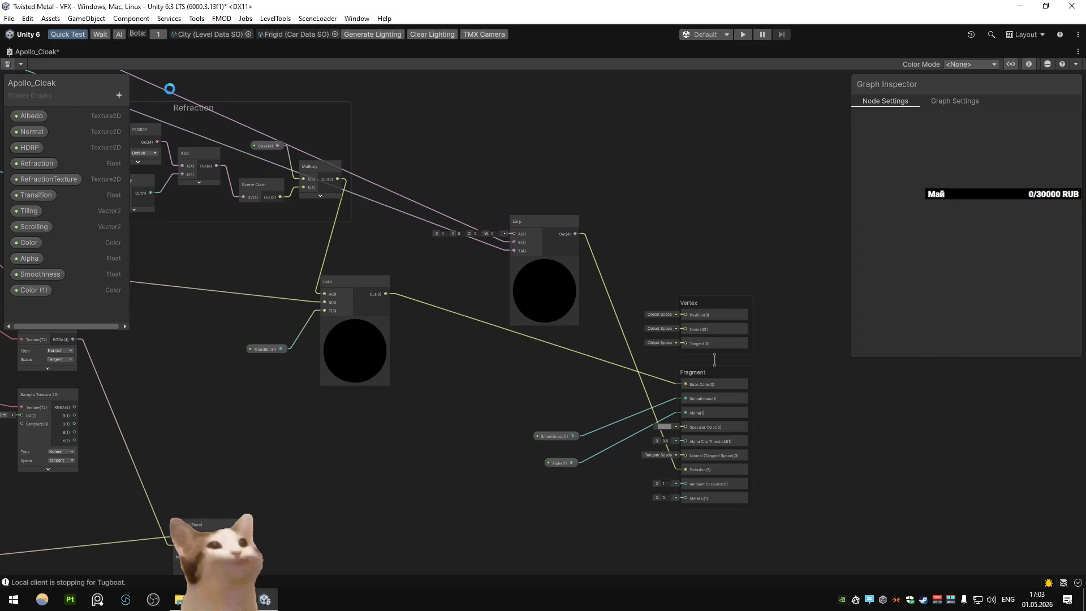
{"action": "double_click", "coordinate": [15, 51]}
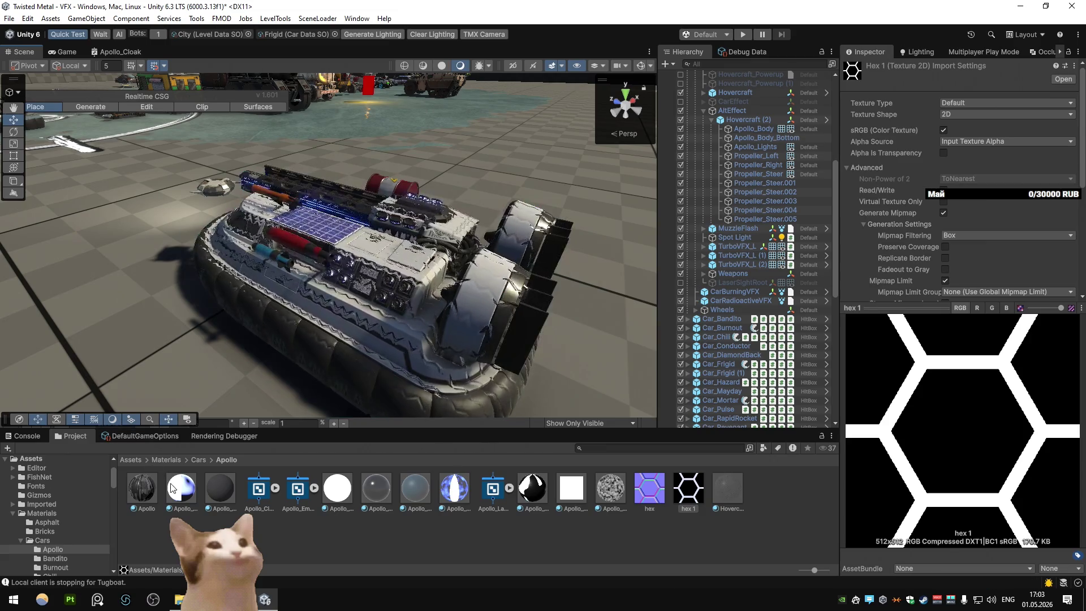
Step: Set Apollo_Cloak's Color (1) to a bright cyan HDR tint at intensity 2
{"action": "left_click", "coordinate": [181, 487]}
{"action": "left_click", "coordinate": [220, 487]}
{"action": "scroll", "coordinate": [956, 293], "scroll_direction": "down", "scroll_amount": 2}
{"action": "left_click", "coordinate": [979, 338]}
{"action": "left_click_drag", "start_coordinate": [1034, 365], "coordinate": [1045, 340]}
{"action": "left_click_drag", "start_coordinate": [954, 415], "coordinate": [966, 394]}
{"action": "left_click", "coordinate": [1061, 544]}
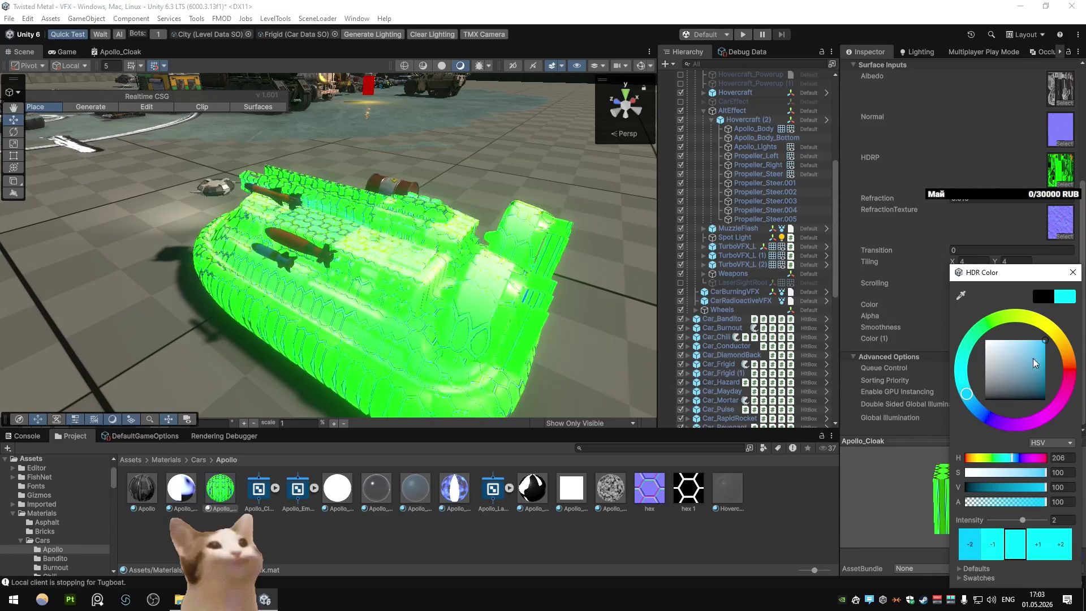
{"action": "left_click", "coordinate": [120, 52]}
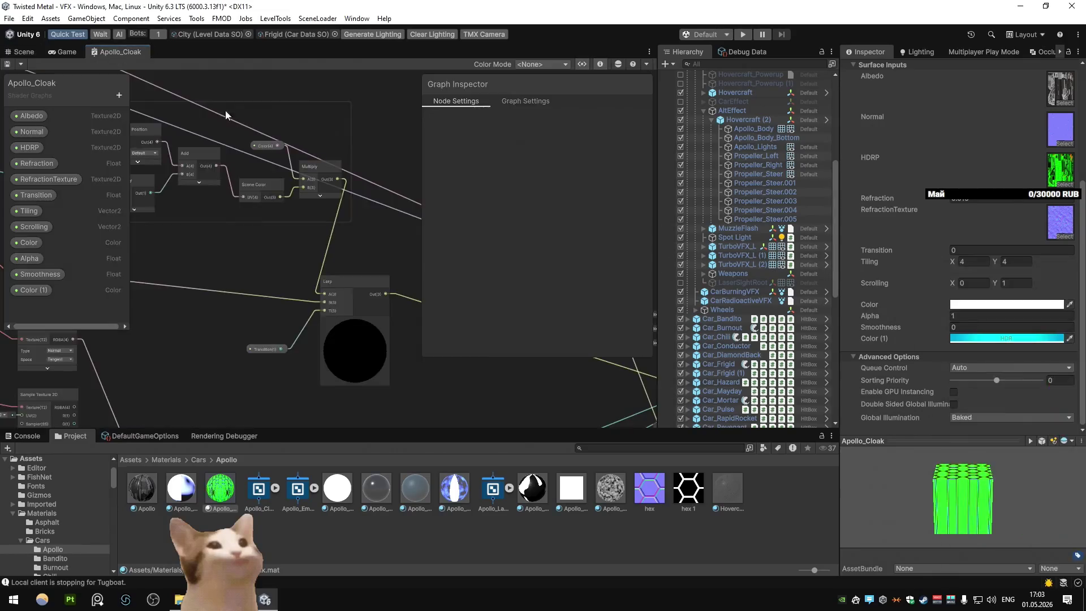
Step: Maximize the Apollo_Cloak shader graph and frame its texture sampler nodes
{"action": "key", "text": "shift+space"}
{"action": "scroll", "coordinate": [514, 263], "scroll_direction": "up", "scroll_amount": 5}
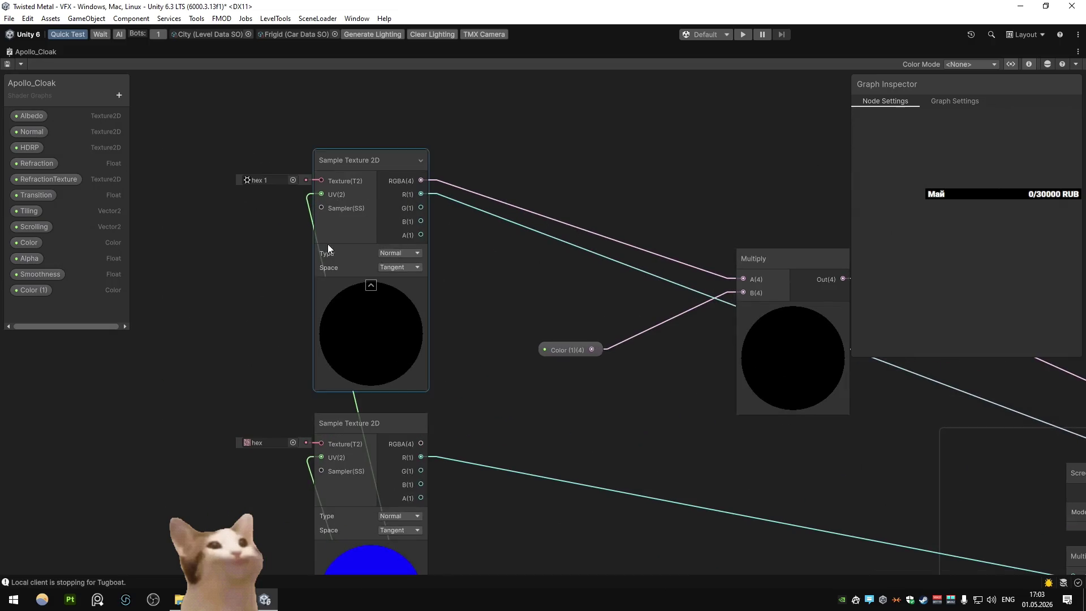
{"action": "scroll", "coordinate": [333, 273], "scroll_direction": "down", "scroll_amount": 3}
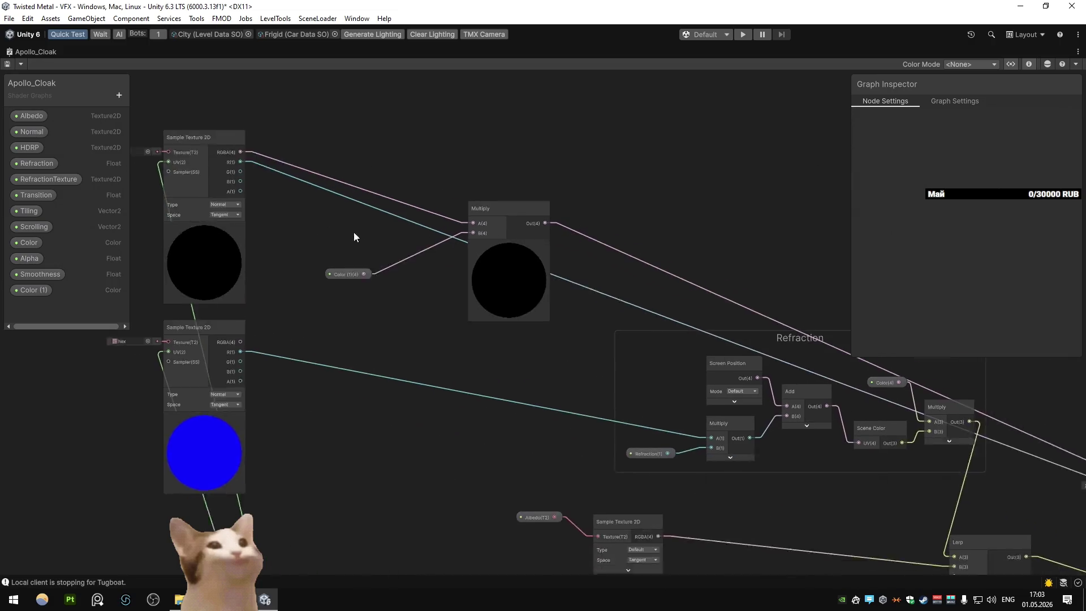
{"action": "scroll", "coordinate": [316, 223], "scroll_direction": "up", "scroll_amount": 3}
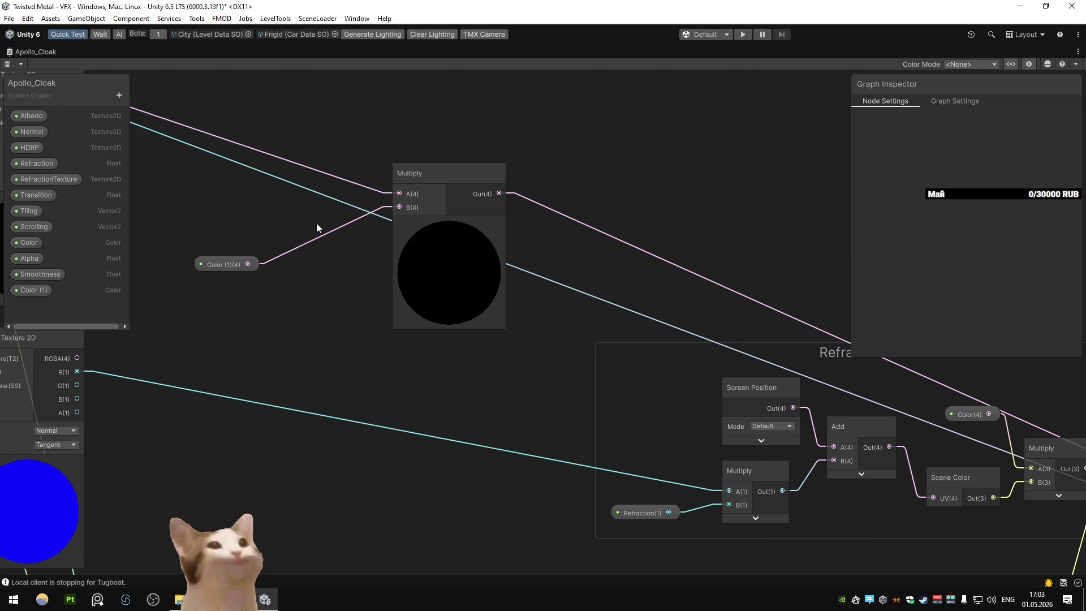
{"action": "scroll", "coordinate": [317, 226], "scroll_direction": "down", "scroll_amount": 4}
{"action": "left_click_drag", "start_coordinate": [317, 223], "coordinate": [517, 255]}
Step: Inspect the hex 1 texture image used by the top Sample Texture 2D node
{"action": "left_click", "coordinate": [460, 254]}
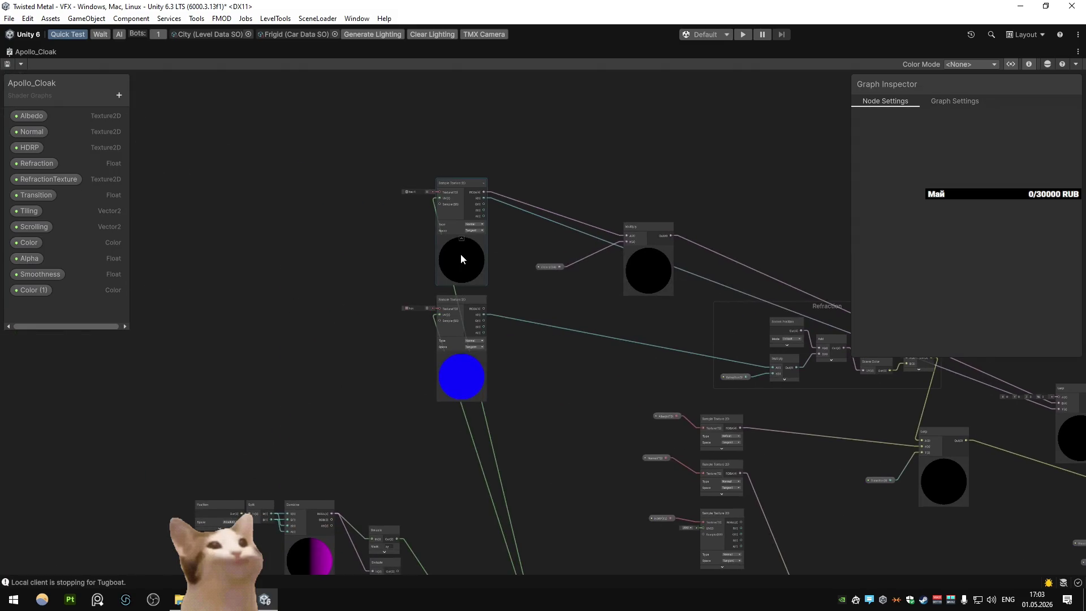
{"action": "double_click", "coordinate": [412, 191]}
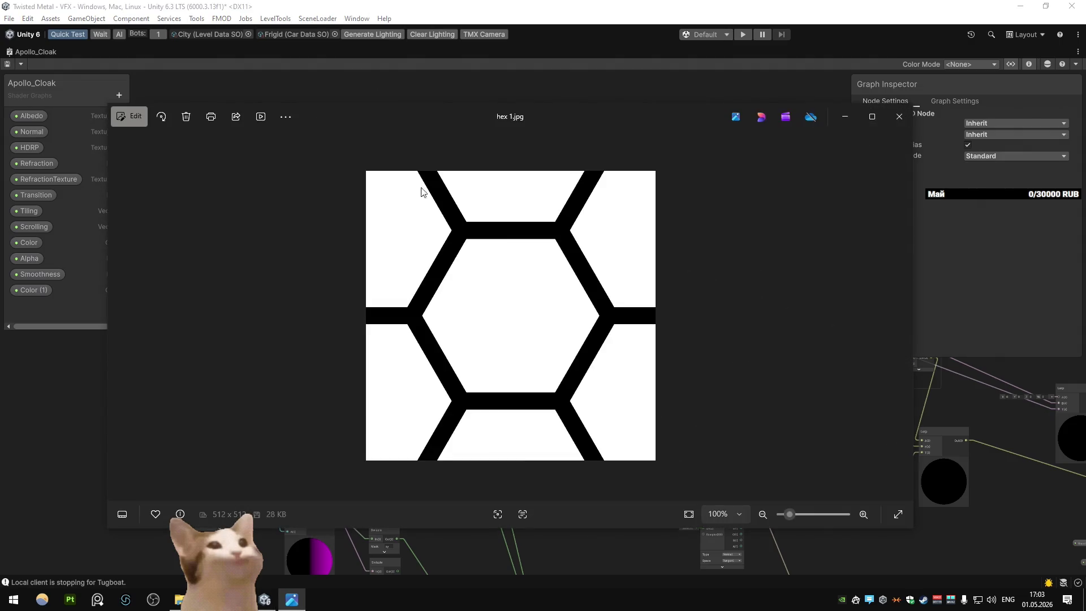
{"action": "left_click", "coordinate": [898, 116]}
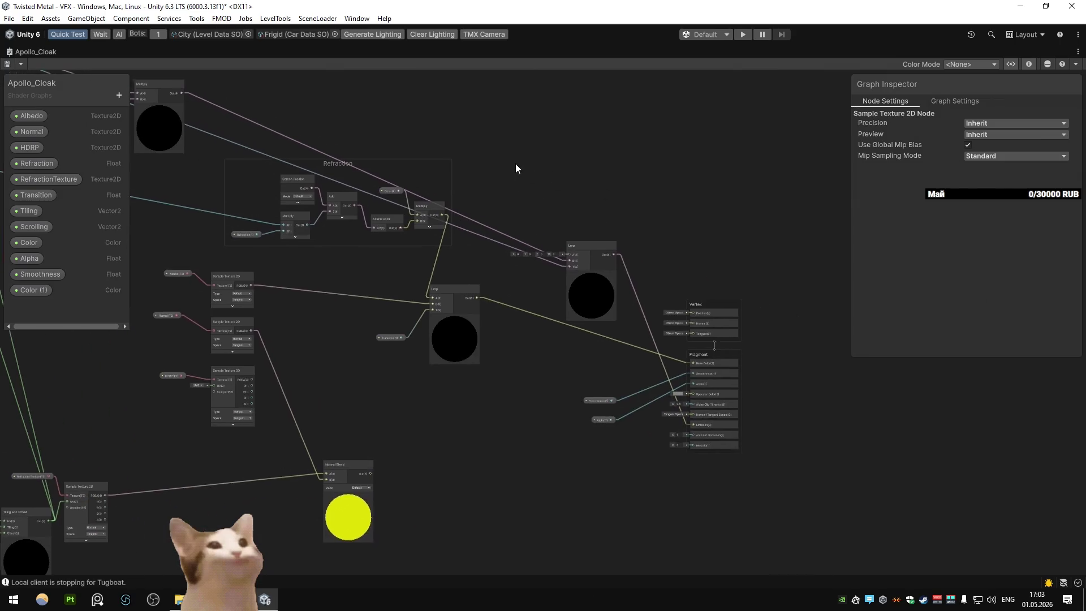
{"action": "left_click_drag", "start_coordinate": [507, 165], "coordinate": [577, 192]}
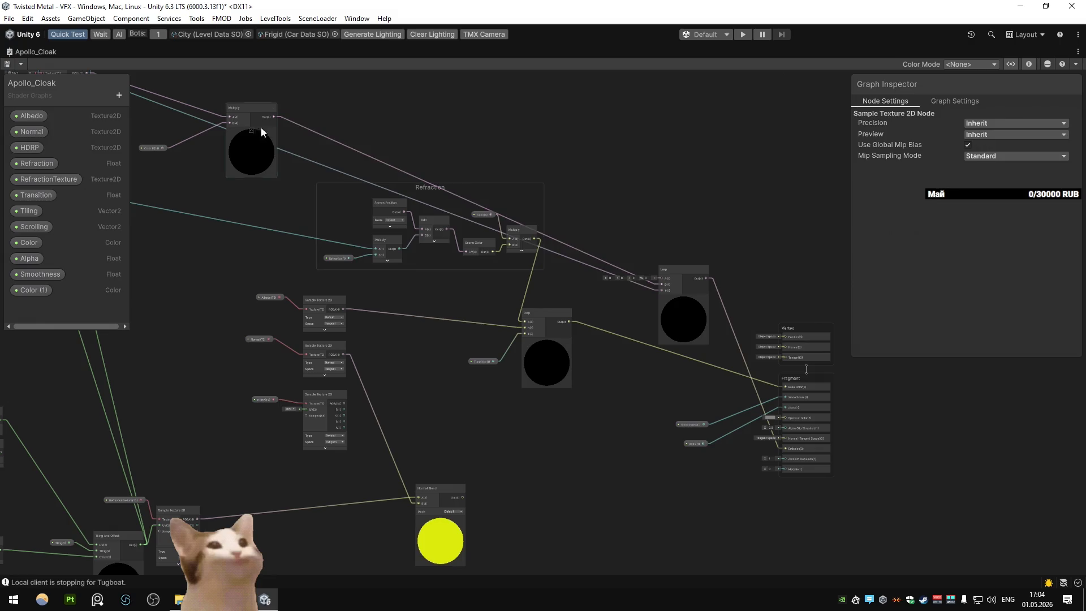
Step: Reconnect the right Lerp's inputs and preview the hovercraft in the Scene view
{"action": "mouse_move", "coordinate": [274, 117]}
{"action": "left_mouse_down"}
{"action": "mouse_move", "coordinate": [653, 255]}
{"action": "mouse_move", "coordinate": [661, 294]}
{"action": "left_mouse_up"}
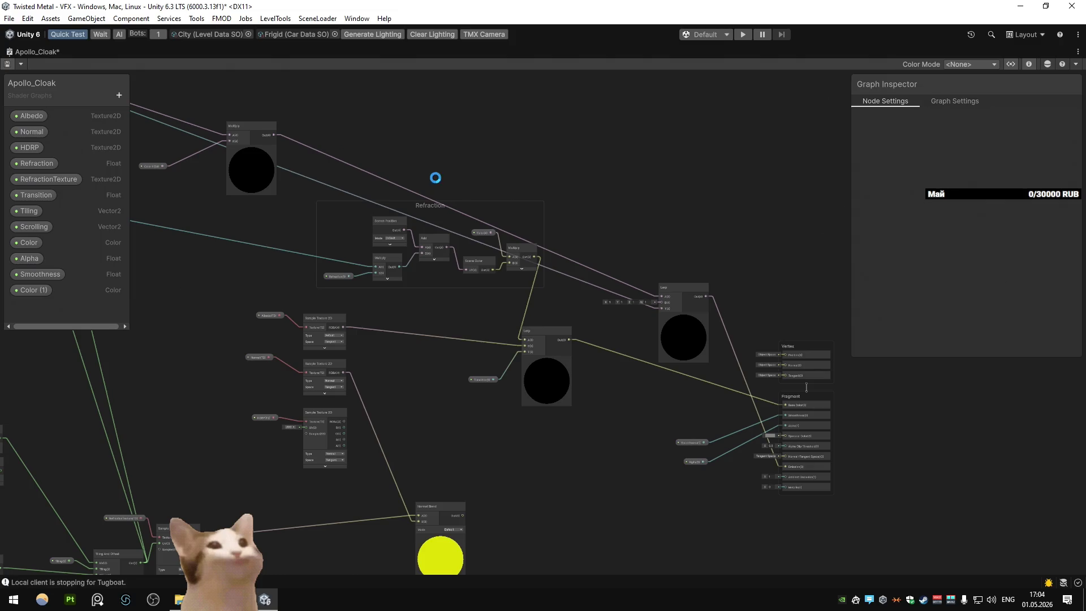
{"action": "double_click", "coordinate": [21, 51]}
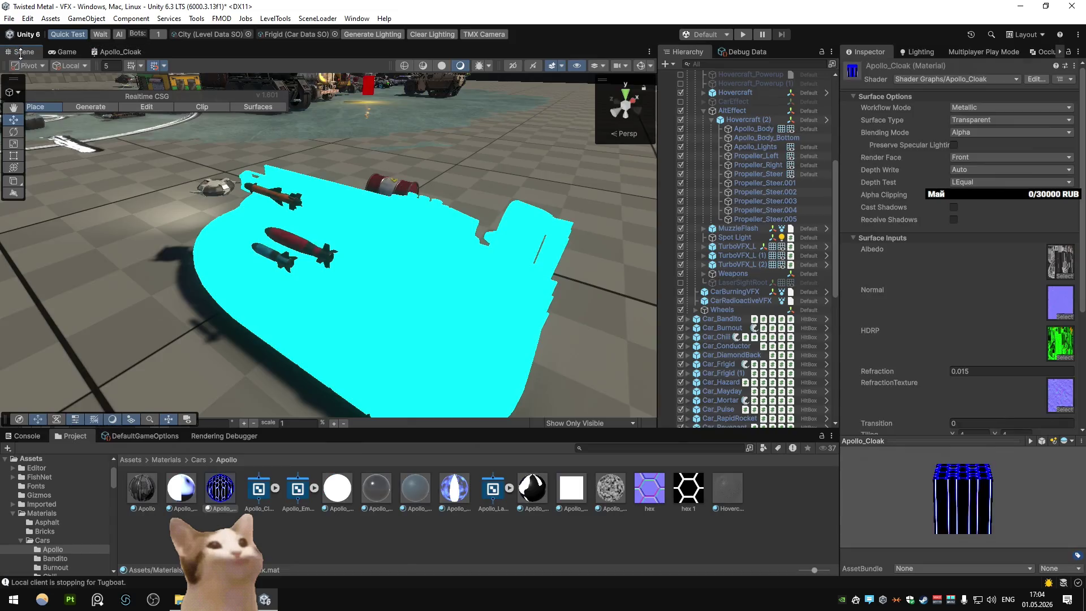
{"action": "mouse_move", "coordinate": [328, 254]}
{"action": "left_mouse_down"}
{"action": "mouse_move", "coordinate": [351, 248]}
{"action": "mouse_move", "coordinate": [288, 234]}
{"action": "left_mouse_up"}
{"action": "left_click_drag", "start_coordinate": [195, 195], "coordinate": [420, 192]}
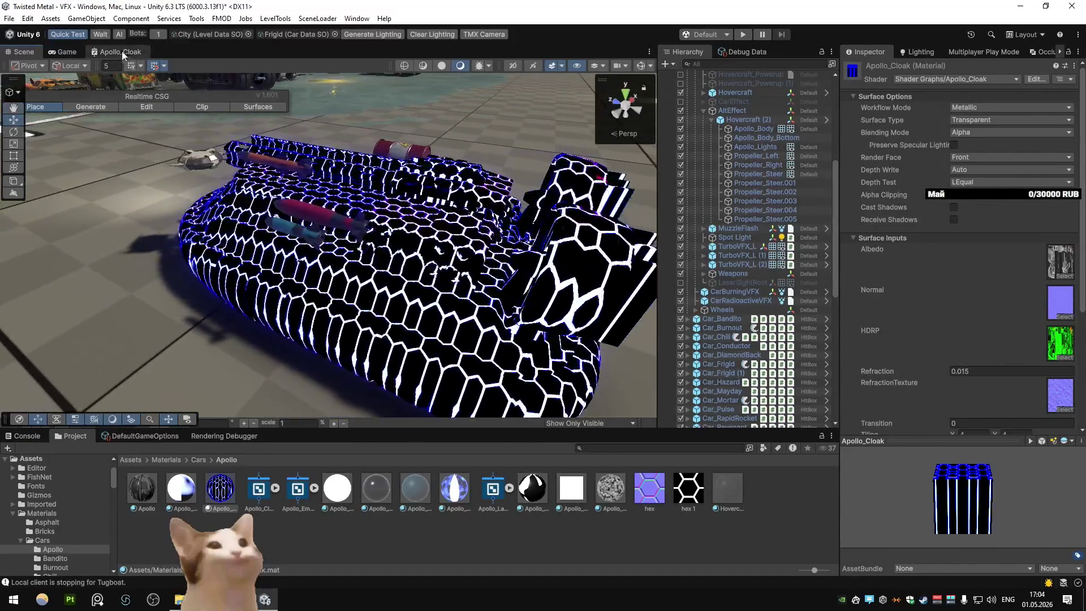
Step: Trial-delete the Lerp-to-Emission link, undo it, and recheck the scene
{"action": "double_click", "coordinate": [123, 52]}
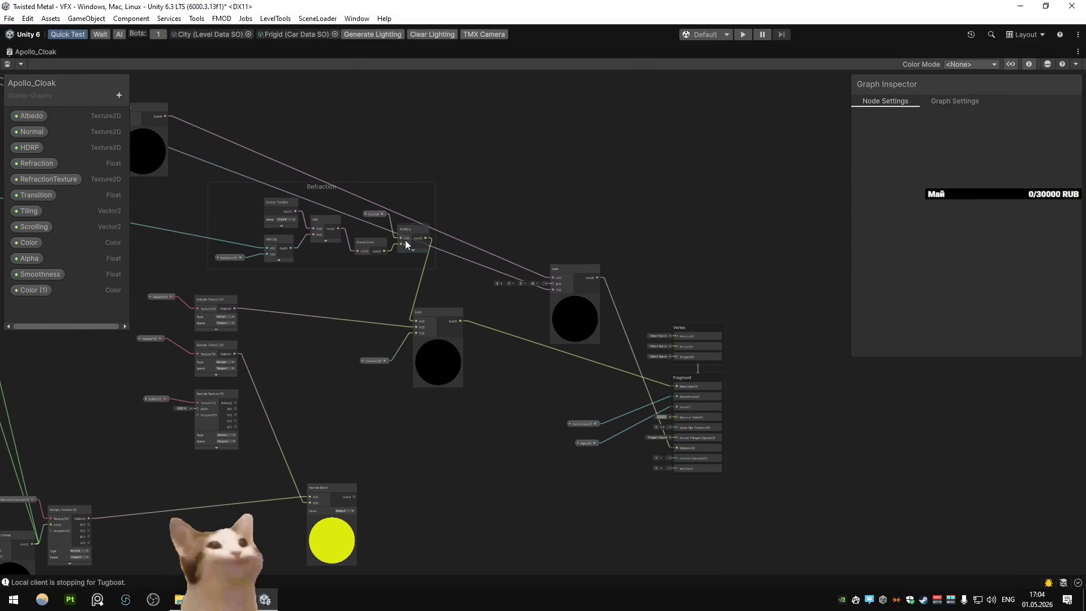
{"action": "left_click_drag", "start_coordinate": [405, 240], "coordinate": [477, 257]}
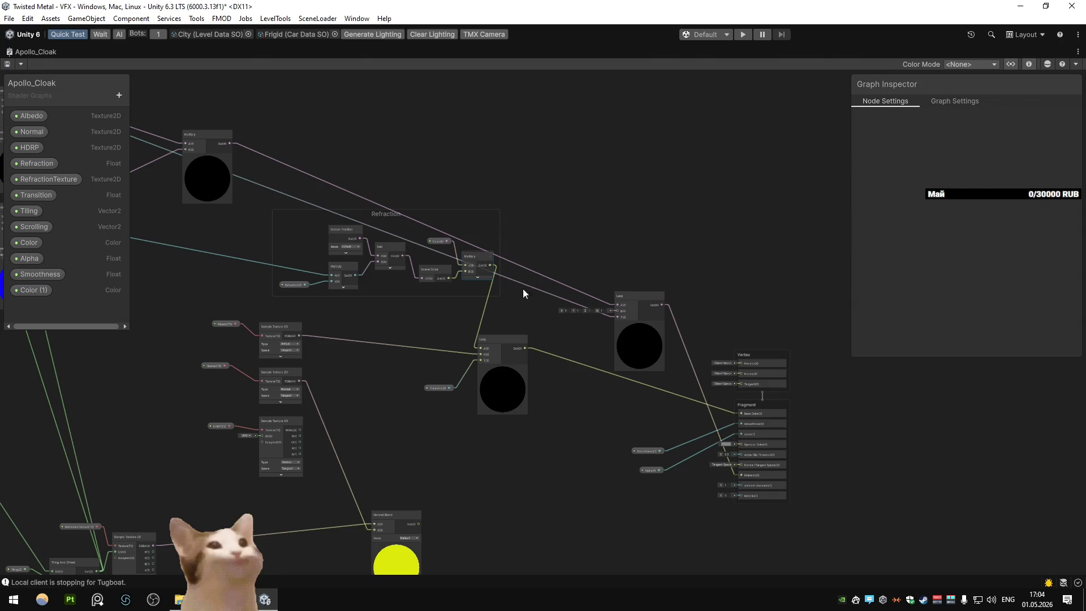
{"action": "left_click", "coordinate": [690, 361]}
{"action": "key", "text": "Delete"}
{"action": "key", "text": "ctrl+z"}
{"action": "double_click", "coordinate": [19, 53]}
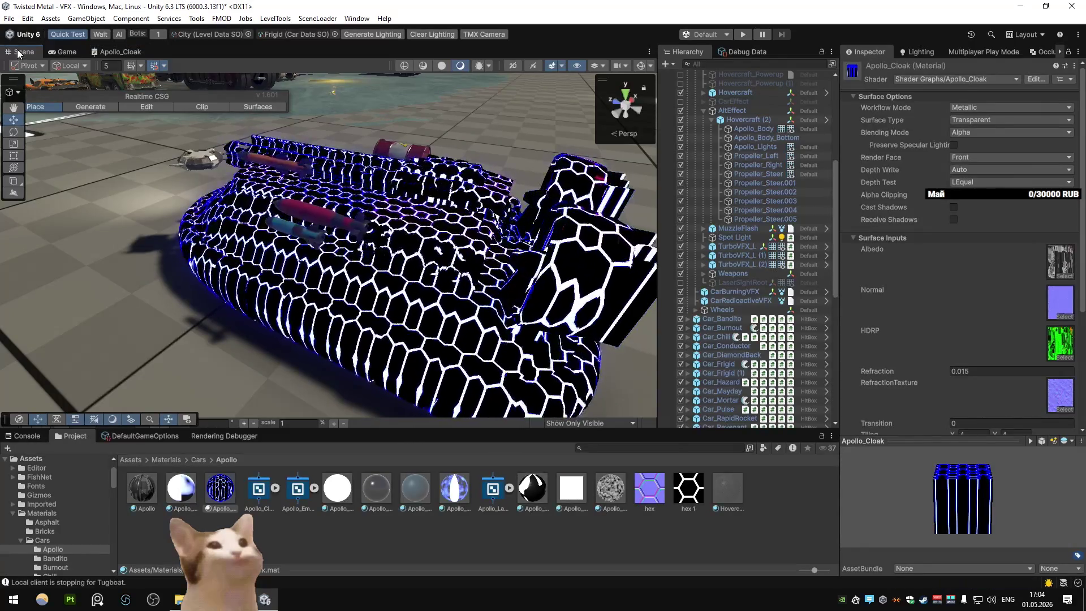
Step: Delete the right Lerp's link into Fragment Emission and return to the Scene view
{"action": "double_click", "coordinate": [113, 53]}
{"action": "mouse_move", "coordinate": [483, 270]}
{"action": "left_mouse_down"}
{"action": "mouse_move", "coordinate": [429, 249]}
{"action": "mouse_move", "coordinate": [564, 307]}
{"action": "mouse_move", "coordinate": [589, 289]}
{"action": "mouse_move", "coordinate": [482, 227]}
{"action": "mouse_move", "coordinate": [536, 245]}
{"action": "left_mouse_up"}
{"action": "scroll", "coordinate": [447, 252], "scroll_direction": "up", "scroll_amount": 3}
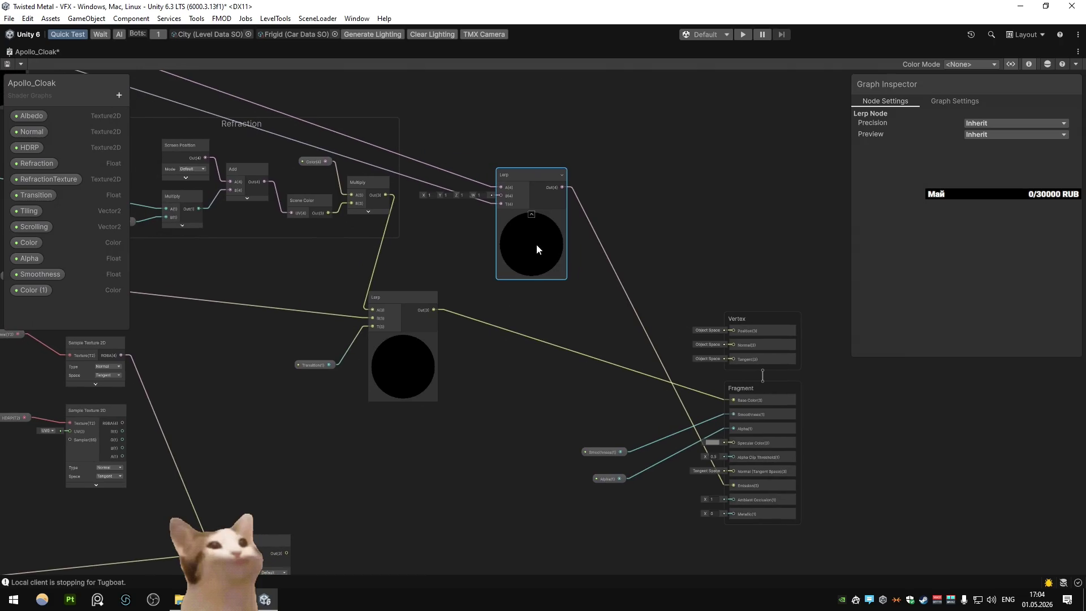
{"action": "left_click", "coordinate": [638, 321]}
{"action": "key", "text": "Delete"}
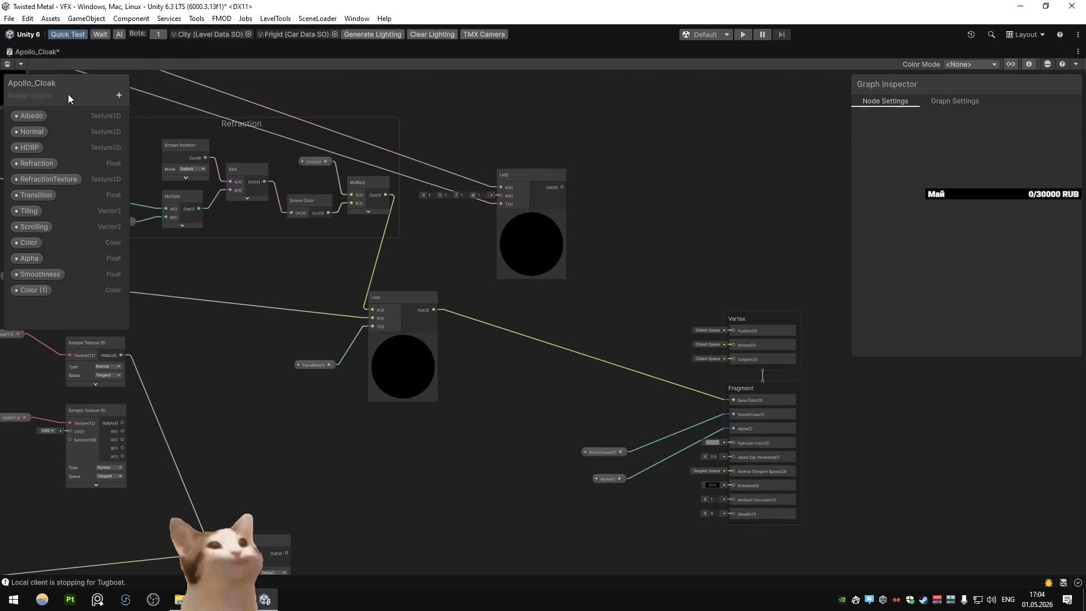
{"action": "double_click", "coordinate": [12, 52]}
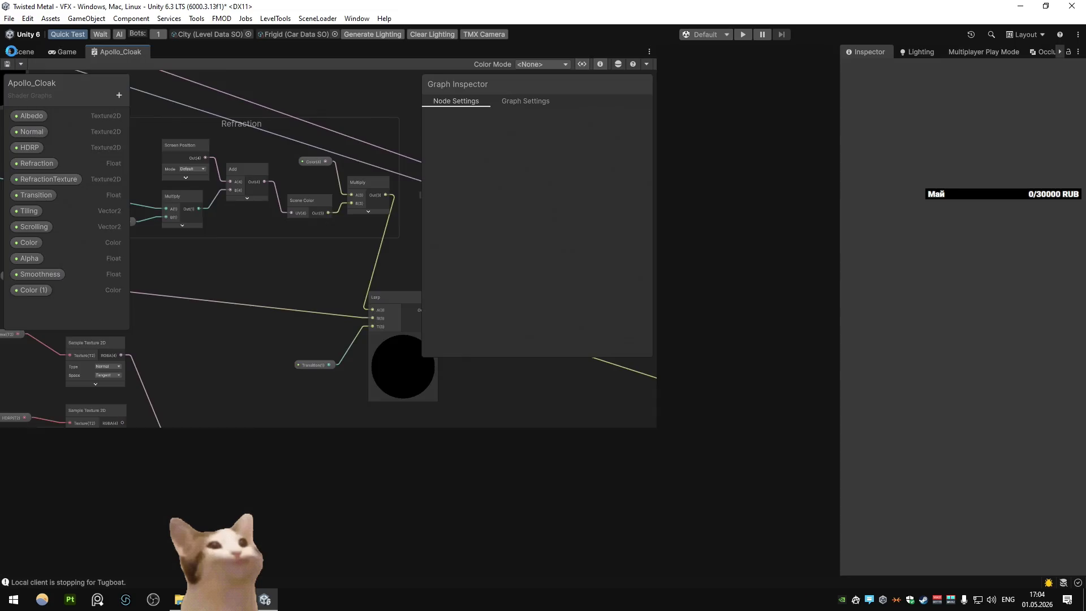
{"action": "left_click", "coordinate": [11, 52]}
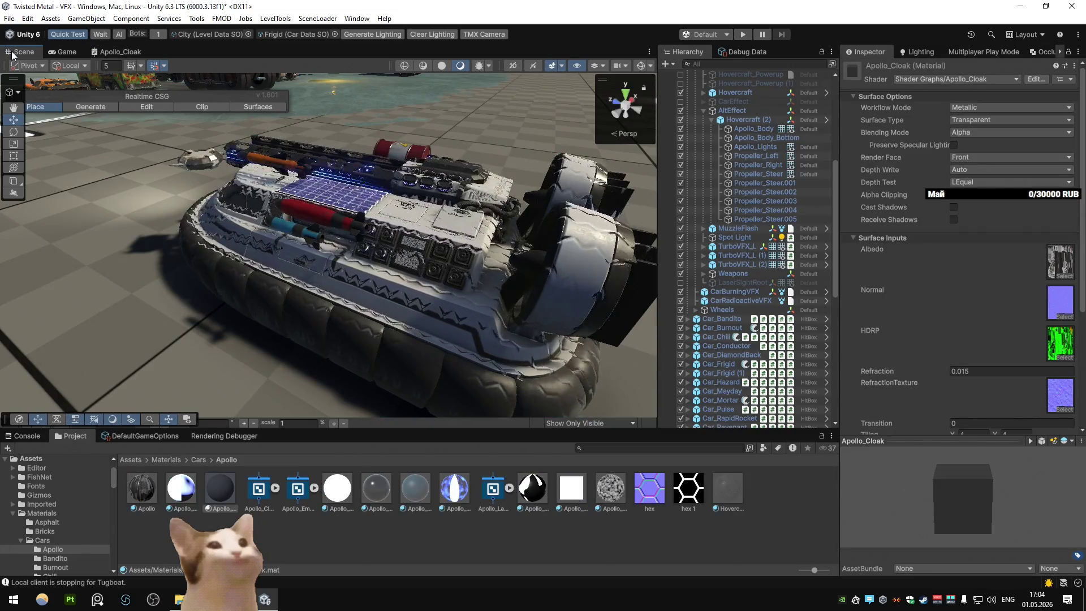
Step: Experiment with wiring the right and lower Lerp outputs into Base Color, then undo
{"action": "double_click", "coordinate": [110, 52]}
{"action": "left_click_drag", "start_coordinate": [599, 202], "coordinate": [711, 376]}
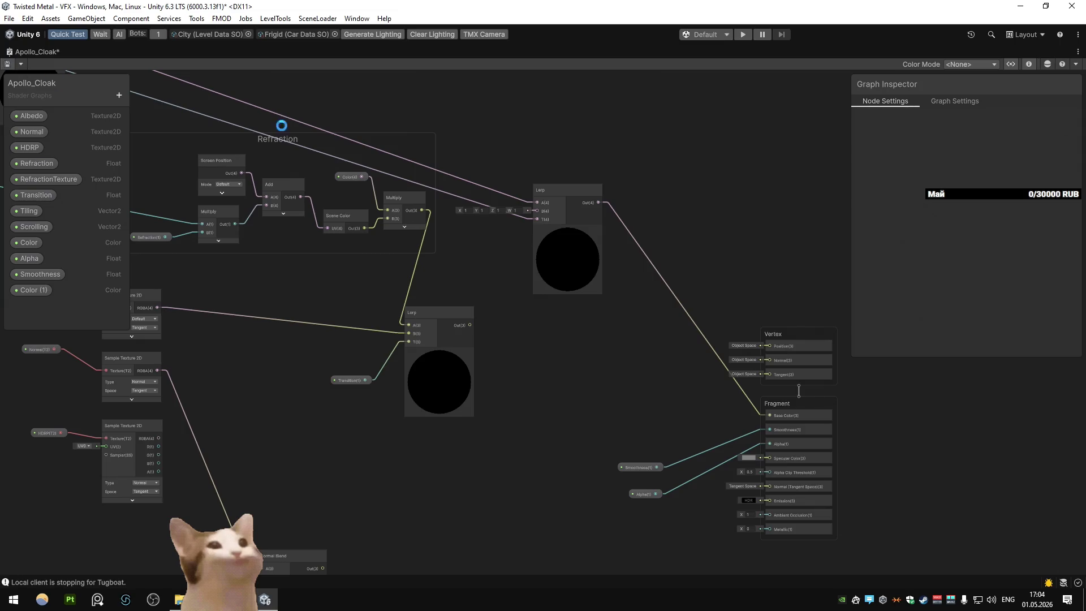
{"action": "double_click", "coordinate": [8, 53]}
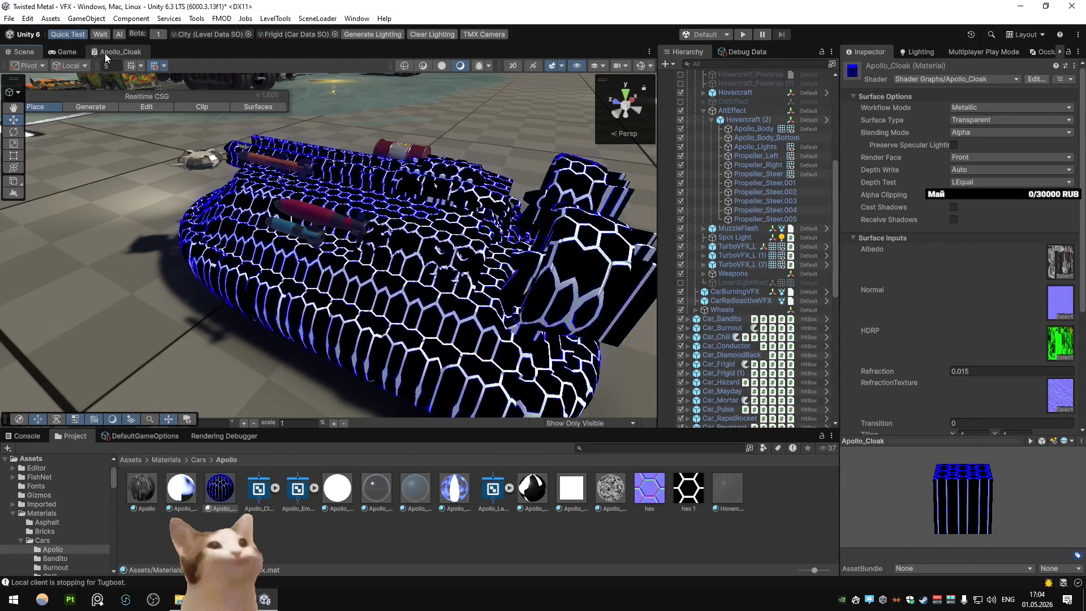
{"action": "double_click", "coordinate": [104, 53]}
{"action": "mouse_move", "coordinate": [585, 269]}
{"action": "left_mouse_down"}
{"action": "mouse_move", "coordinate": [525, 246]}
{"action": "mouse_move", "coordinate": [584, 270]}
{"action": "left_mouse_up"}
{"action": "key", "text": "ctrl+z"}
{"action": "key", "text": "ctrl+z"}
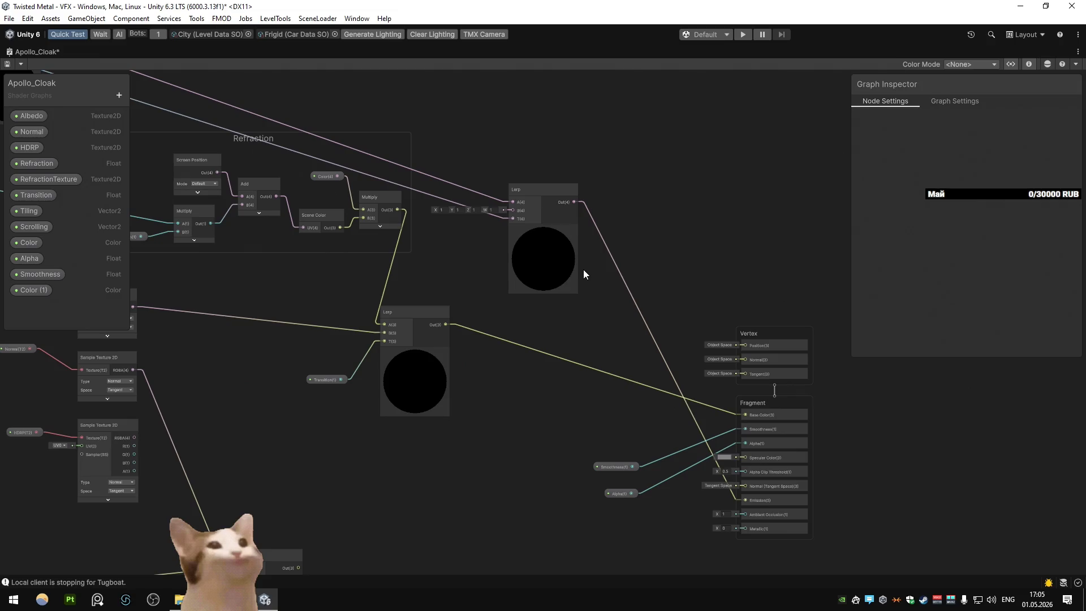
Step: Survey the graph, selecting the Transition property and framing the Vertex block and Normal Blend preview
{"action": "scroll", "coordinate": [564, 263], "scroll_direction": "down", "scroll_amount": 3}
{"action": "left_click_drag", "start_coordinate": [560, 287], "coordinate": [500, 269]}
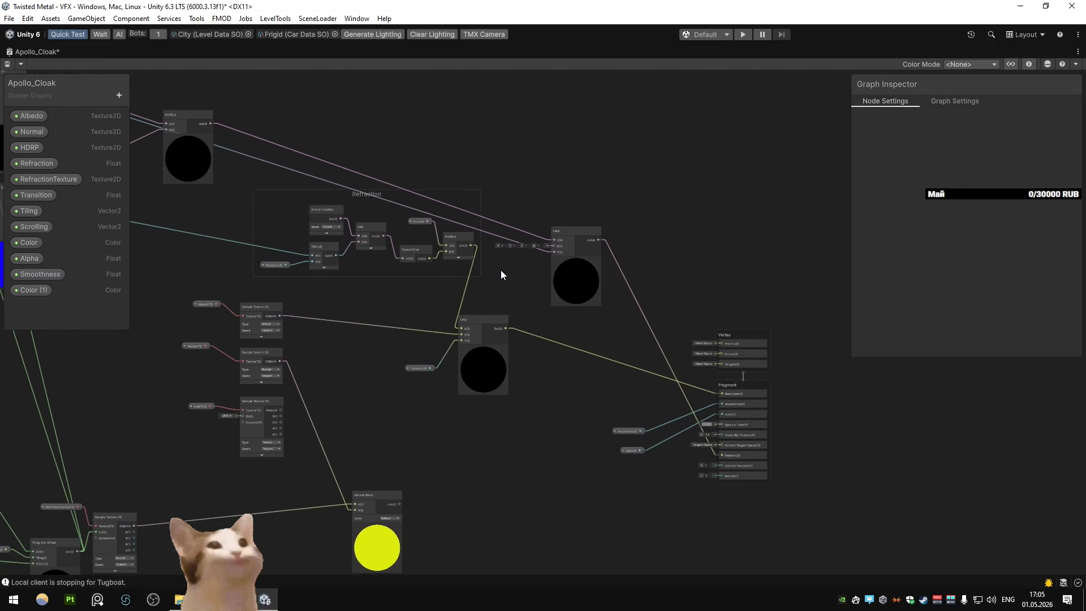
{"action": "left_click", "coordinate": [419, 368]}
{"action": "scroll", "coordinate": [421, 371], "scroll_direction": "up", "scroll_amount": 3}
{"action": "scroll", "coordinate": [407, 373], "scroll_direction": "down", "scroll_amount": 1}
{"action": "mouse_move", "coordinate": [436, 363]}
{"action": "left_mouse_down"}
{"action": "mouse_move", "coordinate": [394, 381]}
{"action": "mouse_move", "coordinate": [359, 354]}
{"action": "mouse_move", "coordinate": [469, 391]}
{"action": "mouse_move", "coordinate": [456, 382]}
{"action": "left_mouse_up"}
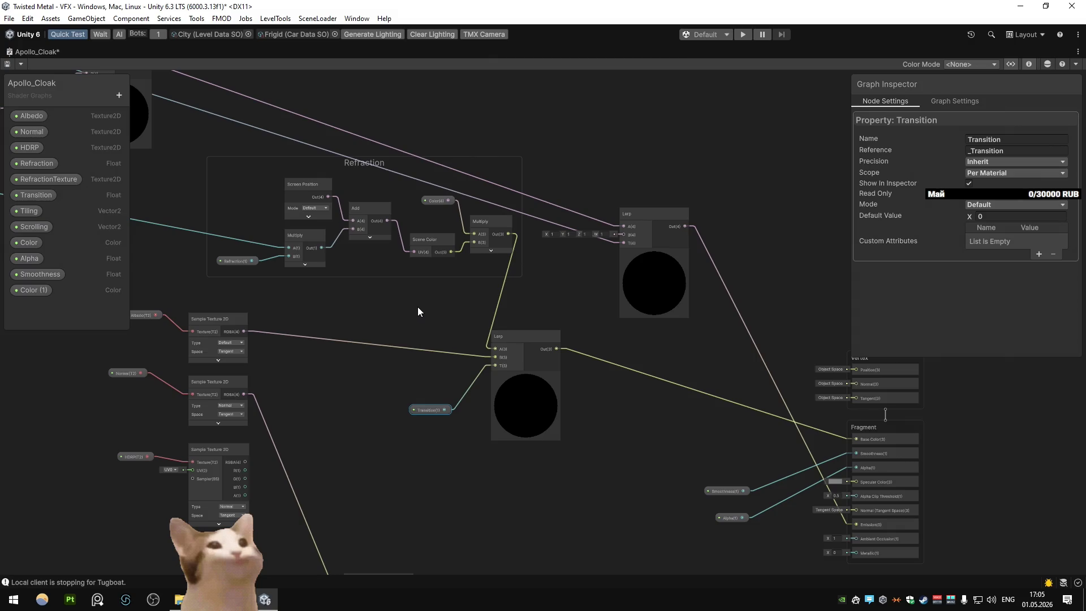
{"action": "key", "text": "a"}
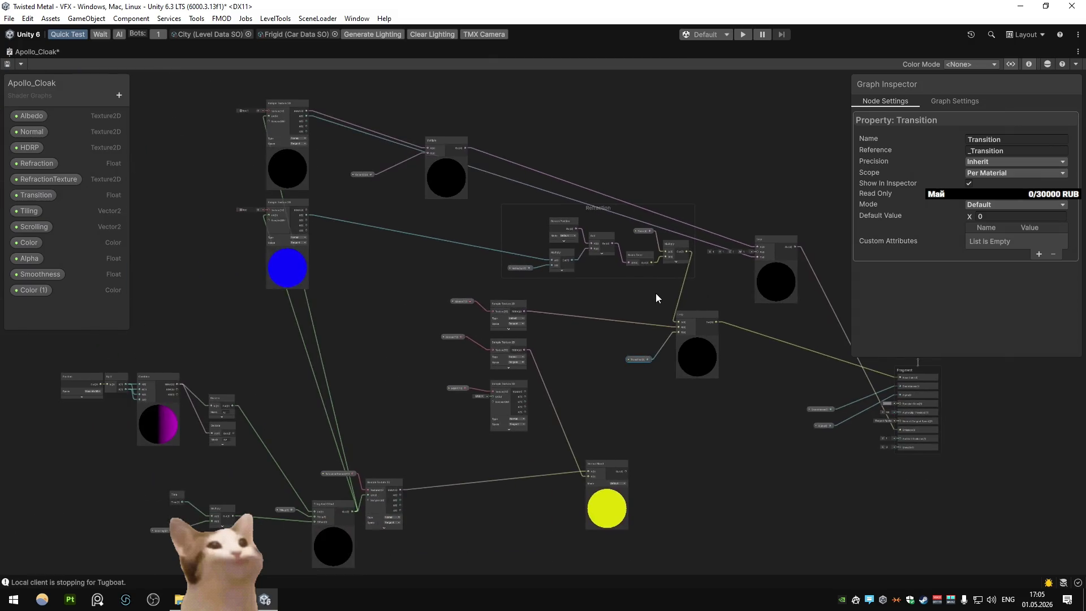
{"action": "mouse_move", "coordinate": [646, 297]}
{"action": "left_mouse_down"}
{"action": "mouse_move", "coordinate": [480, 304]}
{"action": "mouse_move", "coordinate": [391, 277]}
{"action": "left_mouse_up"}
{"action": "scroll", "coordinate": [480, 303], "scroll_direction": "up", "scroll_amount": 3}
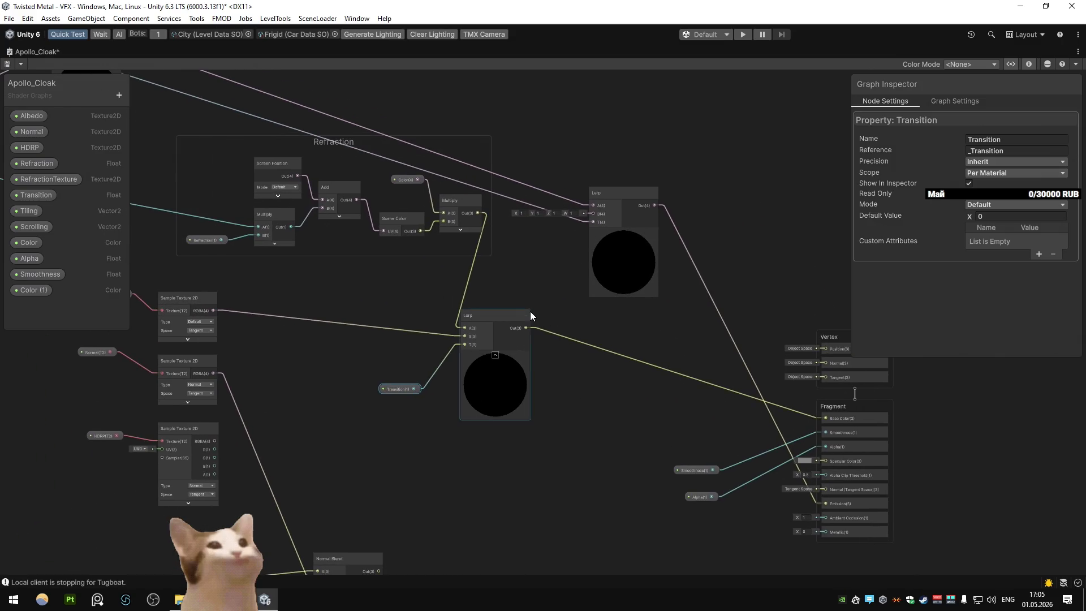
{"action": "mouse_move", "coordinate": [553, 357]}
{"action": "left_mouse_down"}
{"action": "mouse_move", "coordinate": [562, 329]}
{"action": "mouse_move", "coordinate": [523, 331]}
{"action": "left_mouse_up"}
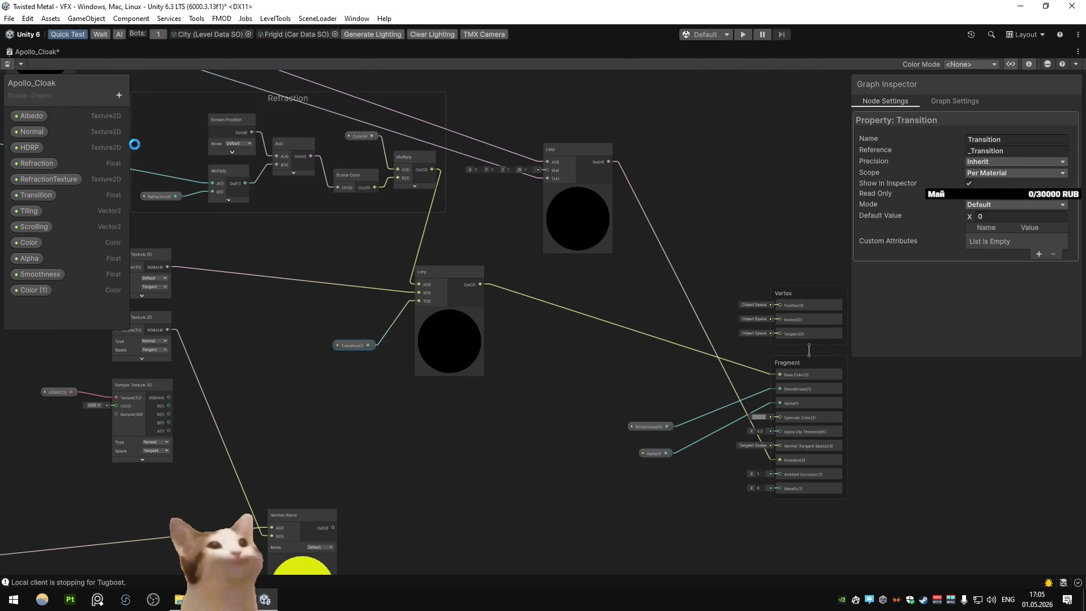
Step: Compare the cloaked hovercraft in the Scene against the Lerp and master stack nodes
{"action": "double_click", "coordinate": [22, 54]}
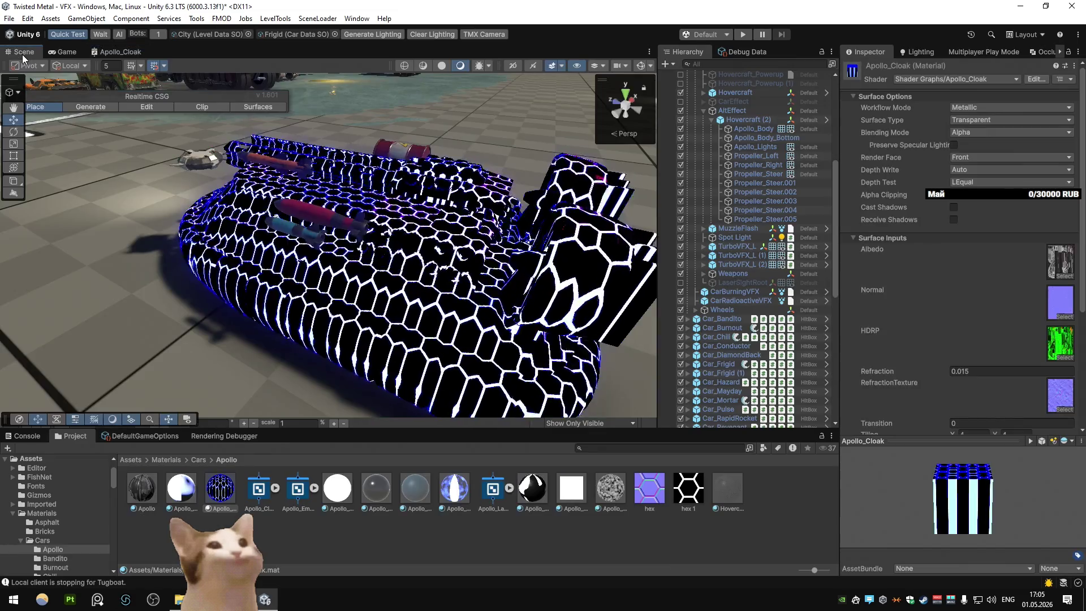
{"action": "left_click", "coordinate": [120, 51]}
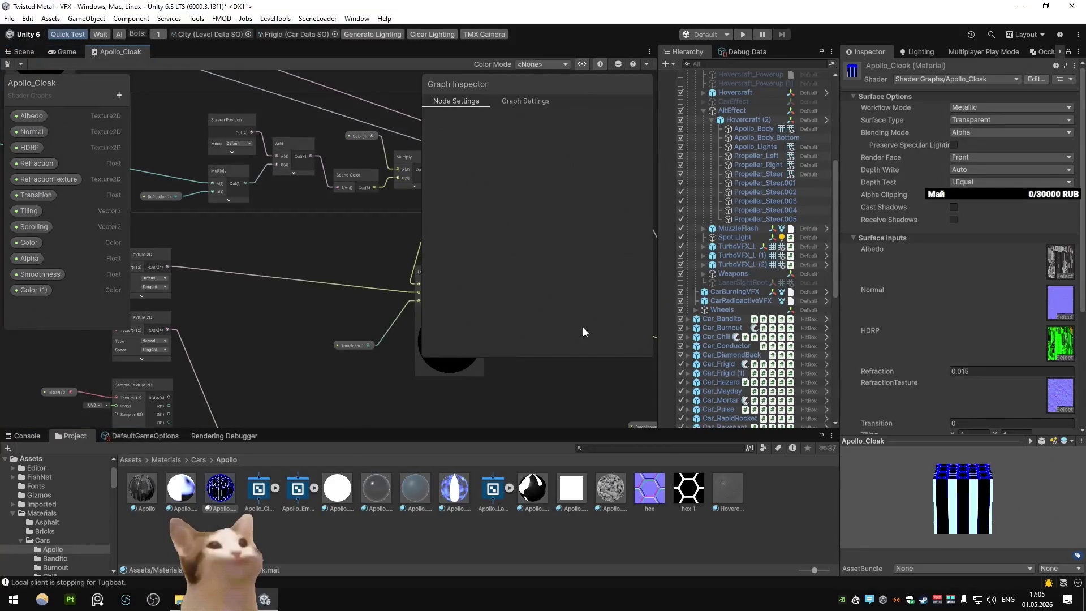
{"action": "mouse_move", "coordinate": [325, 210]}
{"action": "left_mouse_down"}
{"action": "mouse_move", "coordinate": [190, 179]}
{"action": "mouse_move", "coordinate": [336, 259]}
{"action": "left_mouse_up"}
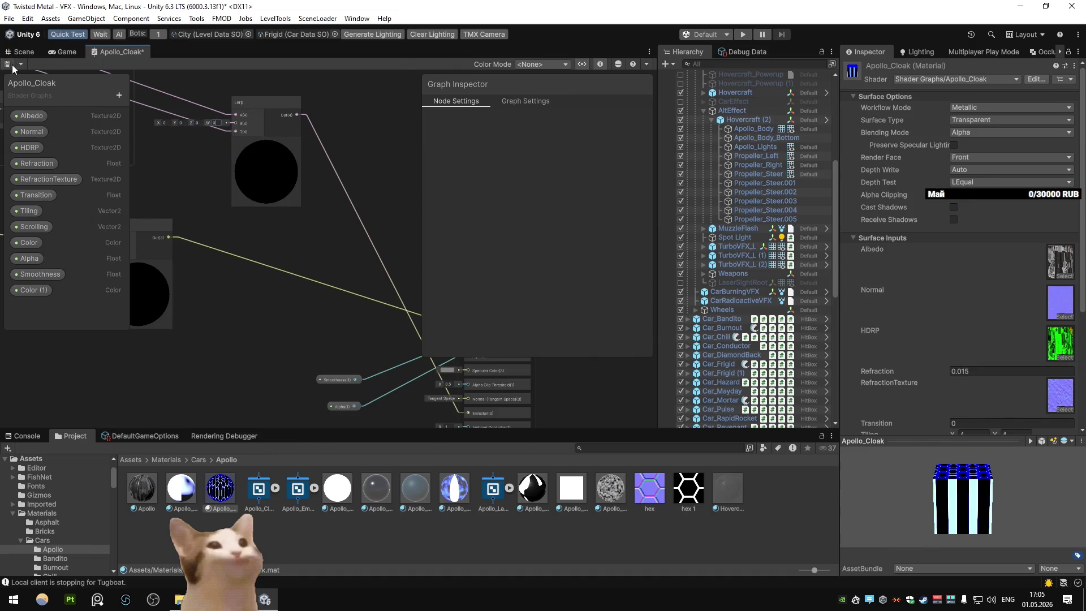
{"action": "left_click", "coordinate": [24, 52]}
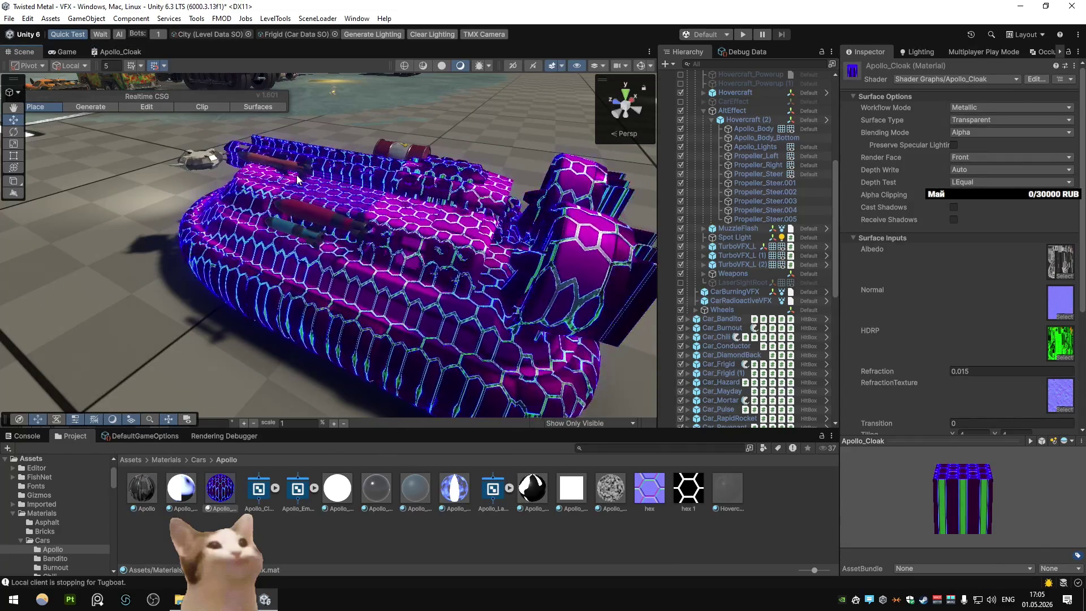
{"action": "double_click", "coordinate": [133, 52]}
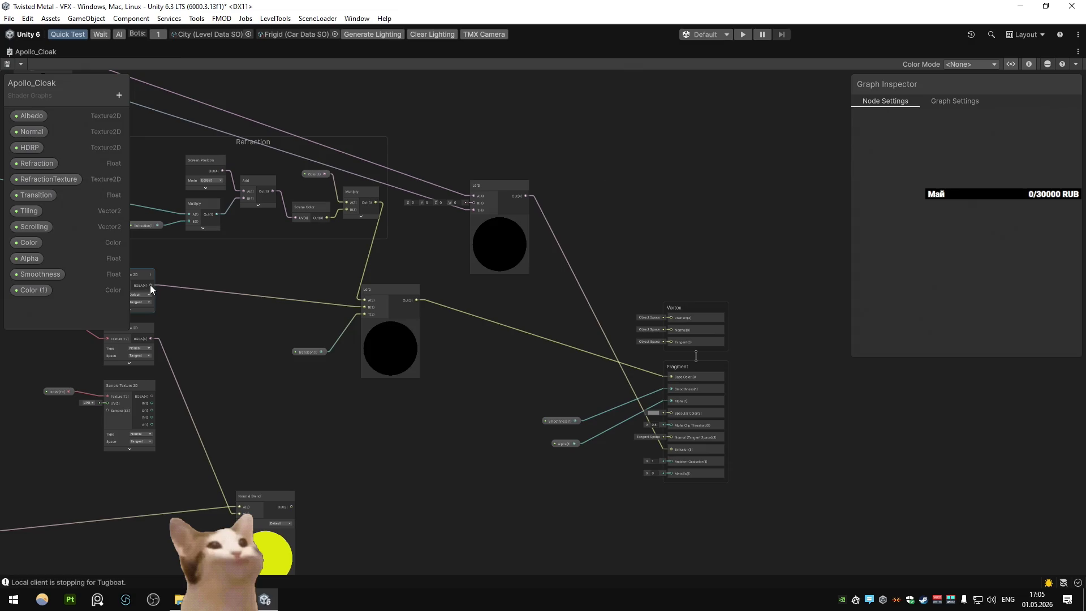
Step: Disconnect the Lerp from Base Color, set Base Color to black, and view the hovercraft
{"action": "left_click", "coordinate": [527, 333]}
{"action": "key", "text": "Delete"}
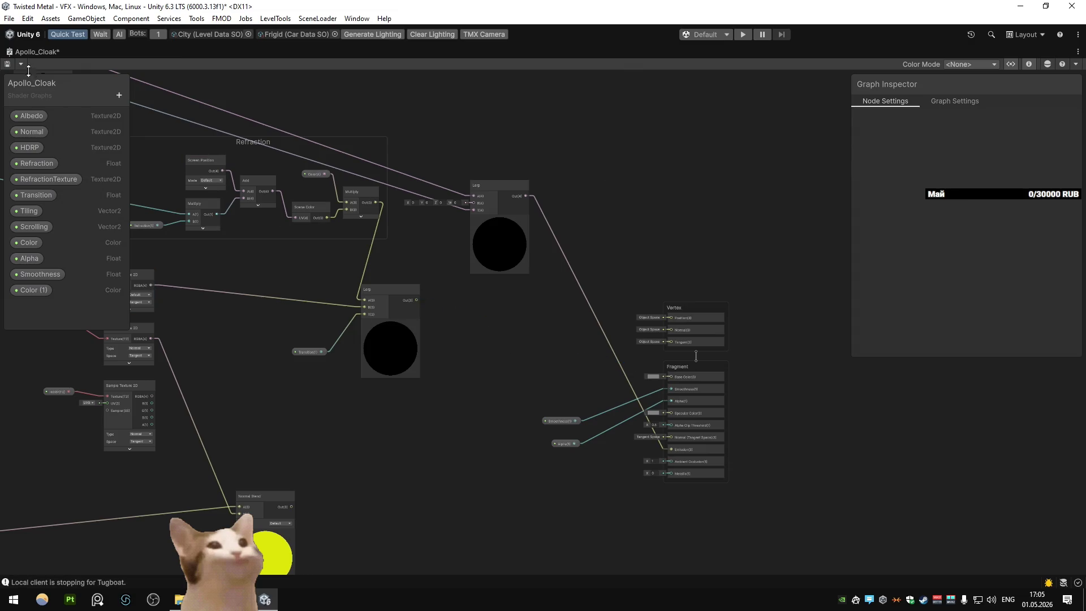
{"action": "left_click", "coordinate": [653, 376]}
{"action": "left_click_drag", "start_coordinate": [730, 468], "coordinate": [673, 468]}
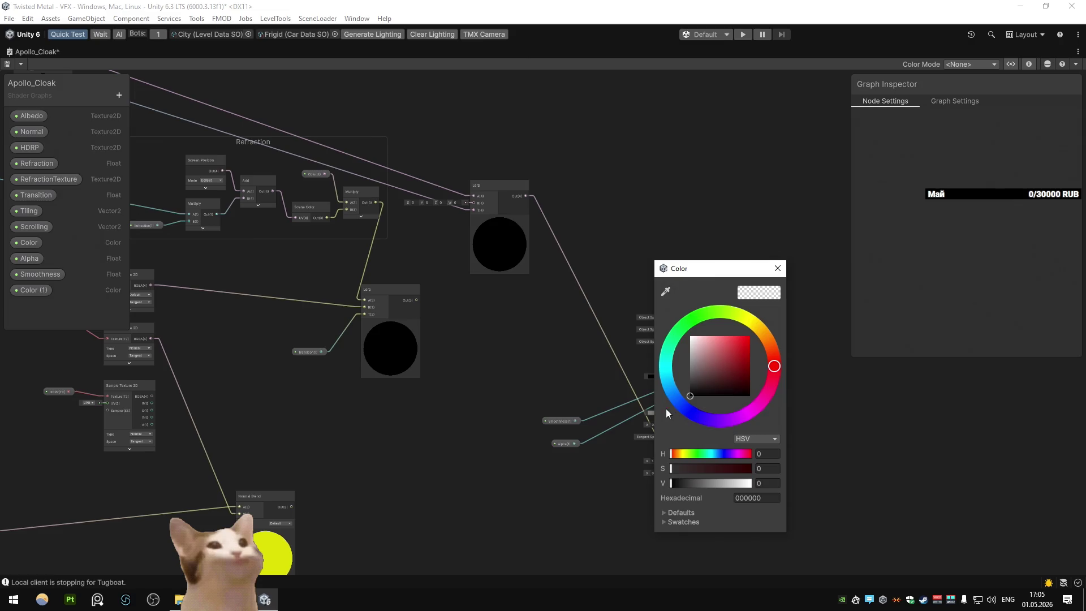
{"action": "left_click", "coordinate": [240, 123]}
{"action": "double_click", "coordinate": [13, 50]}
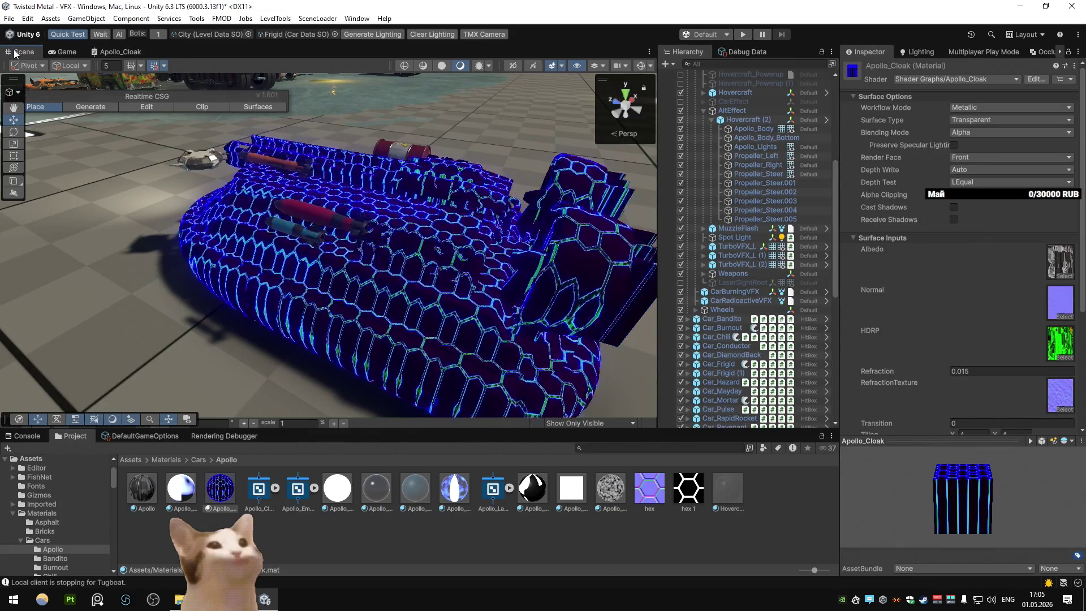
{"action": "mouse_move", "coordinate": [237, 204]}
{"action": "left_mouse_down"}
{"action": "mouse_move", "coordinate": [202, 186]}
{"action": "mouse_move", "coordinate": [392, 136]}
{"action": "left_mouse_up"}
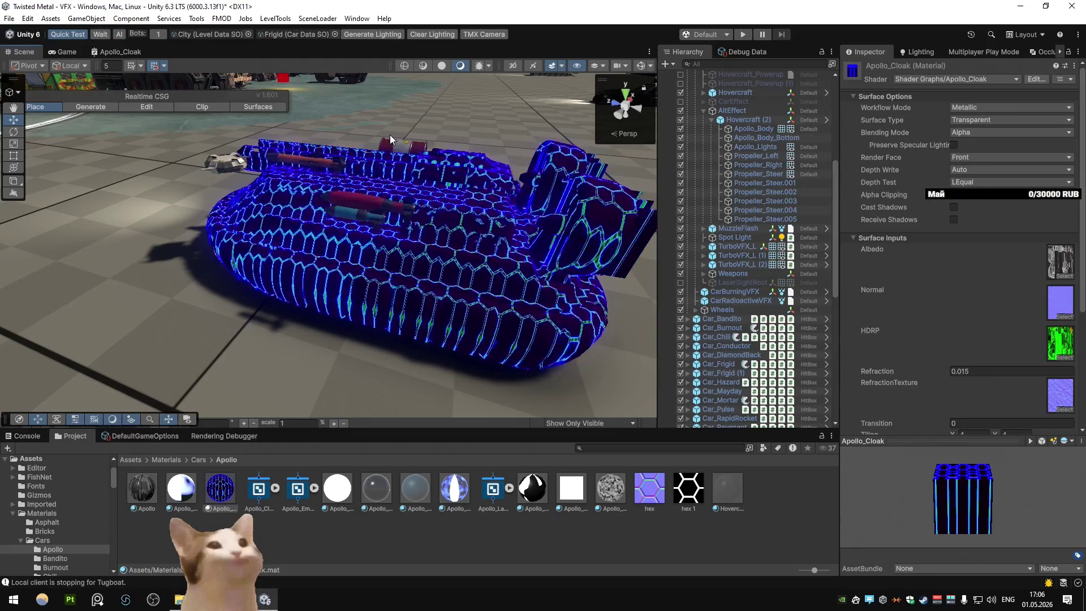
{"action": "mouse_move", "coordinate": [389, 134]}
{"action": "left_mouse_down"}
{"action": "mouse_move", "coordinate": [409, 202]}
{"action": "mouse_move", "coordinate": [273, 240]}
{"action": "mouse_move", "coordinate": [281, 156]}
{"action": "mouse_move", "coordinate": [349, 188]}
{"action": "mouse_move", "coordinate": [687, 190]}
{"action": "mouse_move", "coordinate": [653, 206]}
{"action": "left_mouse_up"}
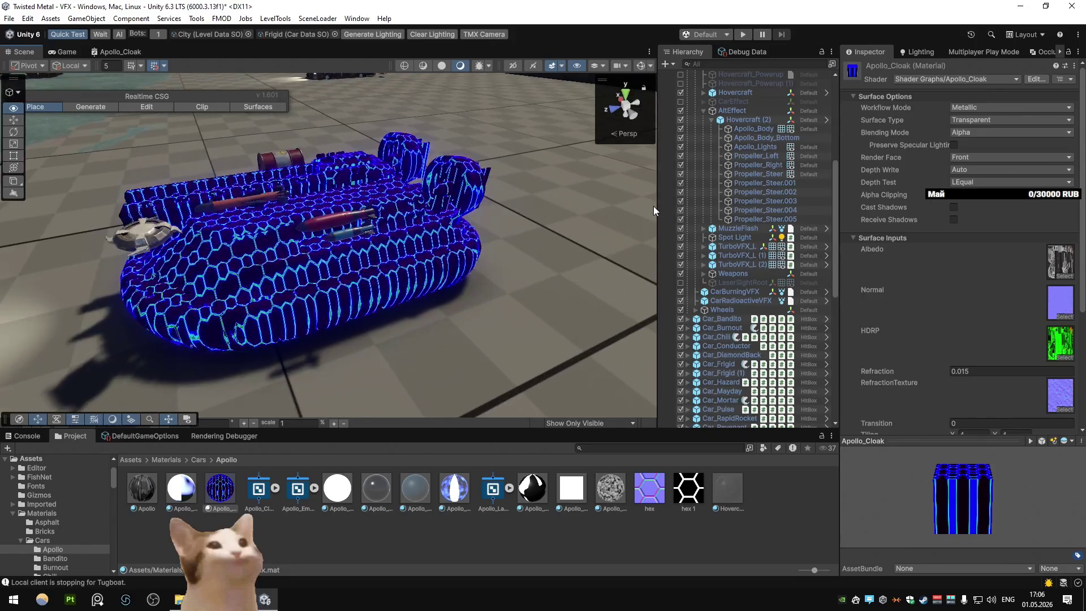
Step: Wire the top Sample Texture 2D output into Fragment Alpha and check the Scene
{"action": "double_click", "coordinate": [127, 50]}
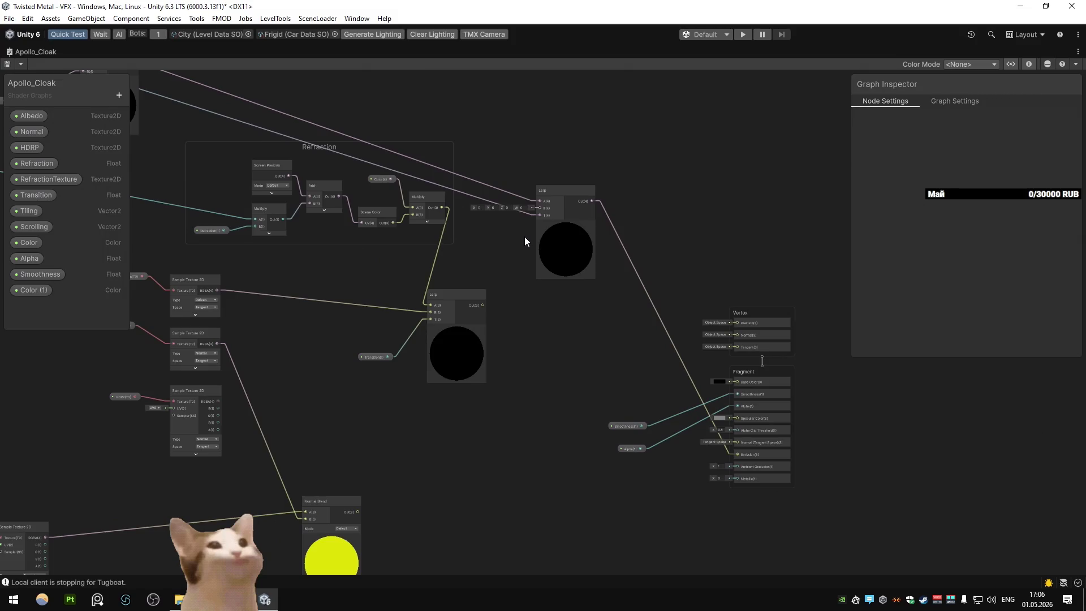
{"action": "left_click_drag", "start_coordinate": [641, 303], "coordinate": [609, 258]}
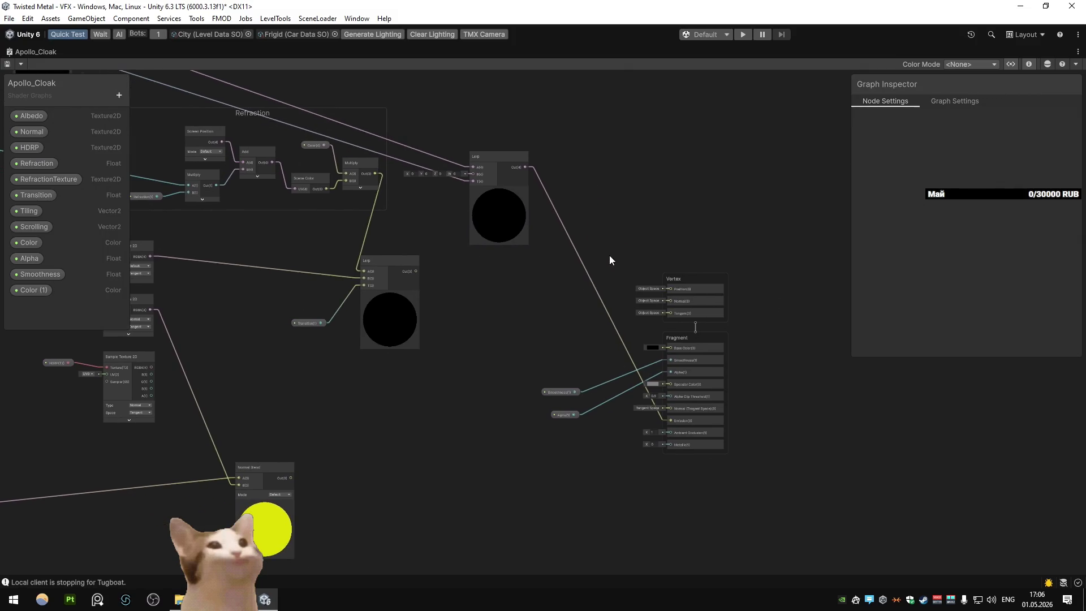
{"action": "scroll", "coordinate": [609, 257], "scroll_direction": "up", "scroll_amount": 1}
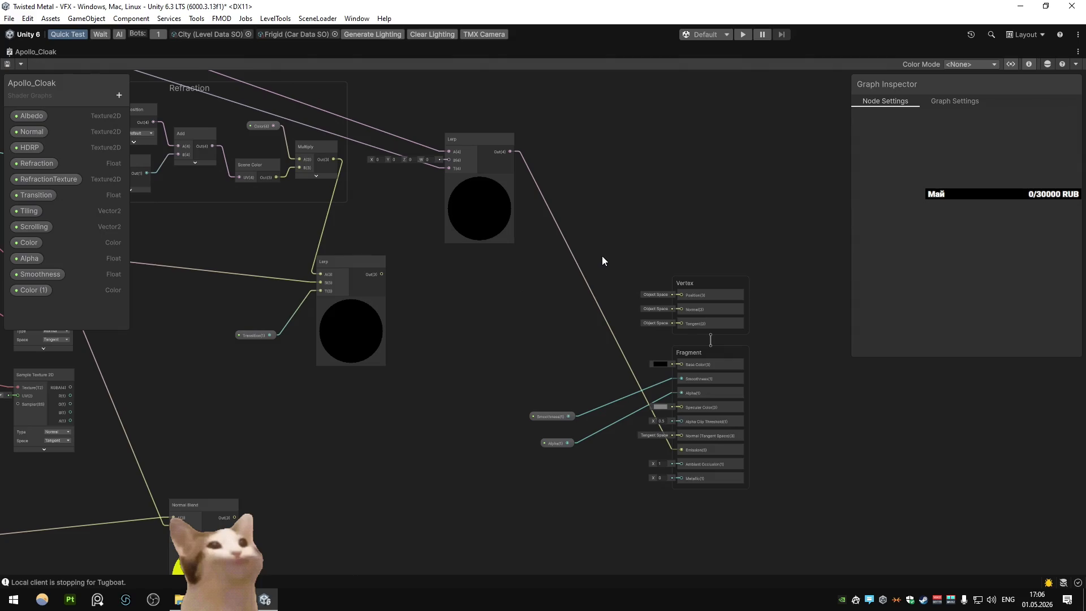
{"action": "key", "text": "a"}
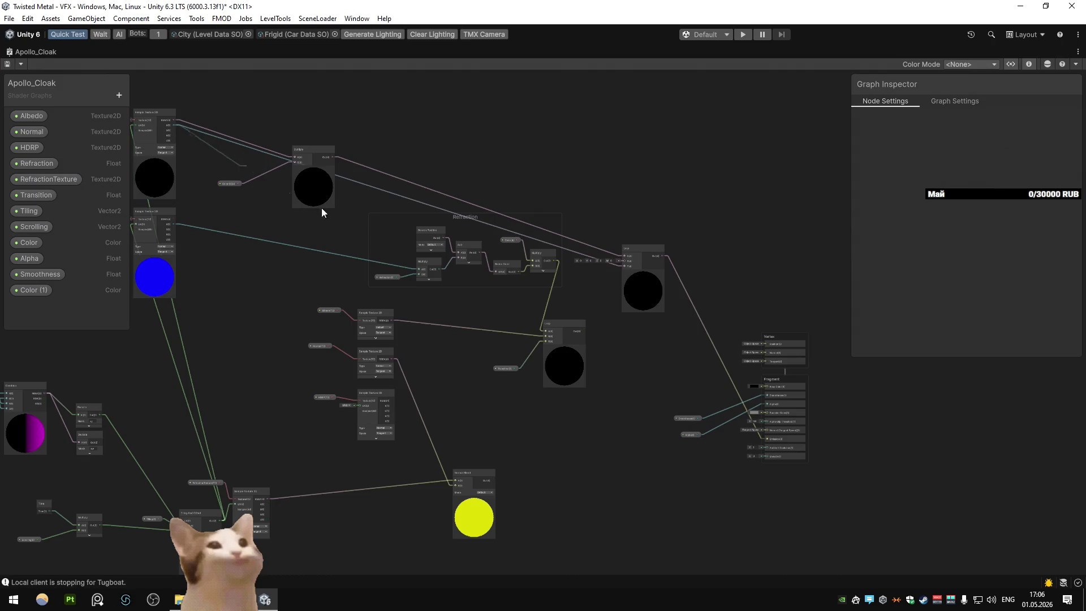
{"action": "left_click_drag", "start_coordinate": [765, 411], "coordinate": [766, 403]}
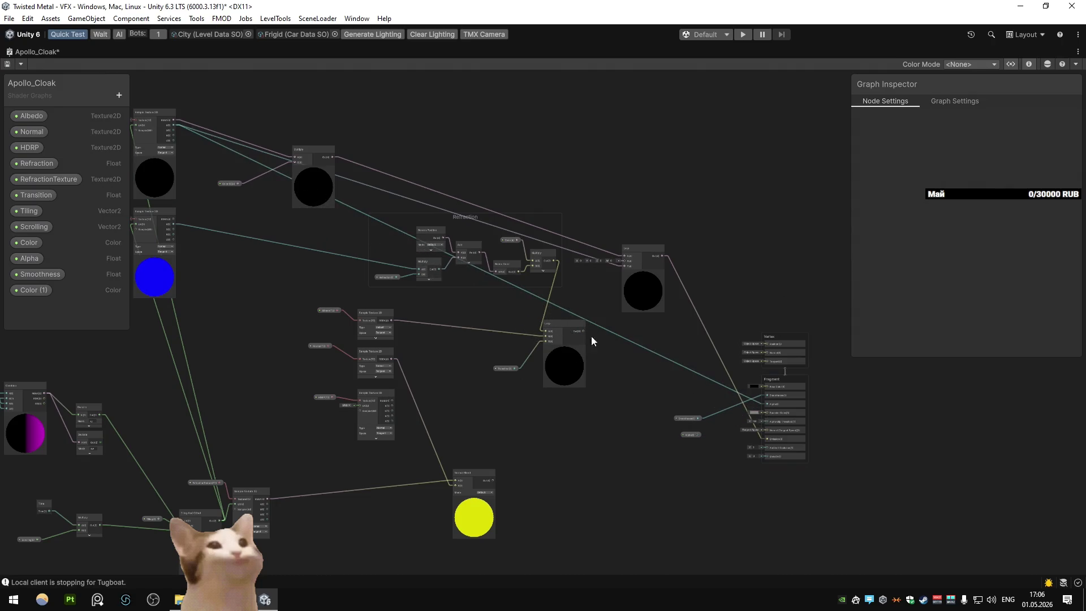
{"action": "double_click", "coordinate": [15, 50]}
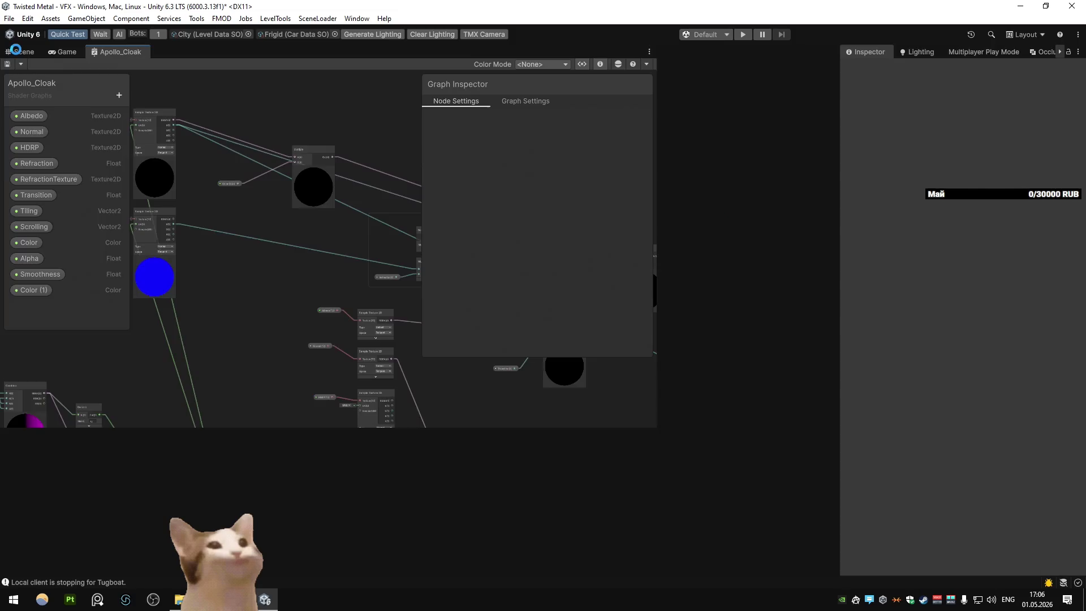
{"action": "left_click", "coordinate": [19, 50]}
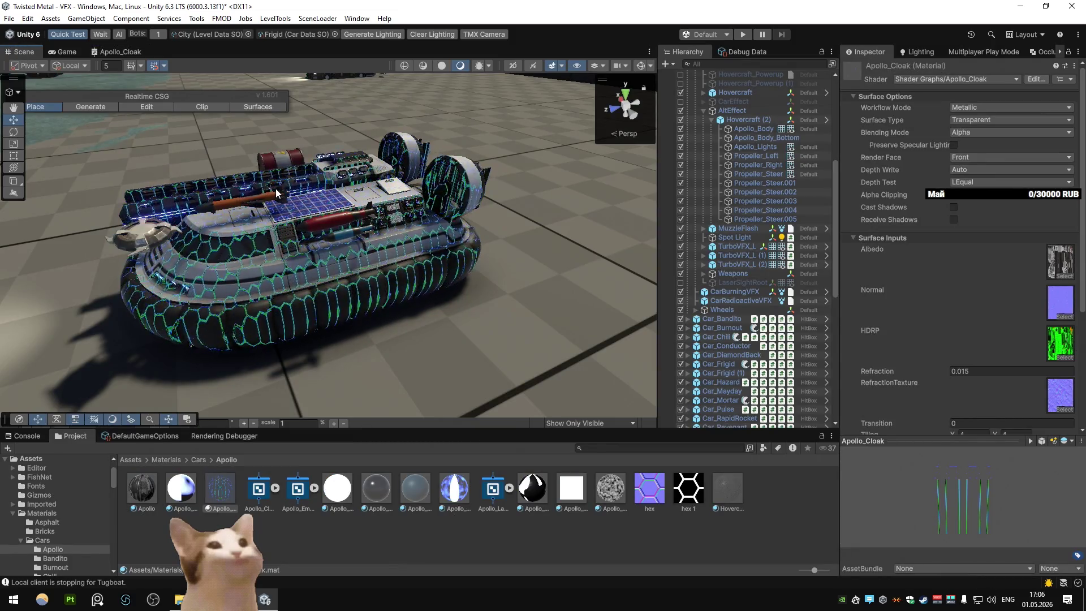
Step: Set the material's HDR Color (1) to H 233, S 87, V 100, intensity 4.4169
{"action": "scroll", "coordinate": [961, 279], "scroll_direction": "down", "scroll_amount": 1}
{"action": "scroll", "coordinate": [961, 279], "scroll_direction": "down", "scroll_amount": 5}
{"action": "left_click", "coordinate": [1007, 305]}
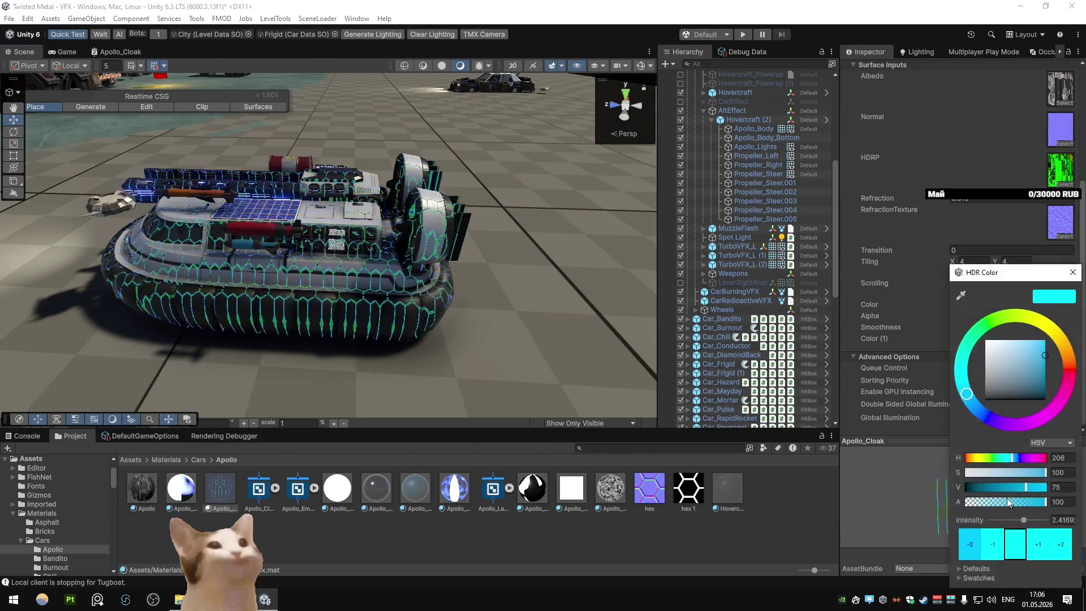
{"action": "left_click", "coordinate": [1034, 472]}
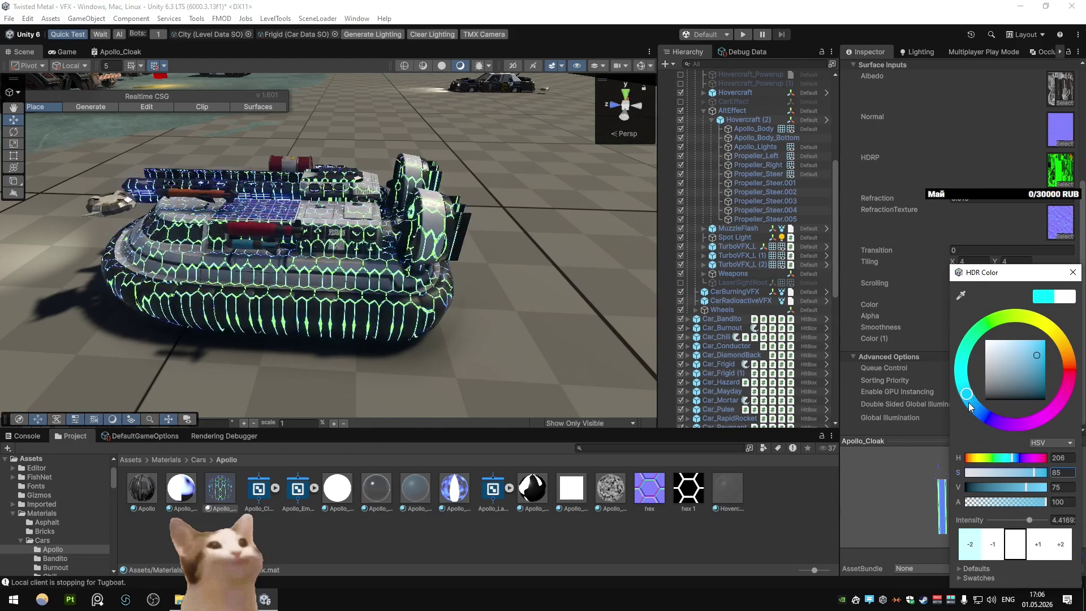
{"action": "left_click_drag", "start_coordinate": [968, 404], "coordinate": [979, 413]}
{"action": "left_click_drag", "start_coordinate": [1043, 354], "coordinate": [1038, 334]}
{"action": "left_click", "coordinate": [1045, 545]}
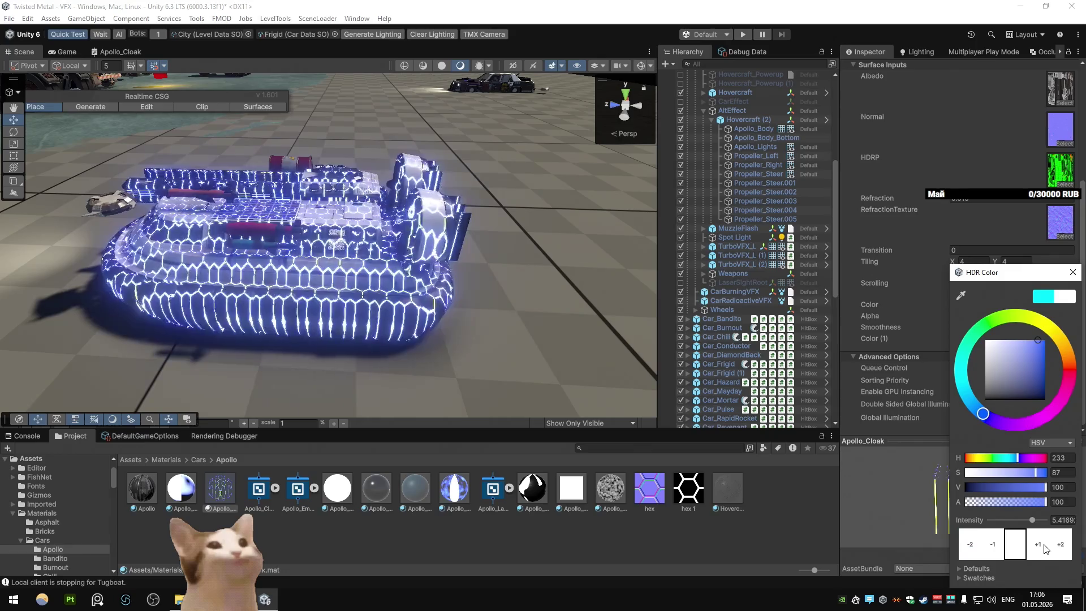
{"action": "left_click", "coordinate": [992, 544]}
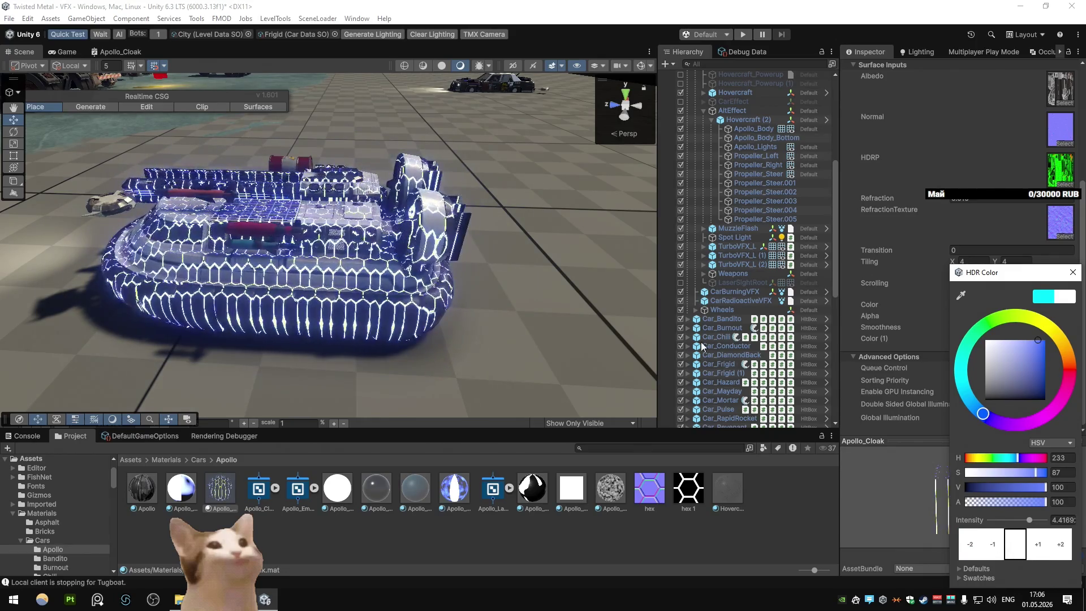
{"action": "left_click", "coordinate": [1072, 272]}
Step: Orbit around the hovercraft to inspect the glowing hexagon cloak from front and behind
{"action": "mouse_move", "coordinate": [339, 226]}
{"action": "left_mouse_down"}
{"action": "mouse_move", "coordinate": [422, 233]}
{"action": "mouse_move", "coordinate": [251, 205]}
{"action": "mouse_move", "coordinate": [593, 208]}
{"action": "left_mouse_up"}
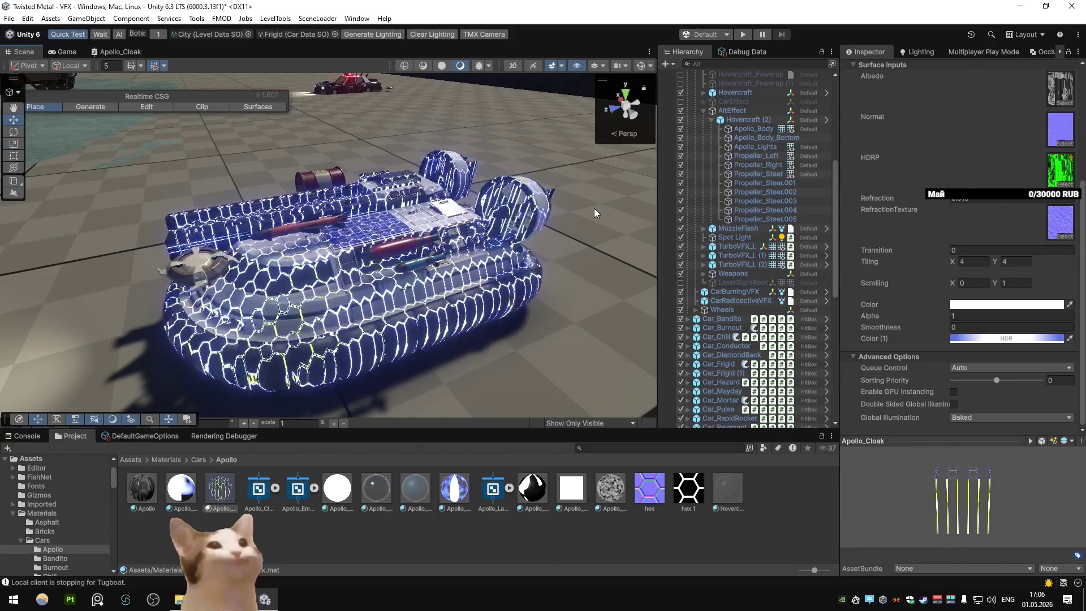
{"action": "mouse_move", "coordinate": [549, 174]}
{"action": "left_mouse_down"}
{"action": "mouse_move", "coordinate": [175, 202]}
{"action": "mouse_move", "coordinate": [396, 203]}
{"action": "mouse_move", "coordinate": [602, 181]}
{"action": "mouse_move", "coordinate": [459, 161]}
{"action": "mouse_move", "coordinate": [226, 174]}
{"action": "mouse_move", "coordinate": [616, 194]}
{"action": "mouse_move", "coordinate": [413, 173]}
{"action": "mouse_move", "coordinate": [413, 148]}
{"action": "mouse_move", "coordinate": [603, 202]}
{"action": "mouse_move", "coordinate": [453, 210]}
{"action": "mouse_move", "coordinate": [528, 222]}
{"action": "mouse_move", "coordinate": [432, 219]}
{"action": "left_mouse_up"}
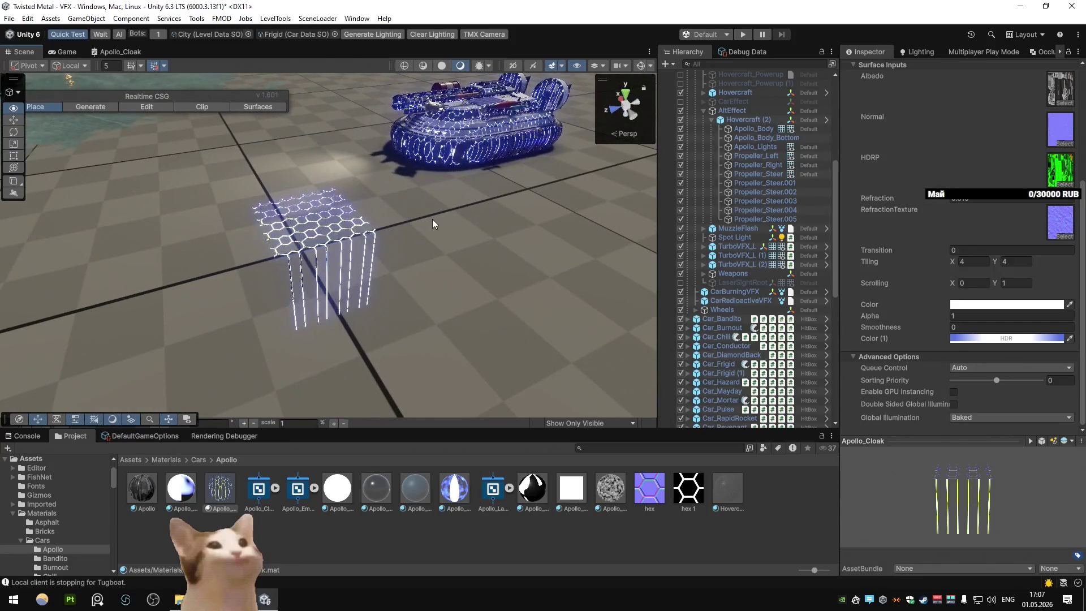
{"action": "left_click_drag", "start_coordinate": [514, 201], "coordinate": [330, 210]}
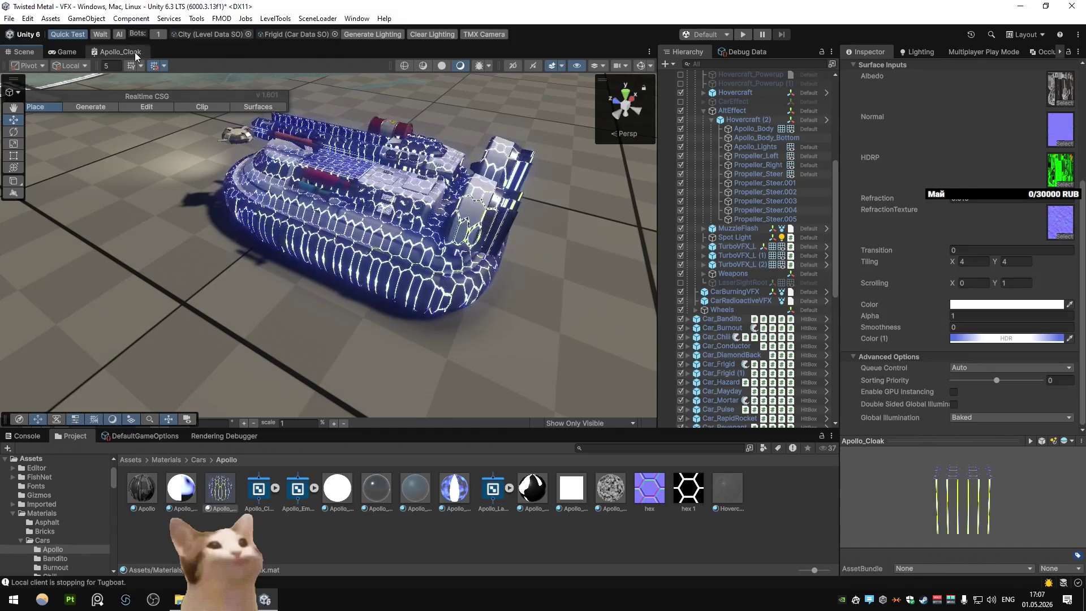
{"action": "left_click", "coordinate": [120, 52]}
{"action": "key", "text": "shift+space"}
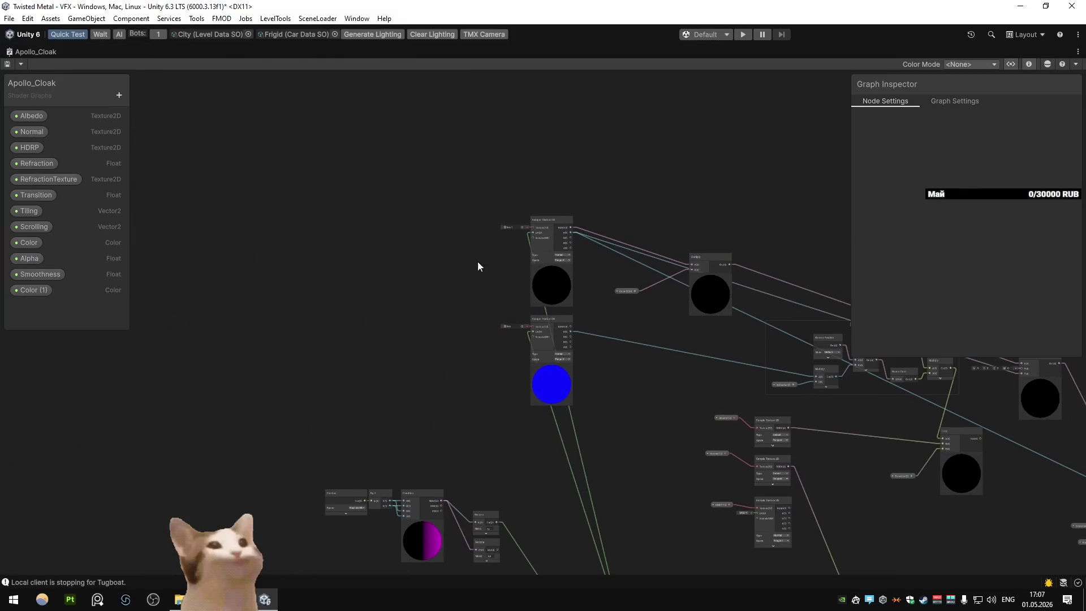
{"action": "scroll", "coordinate": [447, 255], "scroll_direction": "up", "scroll_amount": 5}
{"action": "scroll", "coordinate": [419, 252], "scroll_direction": "down", "scroll_amount": 5}
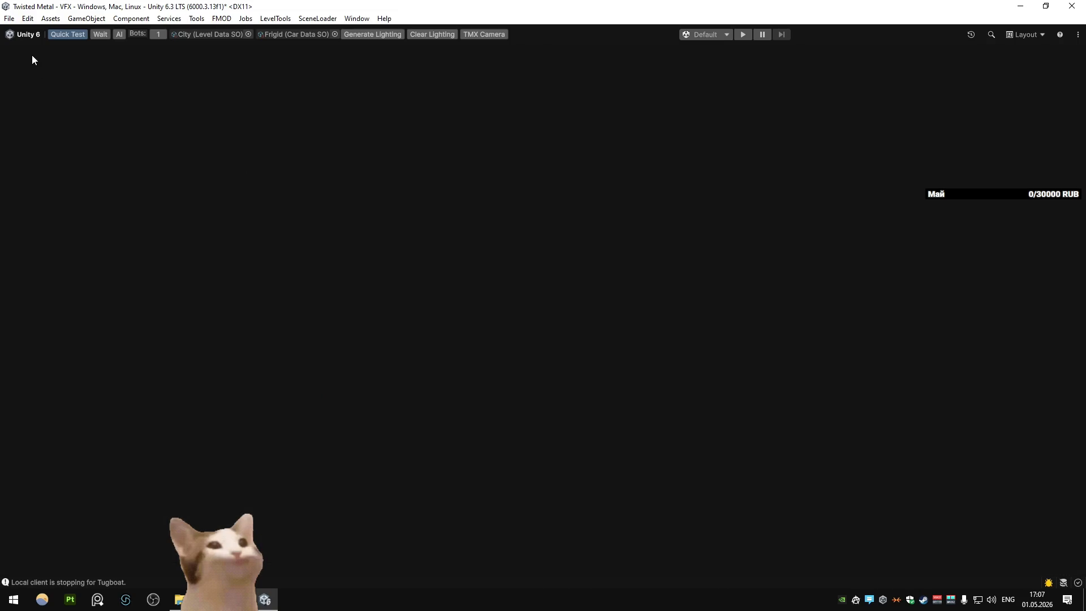
{"action": "left_click", "coordinate": [32, 55]}
{"action": "mouse_move", "coordinate": [227, 125]}
{"action": "left_mouse_down"}
{"action": "mouse_move", "coordinate": [372, 162]}
{"action": "mouse_move", "coordinate": [619, 182]}
{"action": "mouse_move", "coordinate": [433, 200]}
{"action": "mouse_move", "coordinate": [147, 193]}
{"action": "mouse_move", "coordinate": [555, 197]}
{"action": "mouse_move", "coordinate": [144, 182]}
{"action": "mouse_move", "coordinate": [143, 211]}
{"action": "mouse_move", "coordinate": [574, 179]}
{"action": "mouse_move", "coordinate": [327, 179]}
{"action": "mouse_move", "coordinate": [498, 154]}
{"action": "mouse_move", "coordinate": [290, 151]}
{"action": "mouse_move", "coordinate": [399, 94]}
{"action": "mouse_move", "coordinate": [209, 179]}
{"action": "mouse_move", "coordinate": [225, 173]}
{"action": "left_mouse_up"}
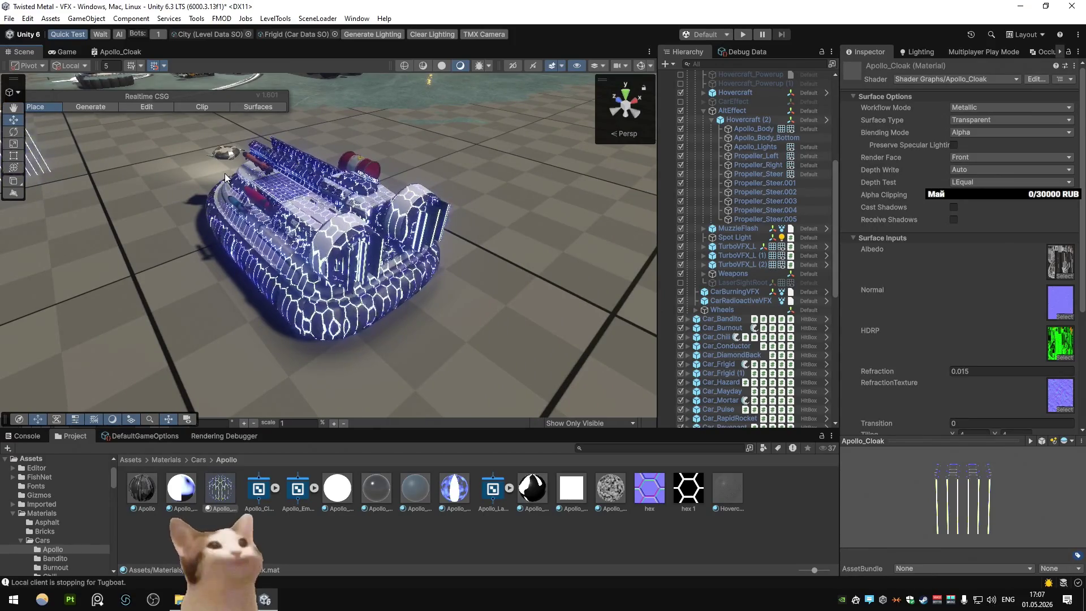
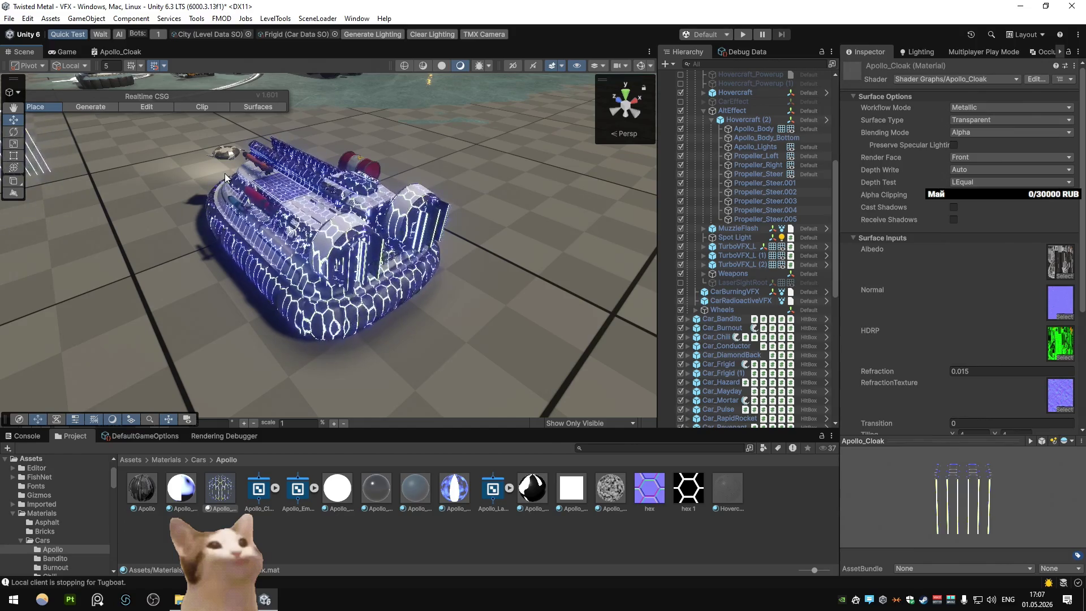
Step: Replace Frigid with Apollo as the test car data and enter play mode
{"action": "mouse_move", "coordinate": [225, 177]}
{"action": "left_mouse_down"}
{"action": "mouse_move", "coordinate": [461, 160]}
{"action": "mouse_move", "coordinate": [434, 129]}
{"action": "mouse_move", "coordinate": [382, 122]}
{"action": "mouse_move", "coordinate": [267, 142]}
{"action": "mouse_move", "coordinate": [364, 87]}
{"action": "left_mouse_up"}
{"action": "left_click", "coordinate": [335, 34]}
{"action": "double_click", "coordinate": [403, 93]}
{"action": "left_click", "coordinate": [745, 34]}
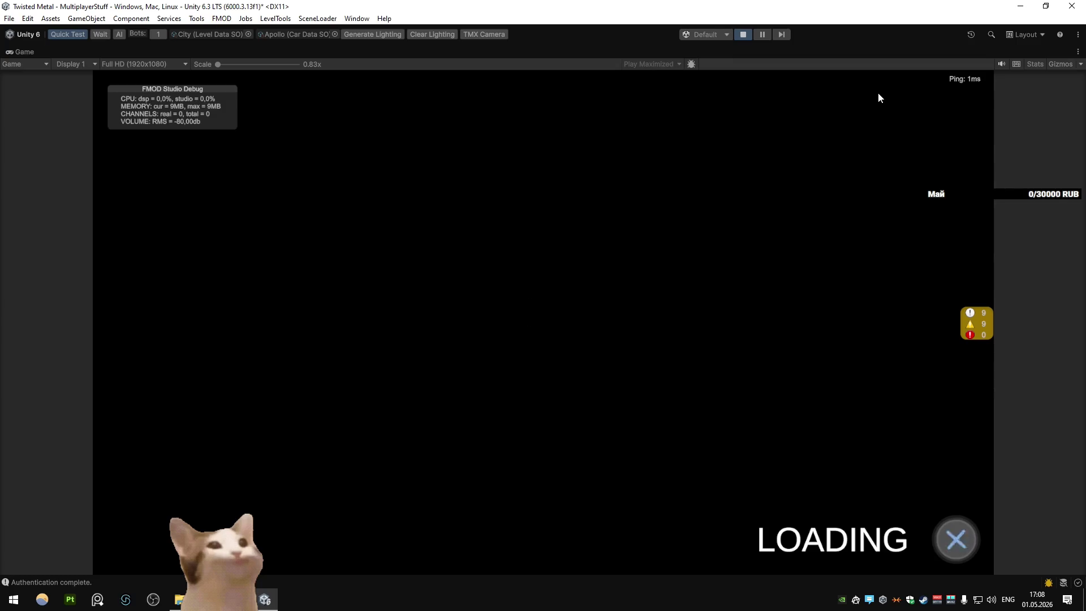
Step: Drive the Apollo hovercraft past the tall buildings and line it up with the bridge
{"action": "key", "text": "d"}
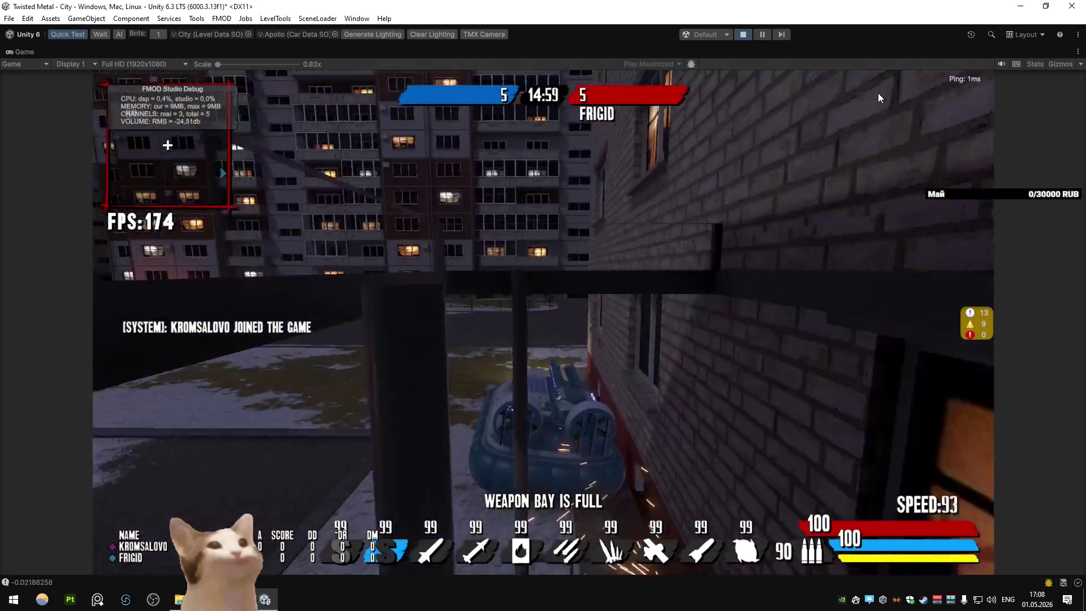
{"action": "key", "text": "w"}
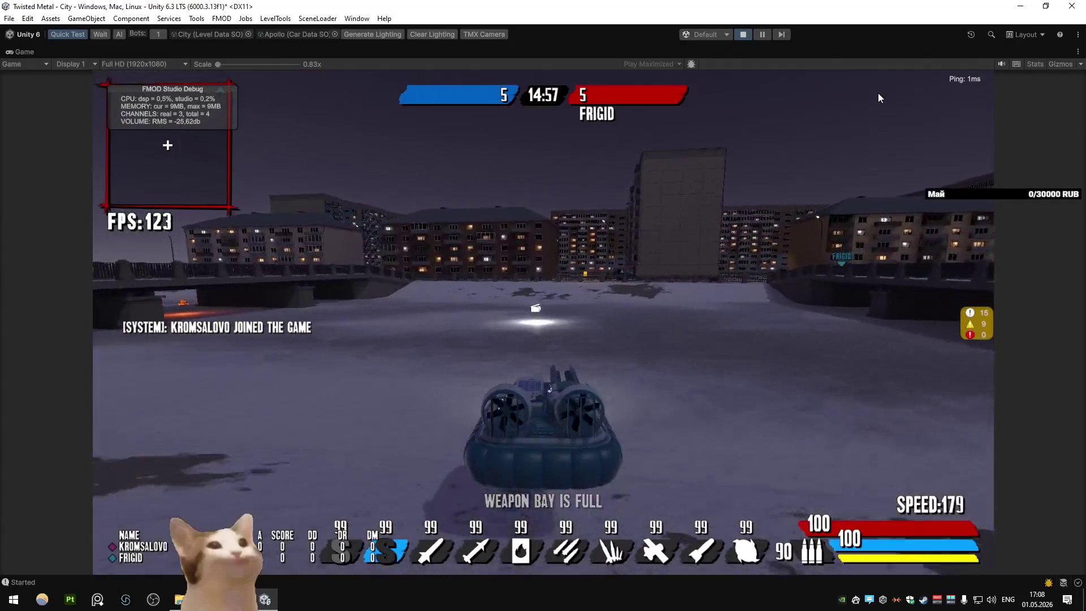
{"action": "key", "text": "d"}
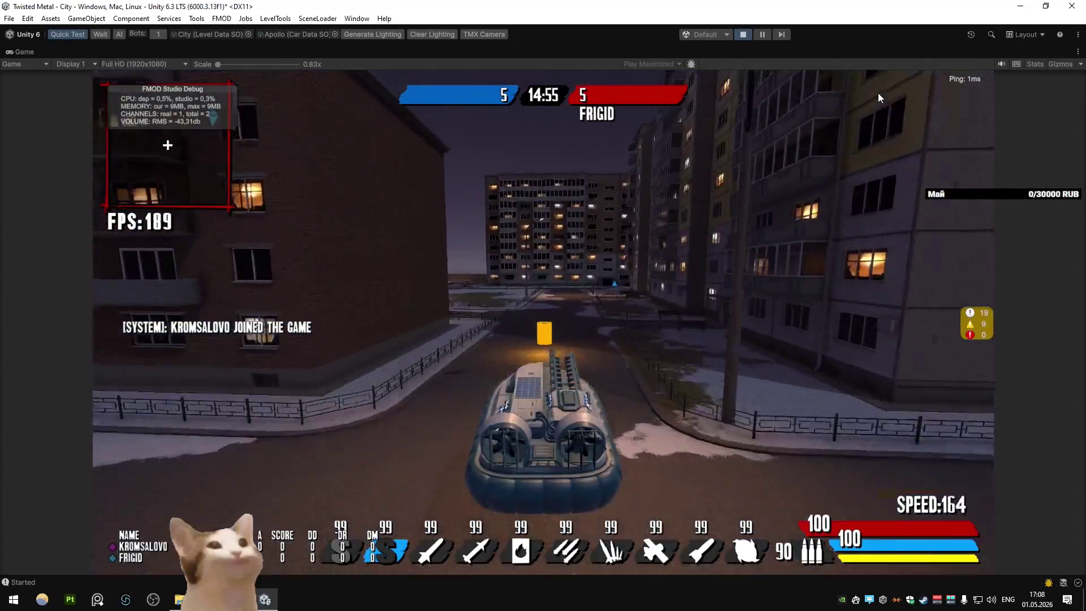
{"action": "key", "text": "a"}
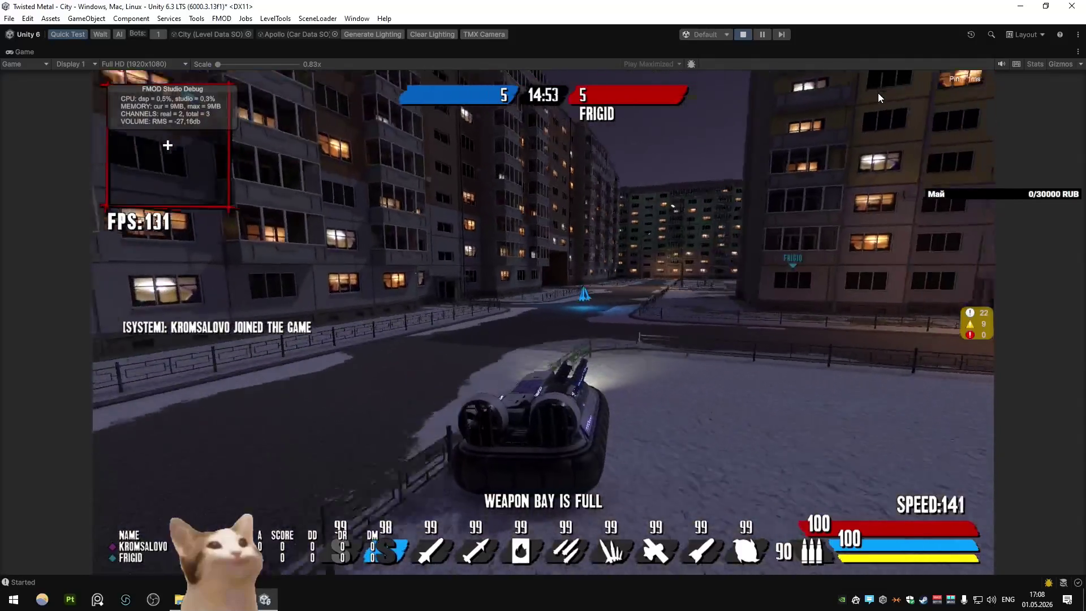
{"action": "key", "text": "d"}
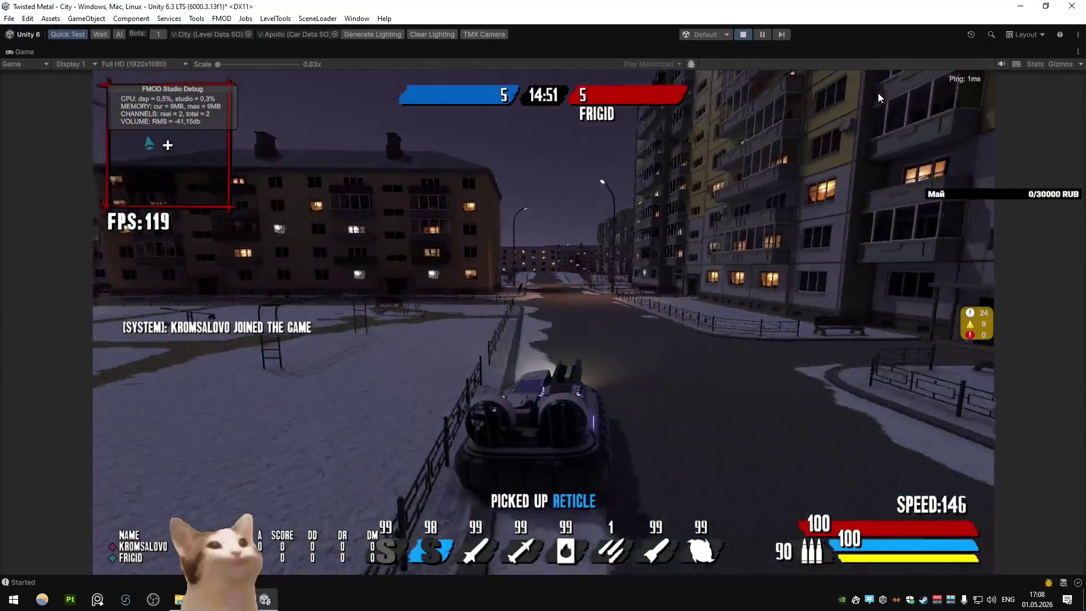
{"action": "key", "text": "d"}
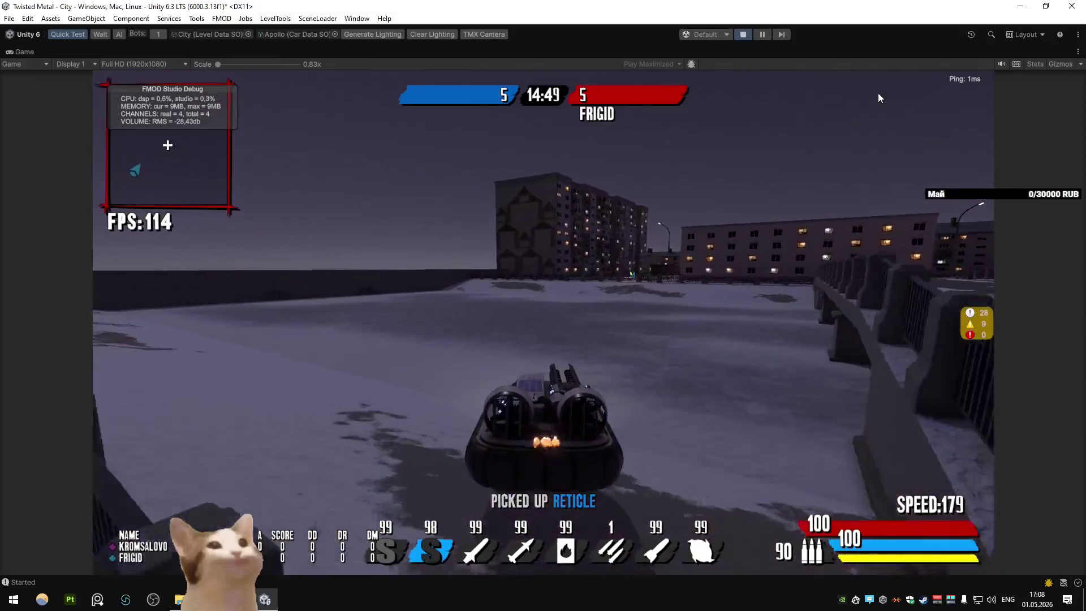
{"action": "key", "text": "a"}
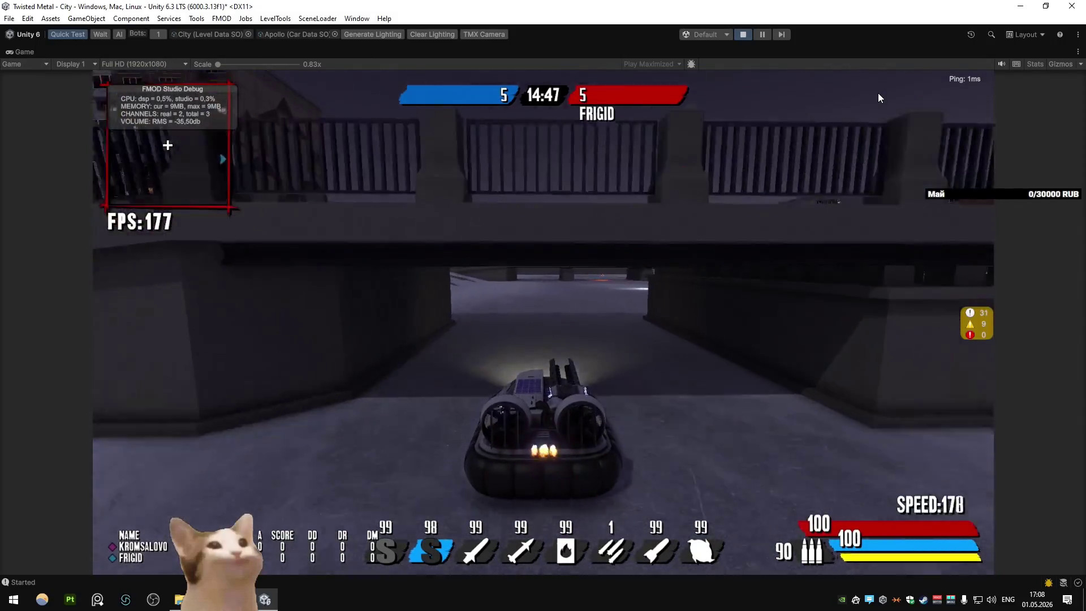
Step: Drive under the bridge, past the apartments into the snowy playground lot, then stop play mode
{"action": "key", "text": "w"}
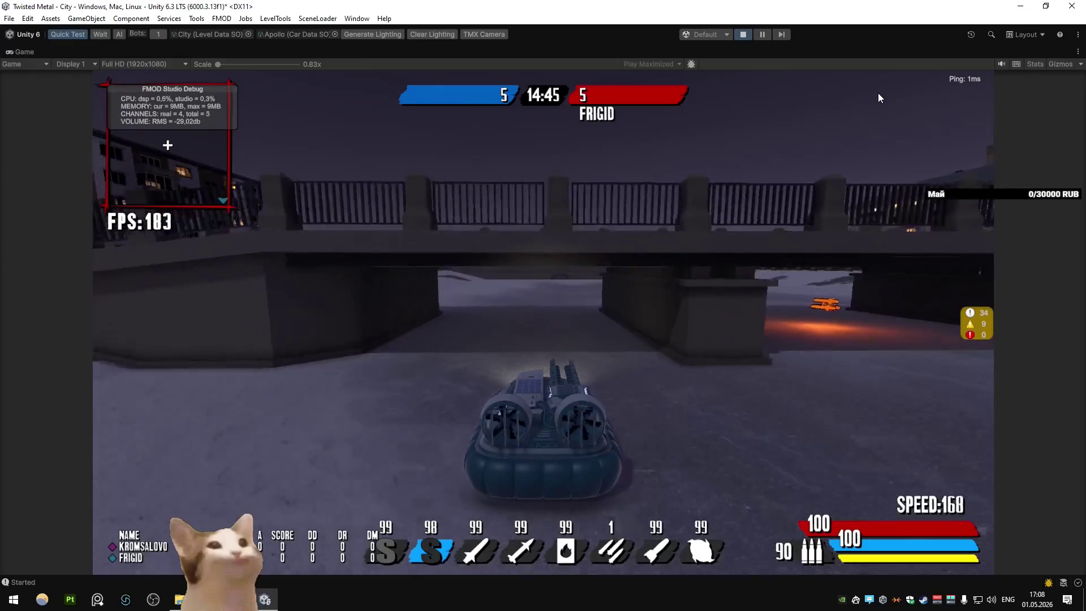
{"action": "key", "text": "a"}
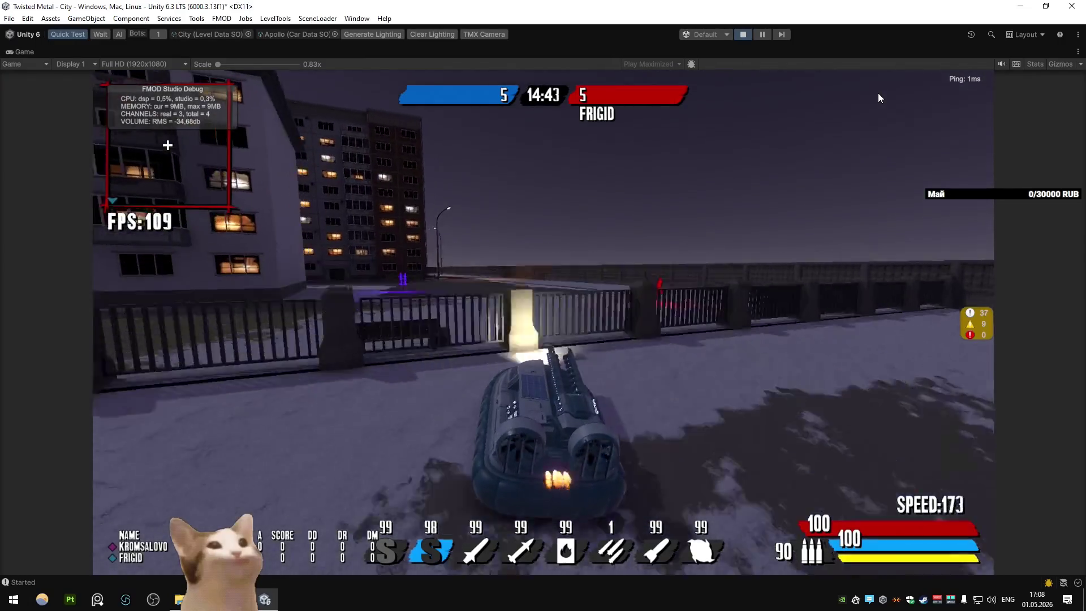
{"action": "key", "text": "d"}
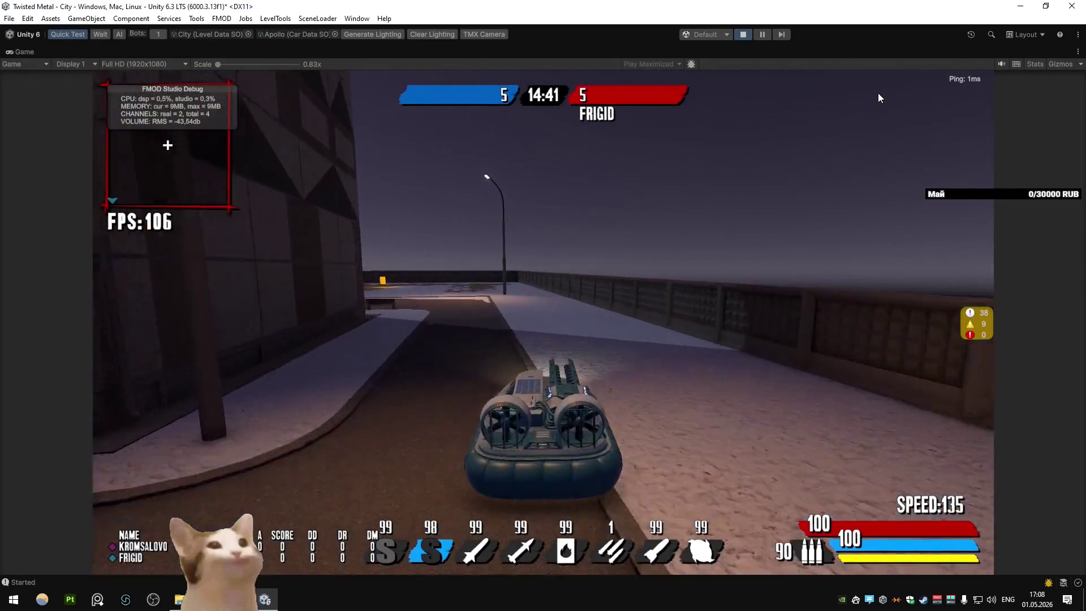
{"action": "key", "text": "a"}
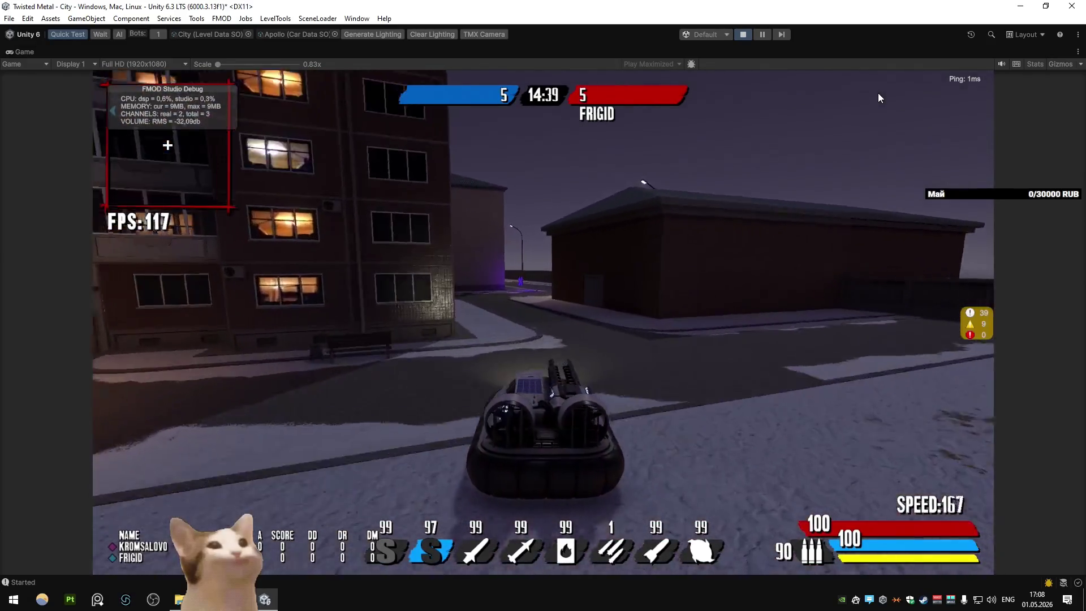
{"action": "key", "text": "d"}
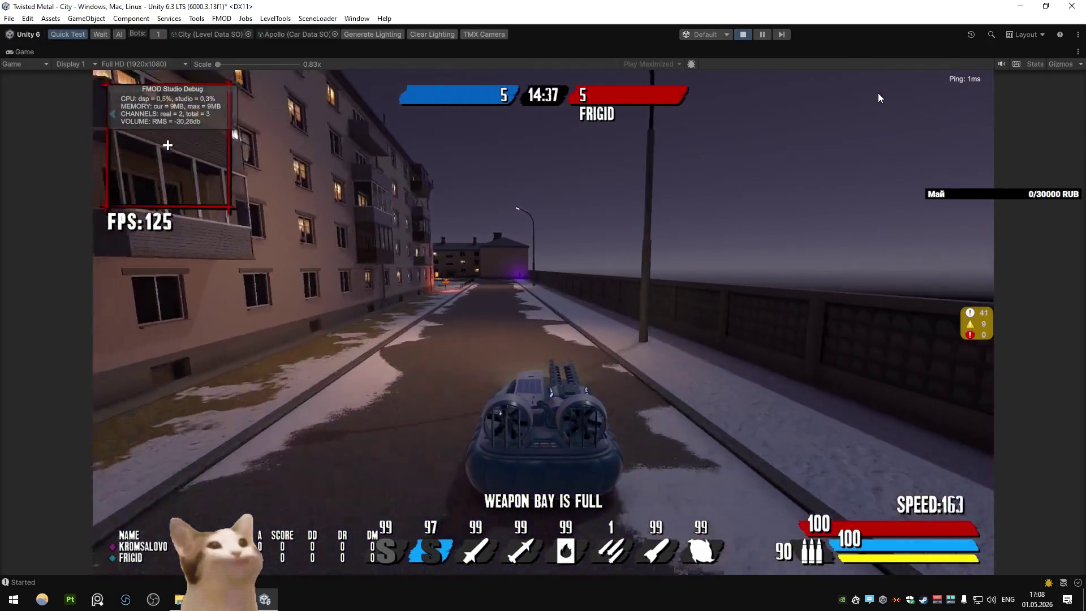
{"action": "key", "text": "a"}
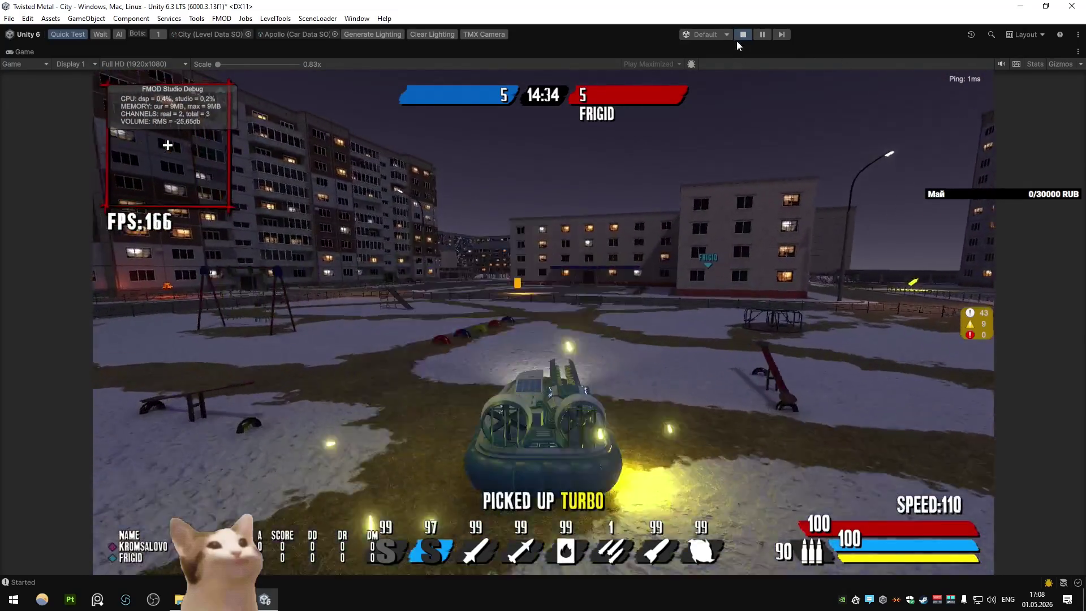
{"action": "left_click", "coordinate": [742, 35]}
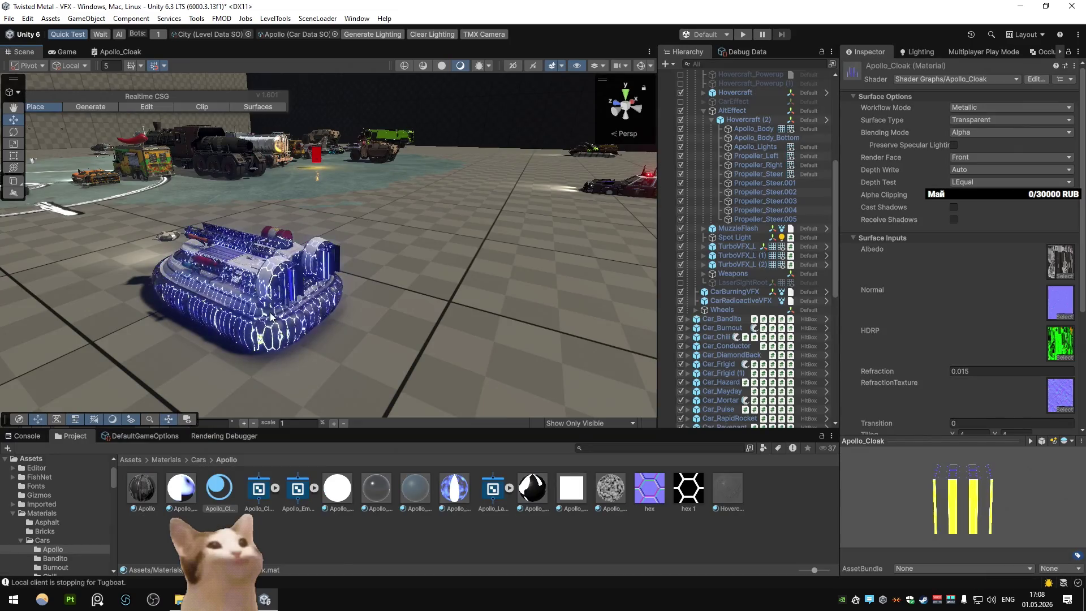
Step: Open the Apollo_Cloak shader graph and move the top Lerp node up out of the way
{"action": "left_click_drag", "start_coordinate": [329, 284], "coordinate": [403, 301]}
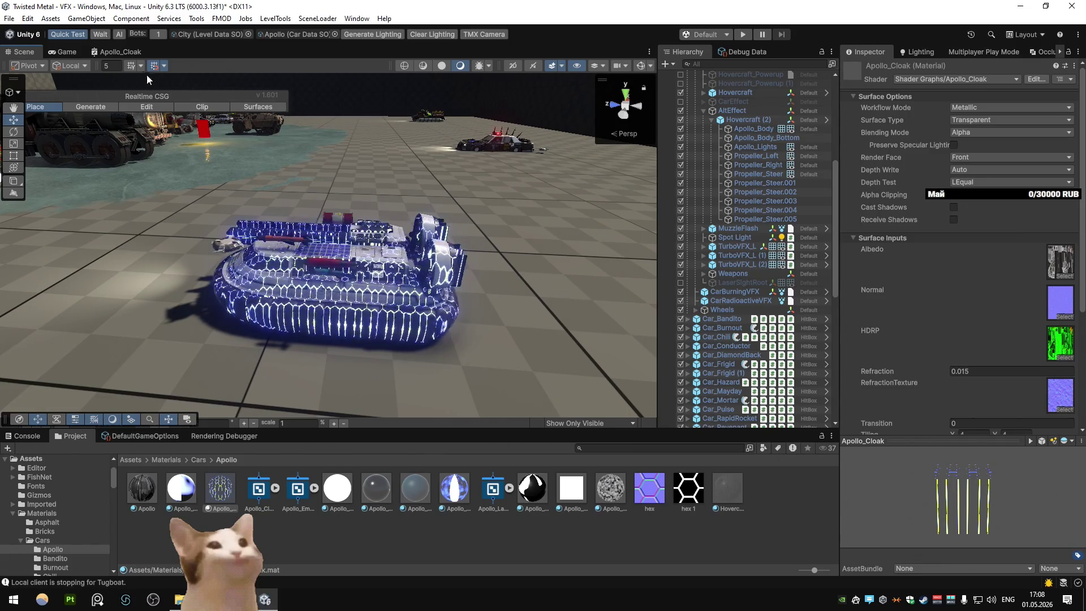
{"action": "double_click", "coordinate": [120, 51]}
{"action": "mouse_move", "coordinate": [403, 236]}
{"action": "left_mouse_down"}
{"action": "mouse_move", "coordinate": [523, 243]}
{"action": "mouse_move", "coordinate": [402, 262]}
{"action": "left_mouse_up"}
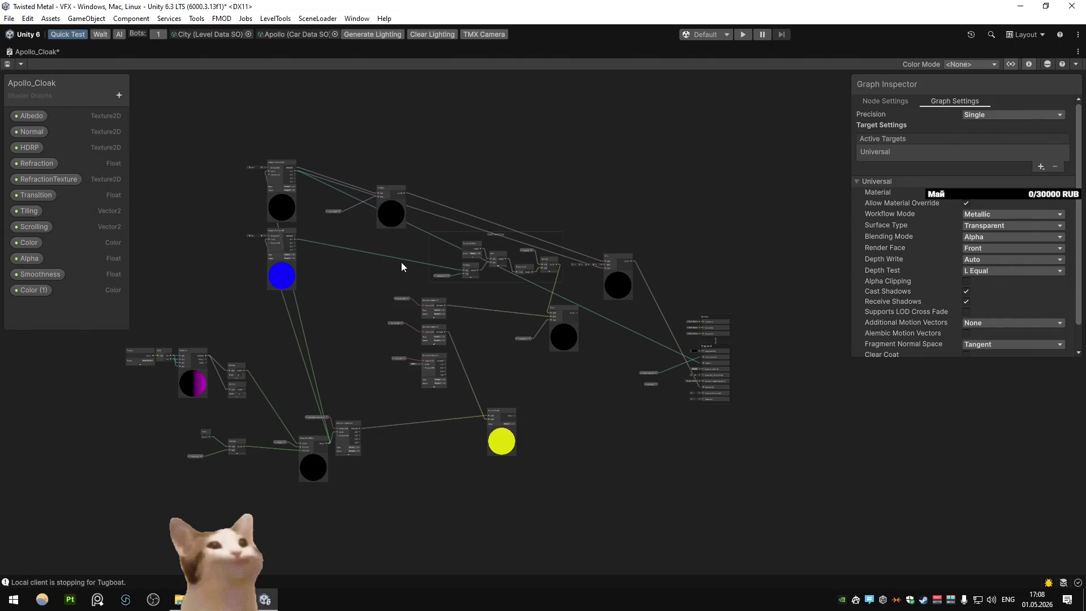
{"action": "scroll", "coordinate": [402, 262], "scroll_direction": "up", "scroll_amount": 1}
{"action": "scroll", "coordinate": [409, 262], "scroll_direction": "up", "scroll_amount": 3}
{"action": "left_click_drag", "start_coordinate": [537, 264], "coordinate": [548, 161]}
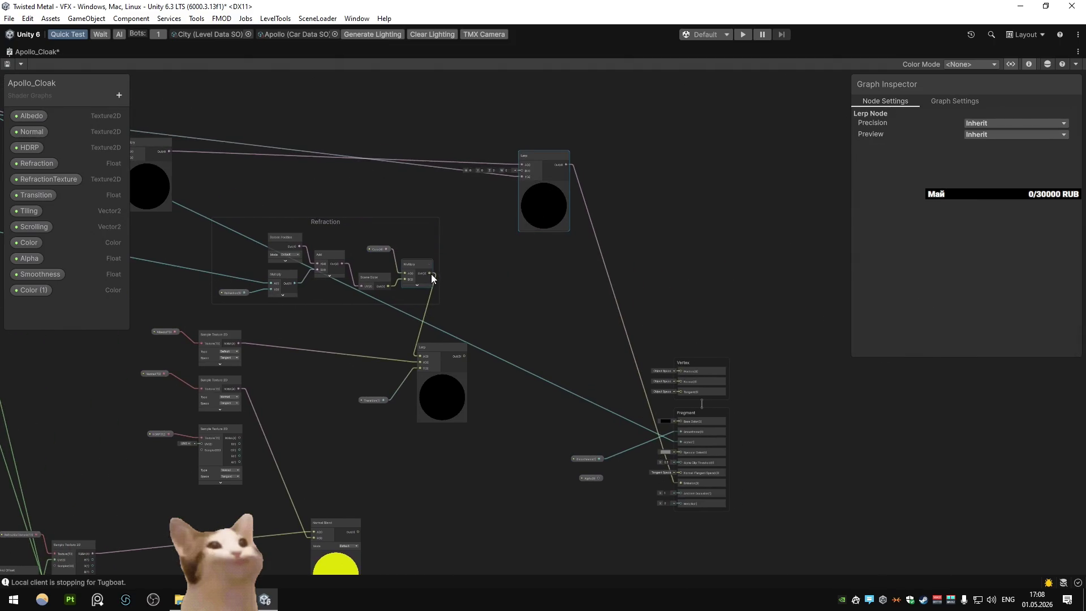
Step: Connect the lower Lerp output to the Fragment and remove the top Lerp's Emission wire
{"action": "mouse_move", "coordinate": [464, 356]}
{"action": "left_mouse_down"}
{"action": "mouse_move", "coordinate": [640, 422]}
{"action": "mouse_move", "coordinate": [679, 423]}
{"action": "left_mouse_up"}
{"action": "left_click", "coordinate": [660, 447]}
{"action": "key", "text": "Delete"}
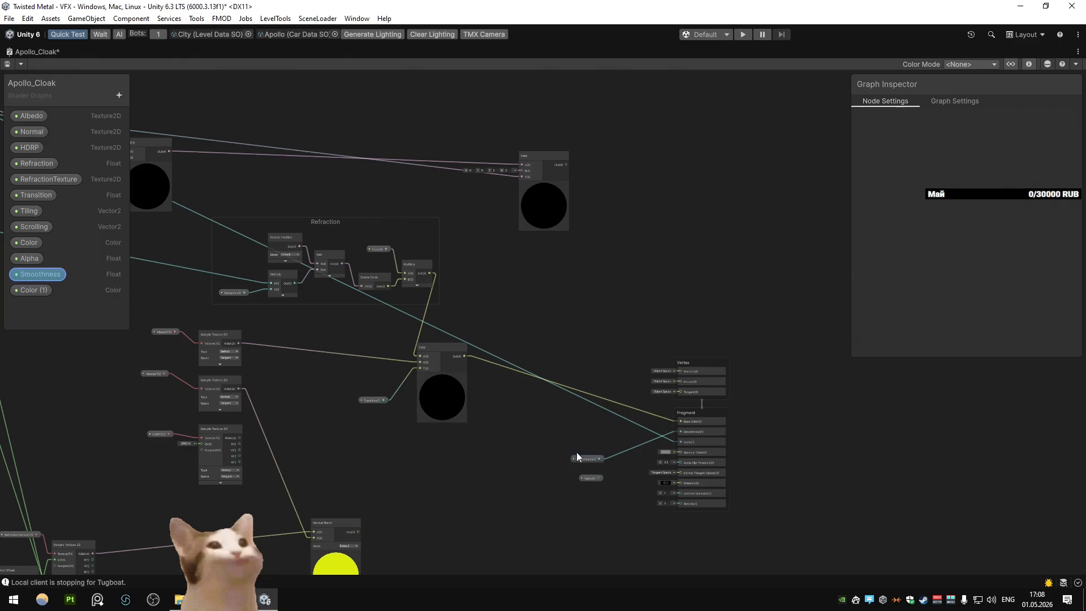
{"action": "double_click", "coordinate": [21, 54]}
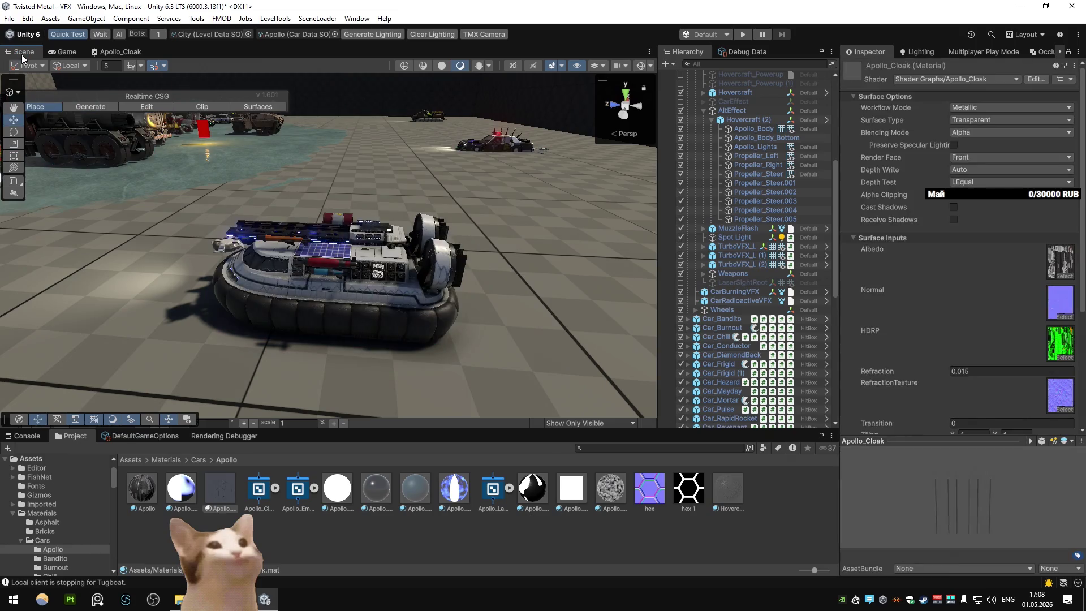
Step: Move the Multiply and Color (1) nodes higher in the Apollo_Cloak graph, then restore the layout
{"action": "scroll", "coordinate": [351, 243], "scroll_direction": "up", "scroll_amount": 5}
{"action": "scroll", "coordinate": [344, 244], "scroll_direction": "up", "scroll_amount": 2}
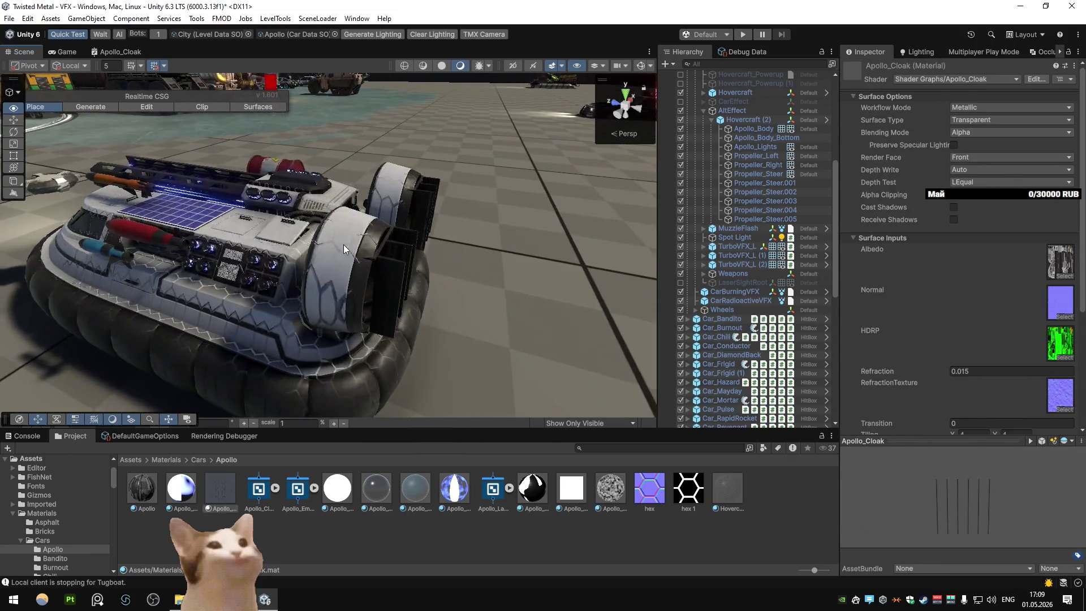
{"action": "double_click", "coordinate": [116, 53]}
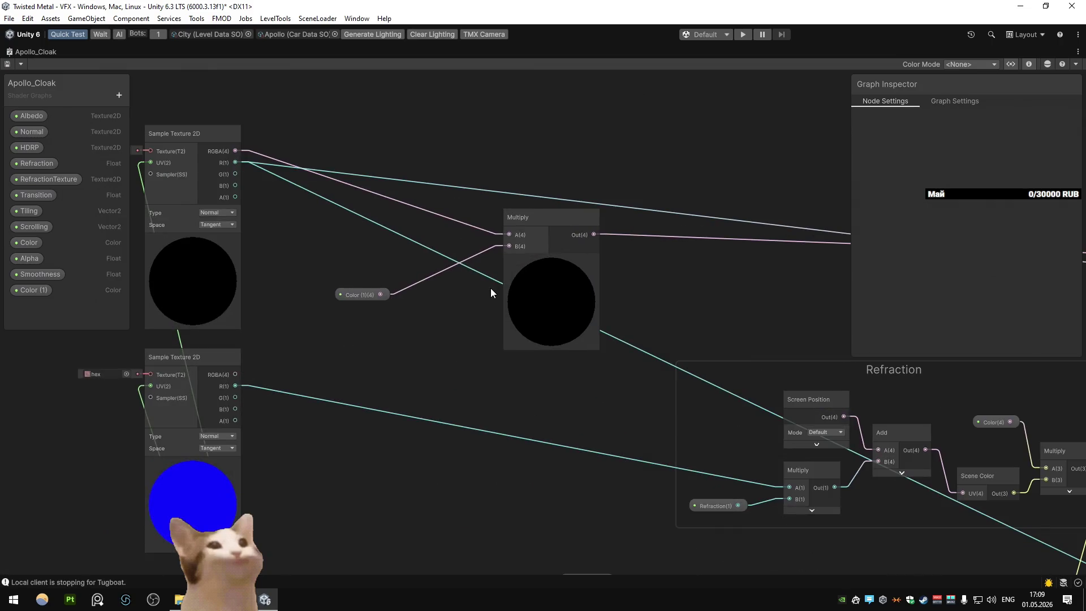
{"action": "left_click", "coordinate": [541, 314]}
{"action": "mouse_move", "coordinate": [371, 294]}
{"action": "left_mouse_down"}
{"action": "mouse_move", "coordinate": [562, 226]}
{"action": "mouse_move", "coordinate": [570, 179]}
{"action": "left_mouse_up"}
{"action": "scroll", "coordinate": [419, 219], "scroll_direction": "down", "scroll_amount": 3}
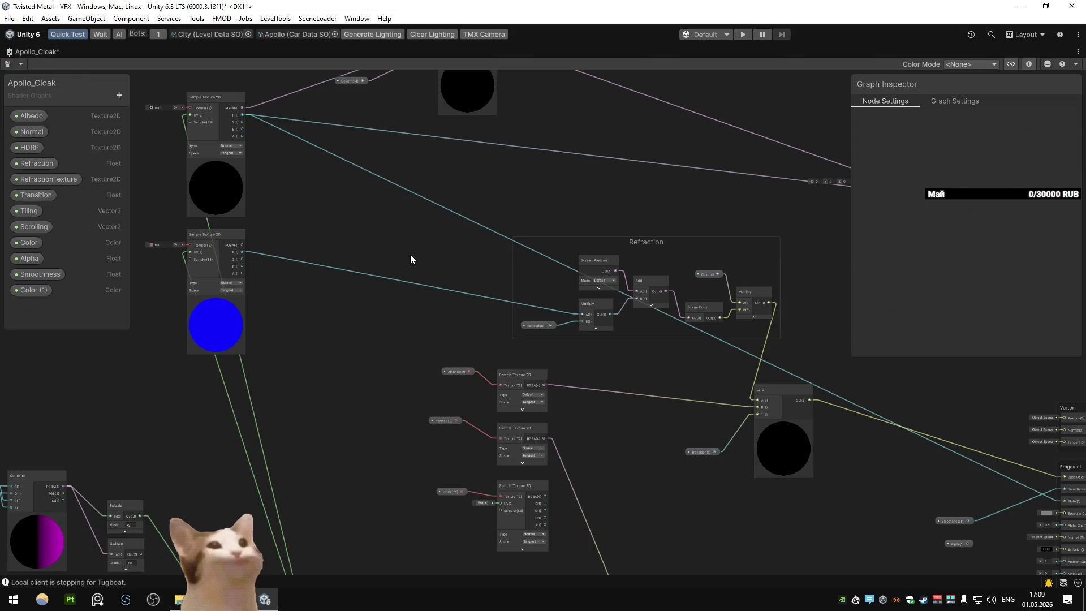
{"action": "left_click_drag", "start_coordinate": [402, 256], "coordinate": [455, 251]}
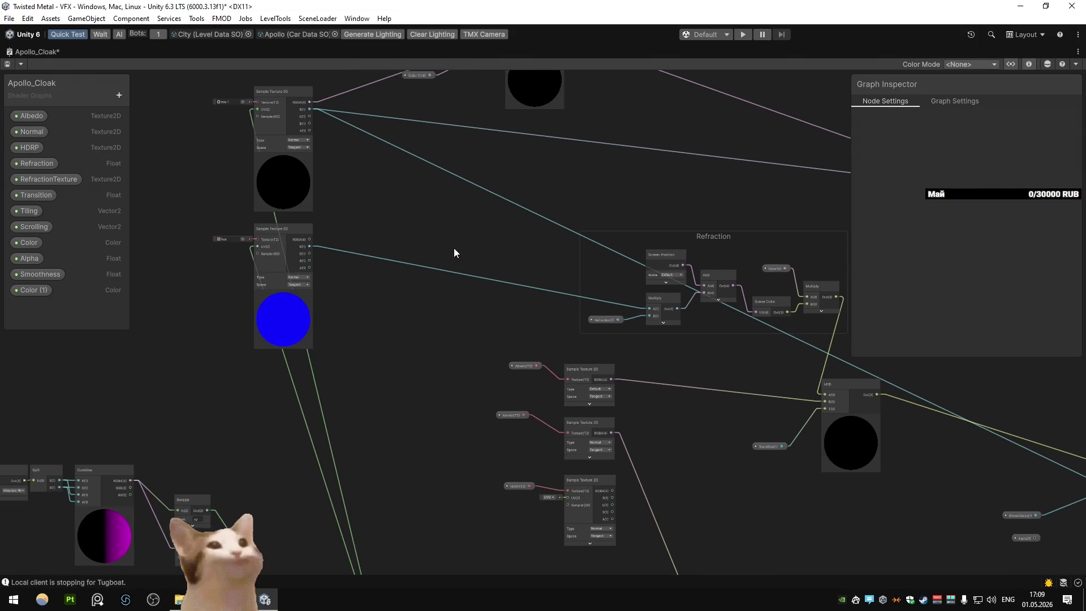
{"action": "mouse_move", "coordinate": [454, 354]}
{"action": "left_mouse_down"}
{"action": "mouse_move", "coordinate": [431, 184]}
{"action": "mouse_move", "coordinate": [335, 401]}
{"action": "mouse_move", "coordinate": [238, 406]}
{"action": "left_mouse_up"}
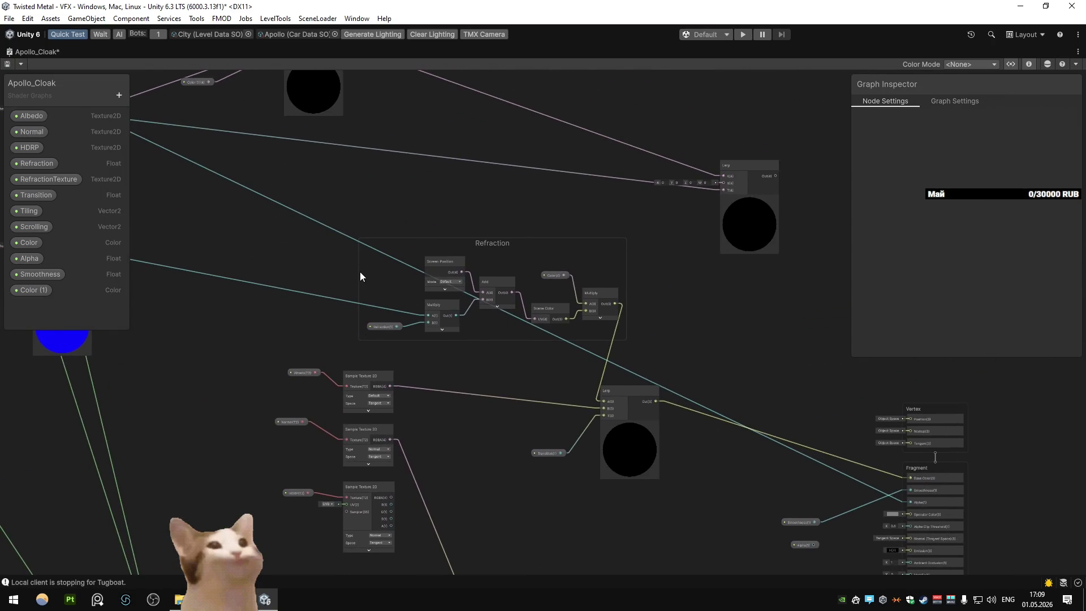
{"action": "double_click", "coordinate": [19, 54]}
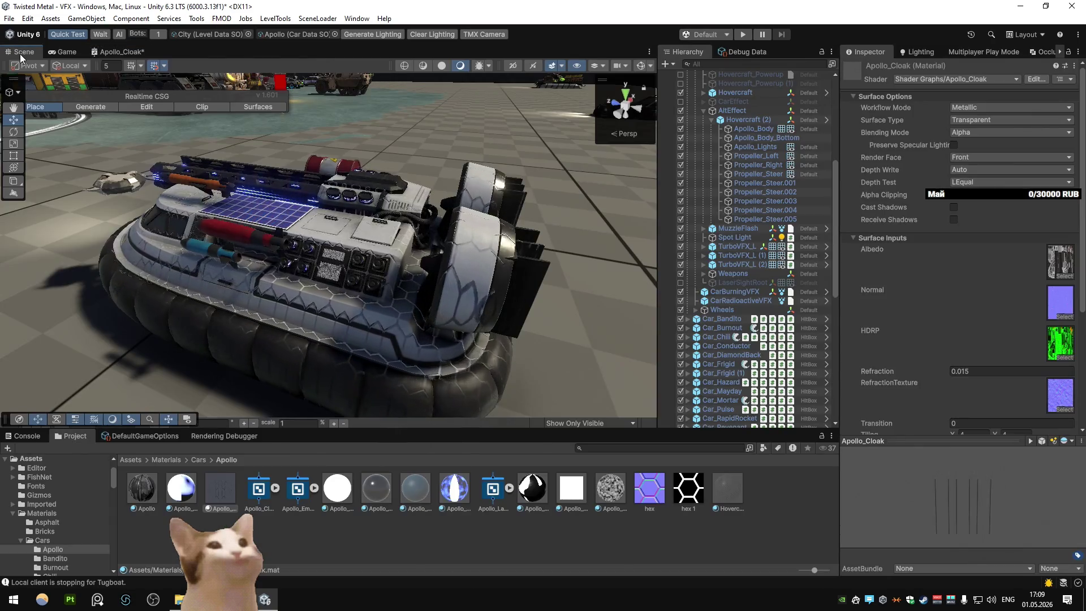
Step: Try a Refraction value of 1 on the cloak material, then undo it back to 0.015
{"action": "scroll", "coordinate": [901, 251], "scroll_direction": "down", "scroll_amount": 3}
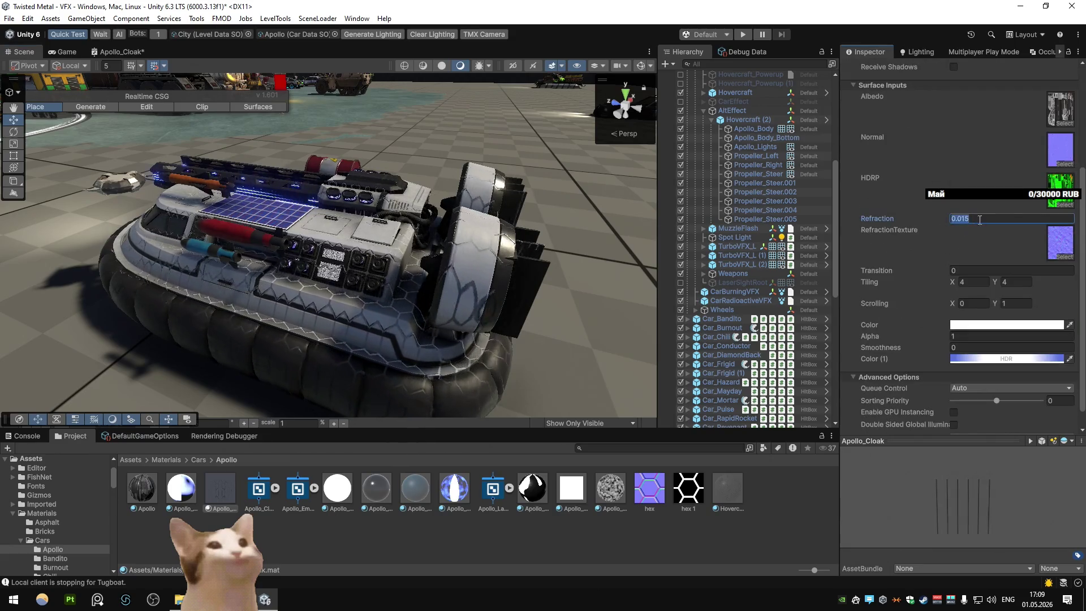
{"action": "double_click", "coordinate": [958, 217]}
{"action": "type", "text": "1"}
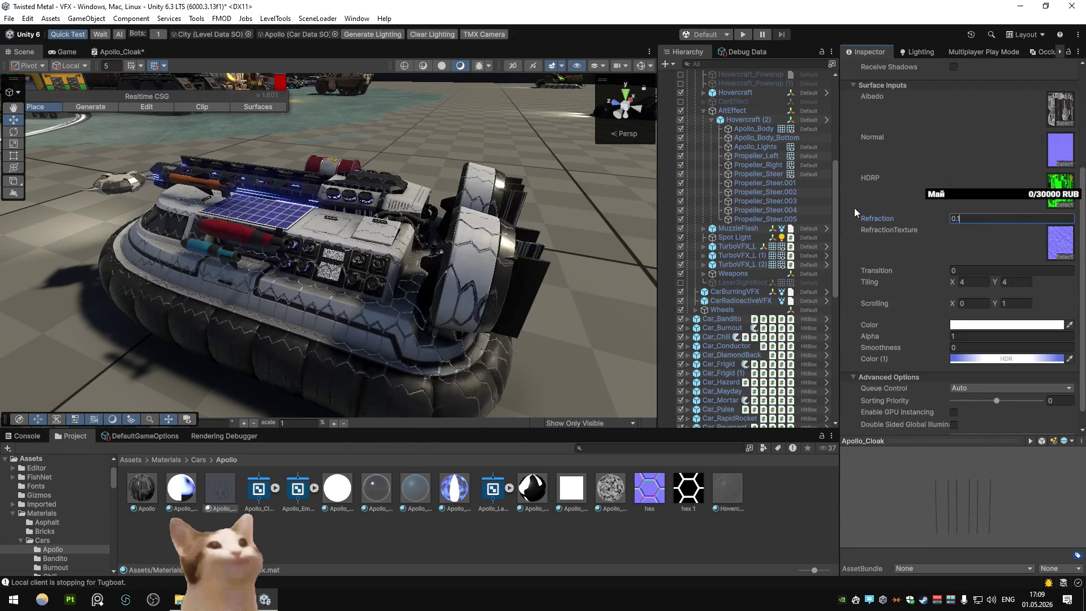
{"action": "mouse_move", "coordinate": [517, 161]}
{"action": "left_mouse_down"}
{"action": "mouse_move", "coordinate": [318, 158]}
{"action": "mouse_move", "coordinate": [550, 172]}
{"action": "mouse_move", "coordinate": [552, 188]}
{"action": "left_mouse_up"}
{"action": "key", "text": "ctrl+z"}
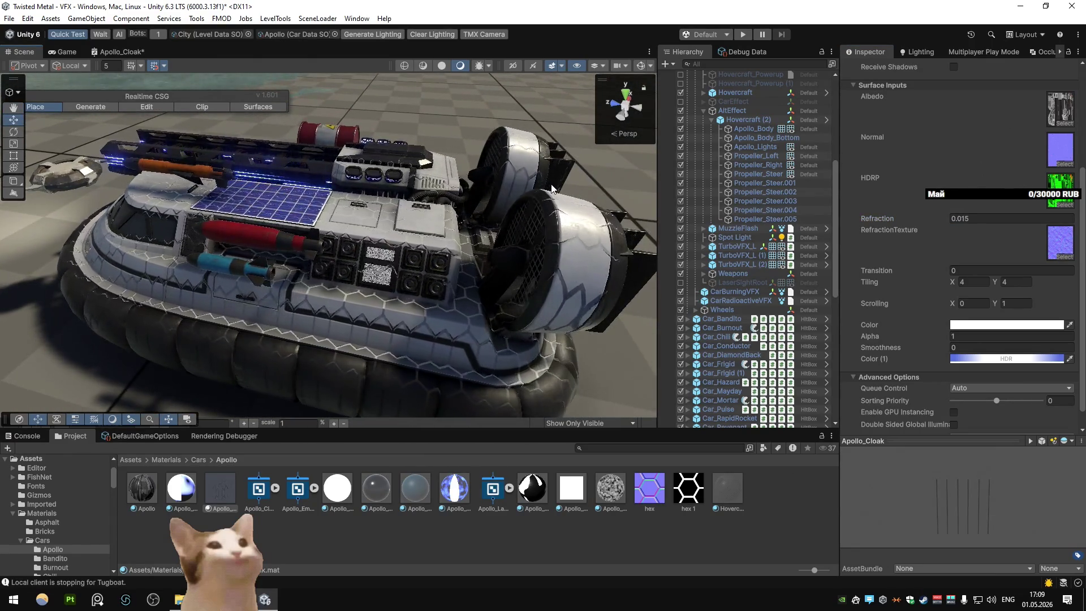
Step: Try a material Tiling of 1, revert it, and show the Apollo_Cloak shader graph maximized
{"action": "left_click", "coordinate": [964, 348]}
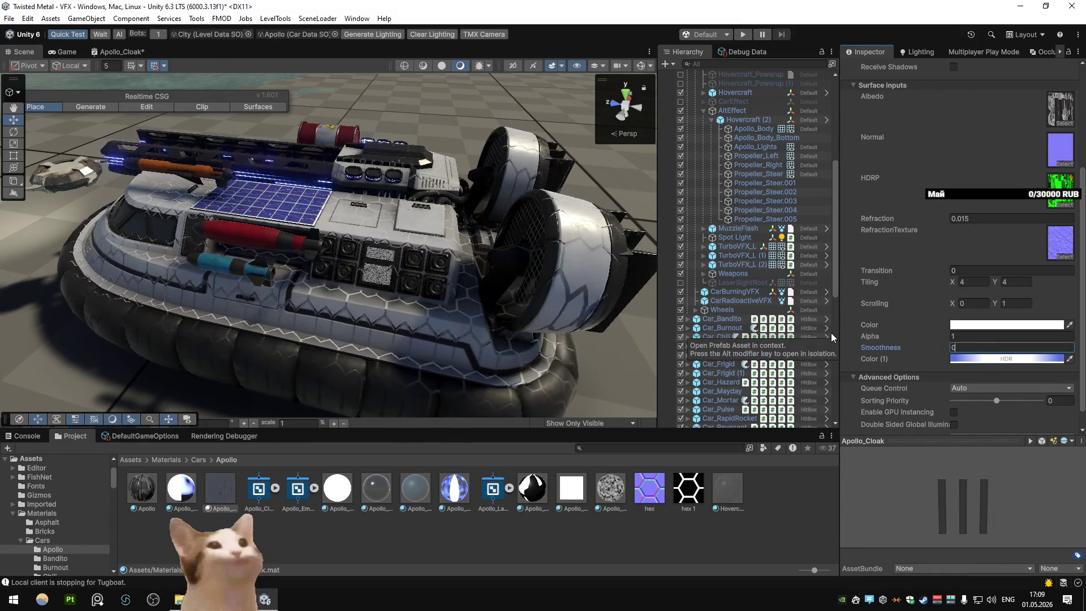
{"action": "left_click", "coordinate": [971, 281]}
{"action": "type", "text": "1"}
{"action": "left_click", "coordinate": [1015, 281]}
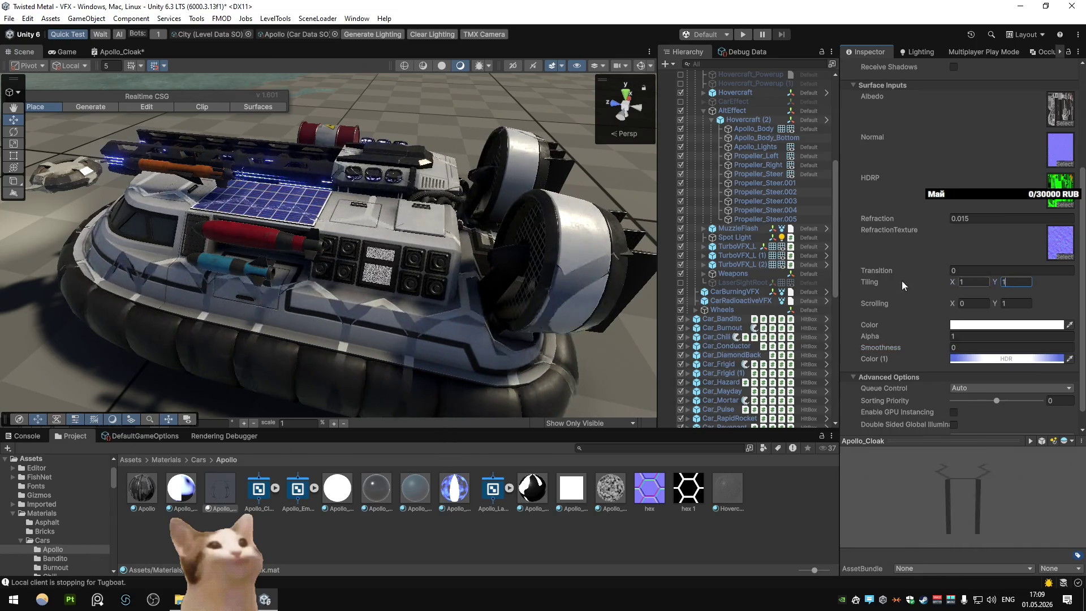
{"action": "key", "text": "ctrl+z"}
{"action": "left_click", "coordinate": [119, 52]}
{"action": "key", "text": "shift+space"}
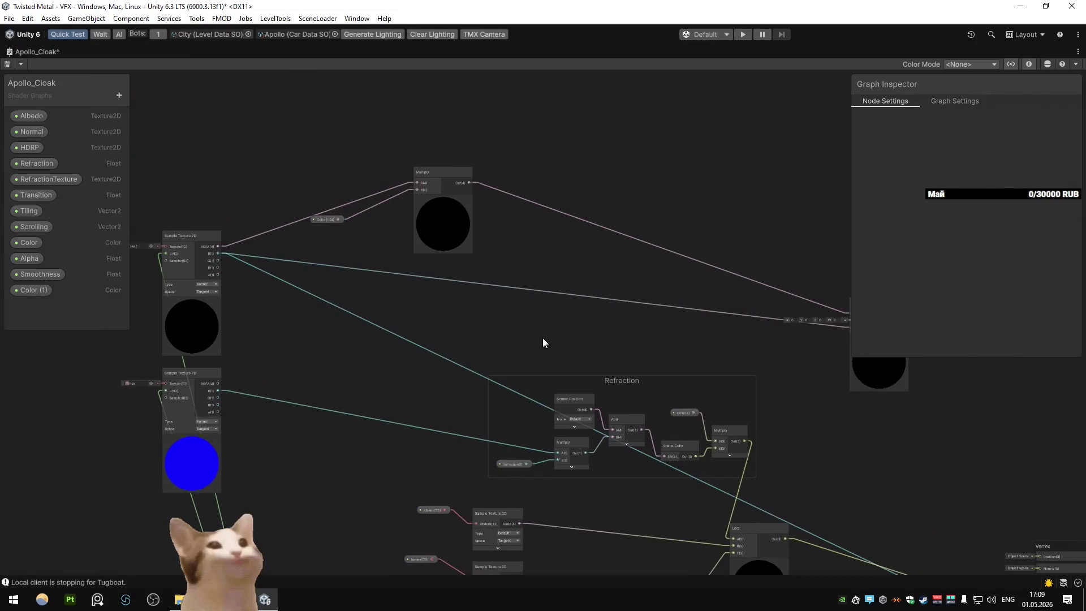
Step: Delete the wire into the Fragment's Alpha input so Alpha falls back to 1
{"action": "left_click_drag", "start_coordinate": [574, 372], "coordinate": [443, 233]}
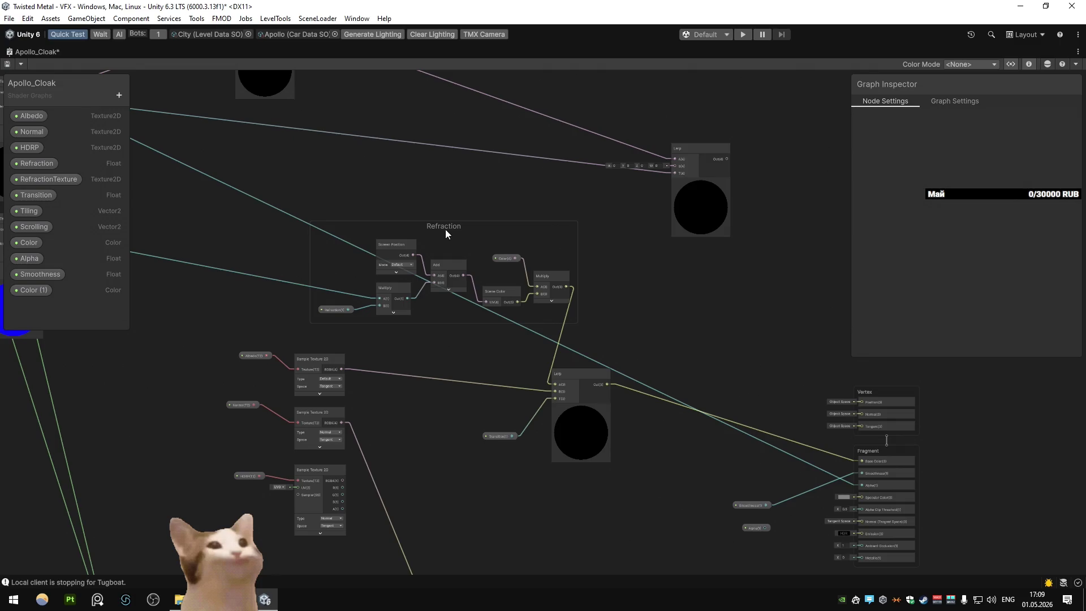
{"action": "key", "text": "f"}
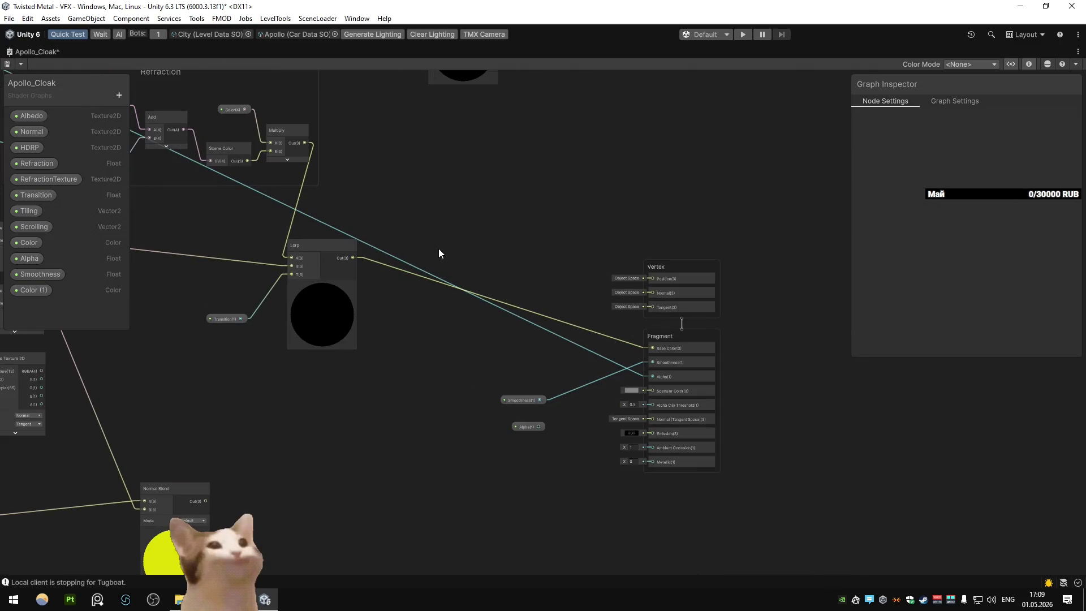
{"action": "mouse_move", "coordinate": [439, 247]}
{"action": "left_mouse_down"}
{"action": "mouse_move", "coordinate": [706, 312]}
{"action": "mouse_move", "coordinate": [558, 311]}
{"action": "left_mouse_up"}
{"action": "left_click", "coordinate": [562, 321]}
{"action": "key", "text": "Delete"}
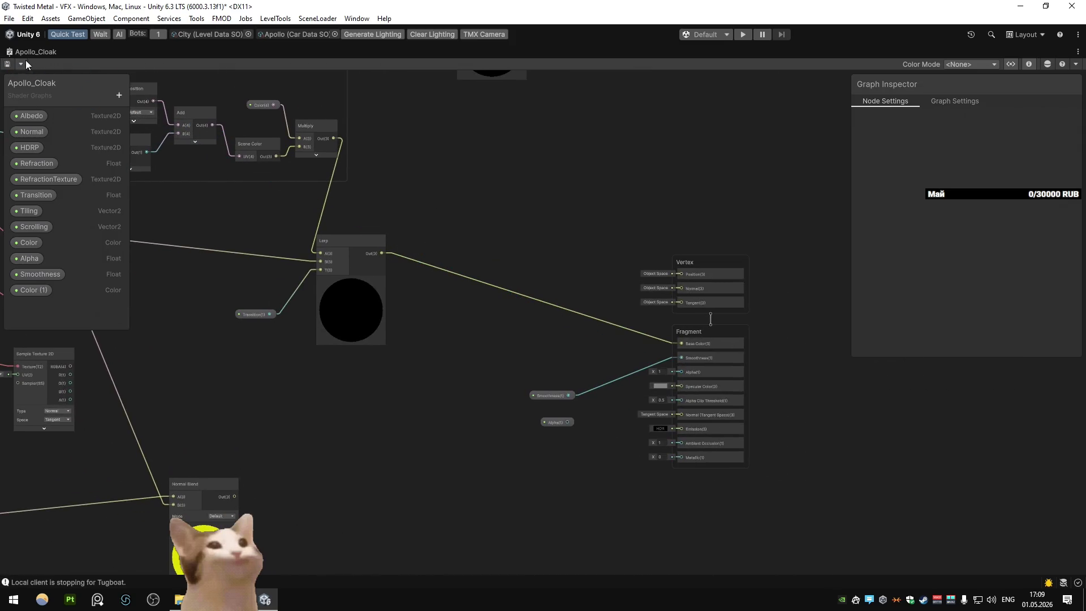
{"action": "double_click", "coordinate": [19, 52]}
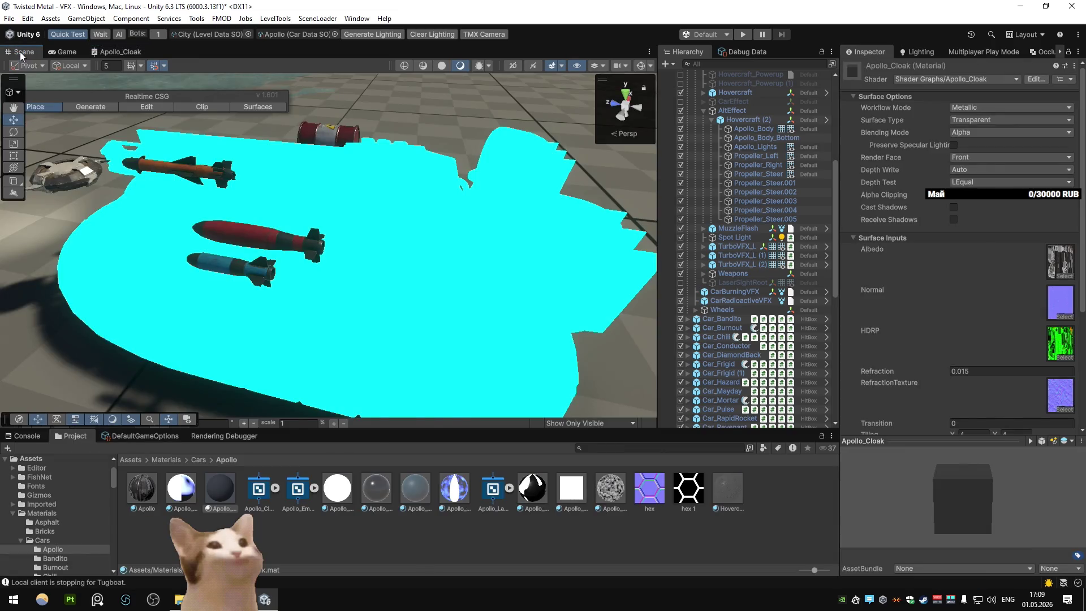
Step: Add a Triplanar node via the 'tripl' search and place it in open space
{"action": "mouse_move", "coordinate": [398, 232]}
{"action": "left_mouse_down"}
{"action": "mouse_move", "coordinate": [157, 188]}
{"action": "mouse_move", "coordinate": [429, 226]}
{"action": "left_mouse_up"}
{"action": "double_click", "coordinate": [132, 54]}
{"action": "scroll", "coordinate": [507, 304], "scroll_direction": "down", "scroll_amount": 3}
{"action": "scroll", "coordinate": [517, 327], "scroll_direction": "up", "scroll_amount": 3}
{"action": "key", "text": "space"}
{"action": "type", "text": "tripl"}
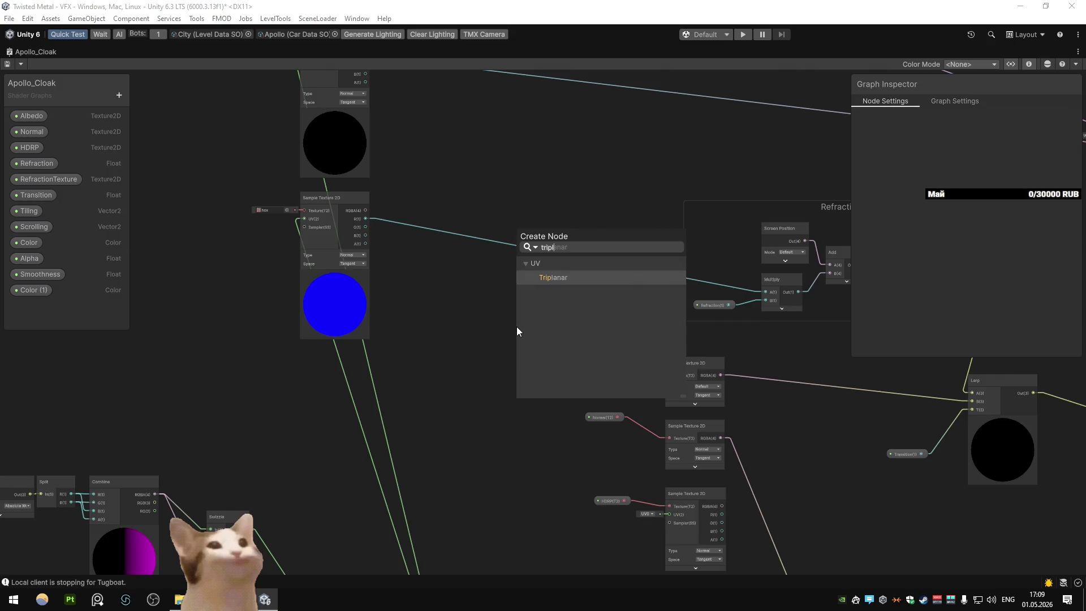
{"action": "key", "text": "Return"}
{"action": "left_click_drag", "start_coordinate": [537, 352], "coordinate": [486, 311]}
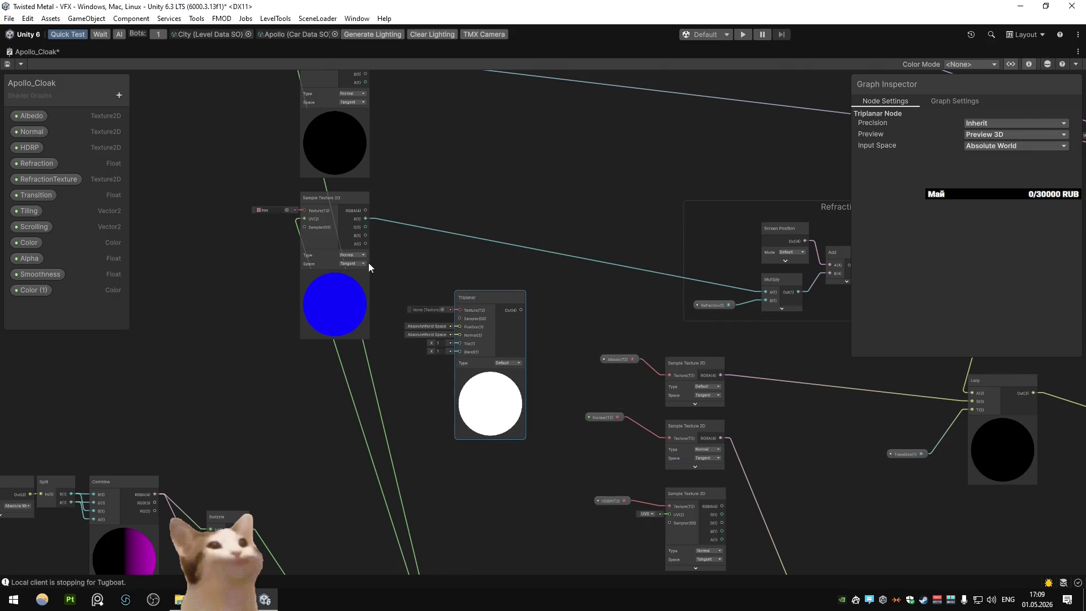
Step: Assign the hex 1 texture to the Triplanar node, then return to the Scene view
{"action": "left_click", "coordinate": [443, 309]}
{"action": "type", "text": "hex"}
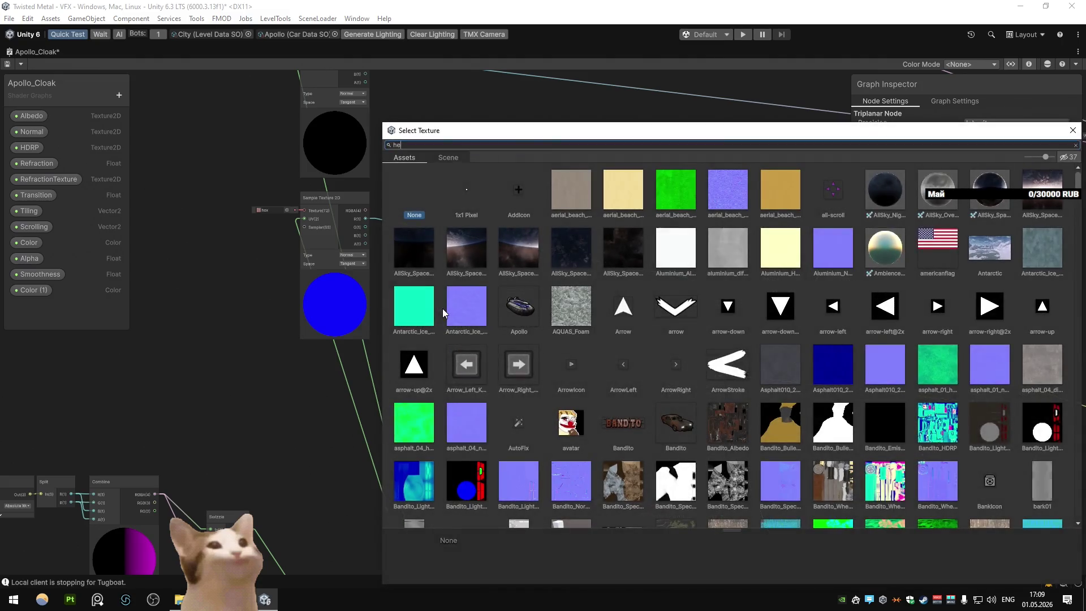
{"action": "double_click", "coordinate": [513, 201]}
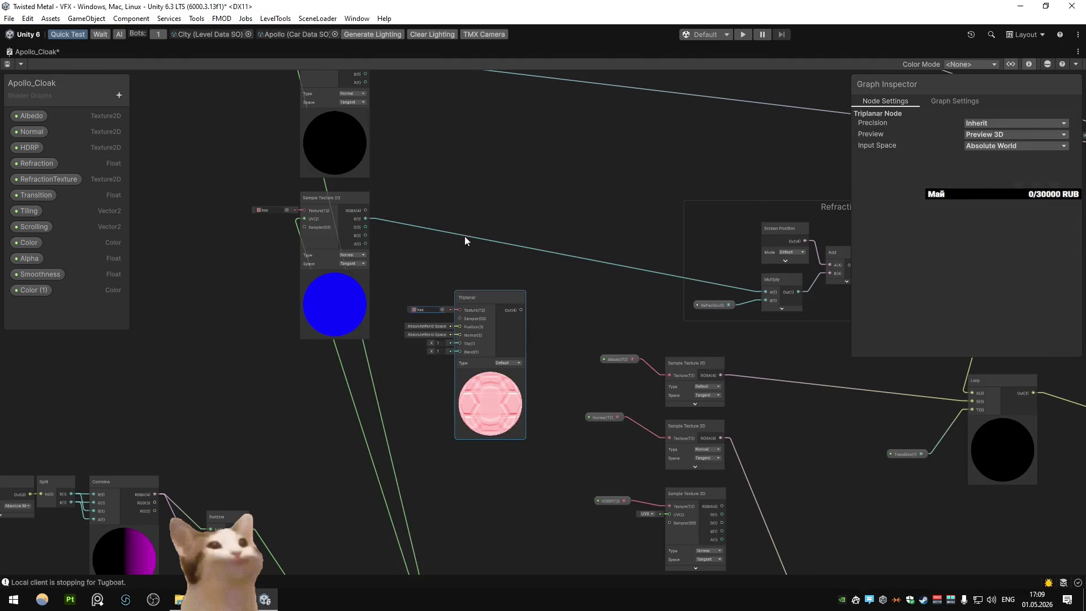
{"action": "key", "text": "f"}
{"action": "left_click_drag", "start_coordinate": [524, 276], "coordinate": [545, 254]}
{"action": "left_click_drag", "start_coordinate": [646, 290], "coordinate": [453, 282]}
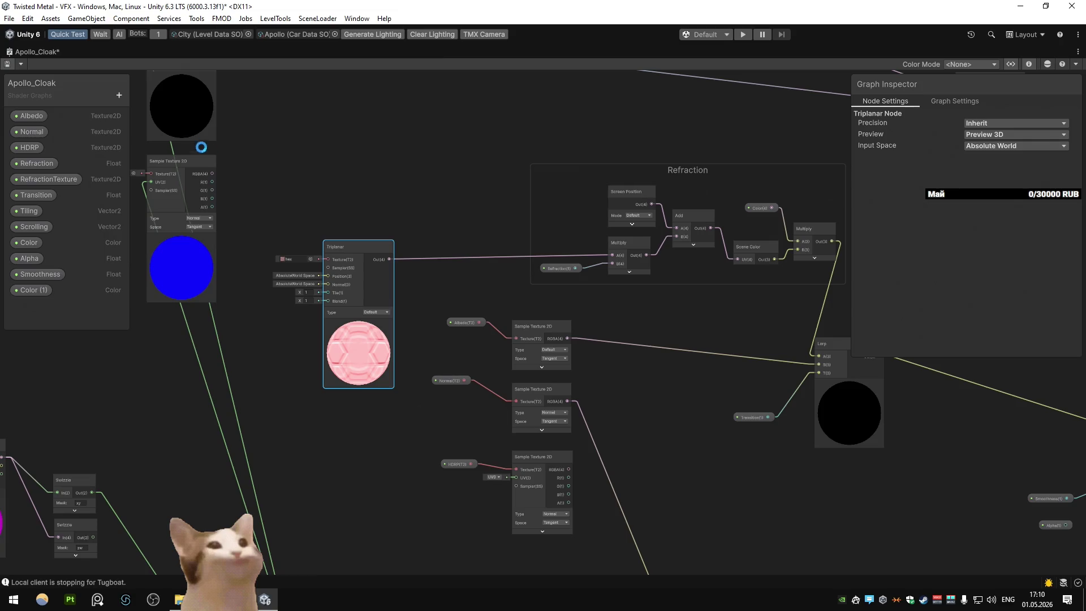
{"action": "double_click", "coordinate": [13, 49]}
{"action": "left_click", "coordinate": [13, 49]}
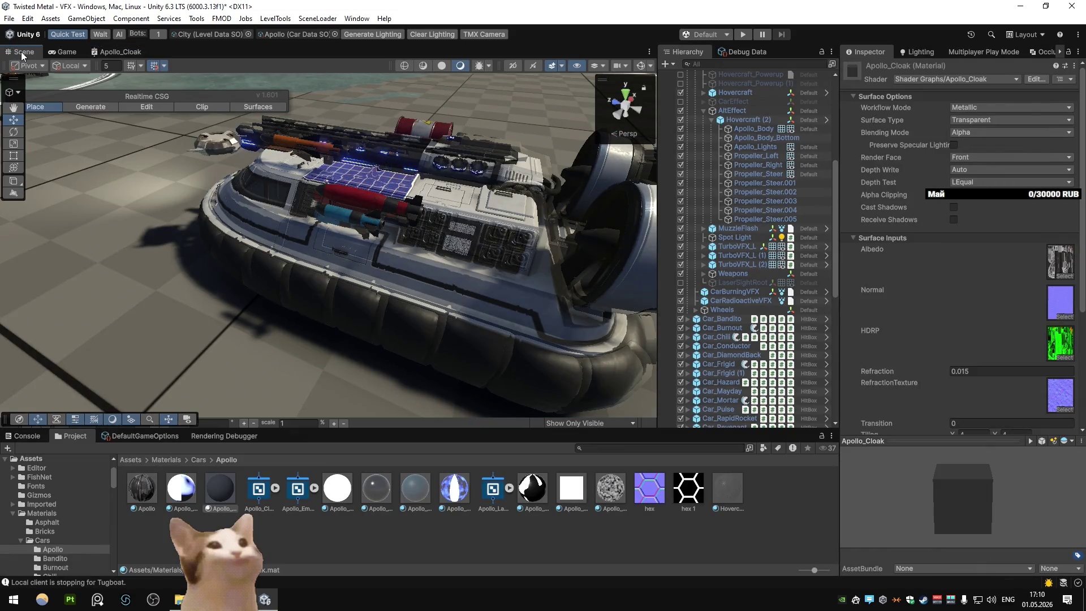
Step: Set the Triplanar node Type to Normal and save the Apollo_Cloak shader
{"action": "mouse_move", "coordinate": [317, 176]}
{"action": "left_mouse_down"}
{"action": "mouse_move", "coordinate": [351, 184]}
{"action": "mouse_move", "coordinate": [307, 188]}
{"action": "mouse_move", "coordinate": [226, 136]}
{"action": "left_mouse_up"}
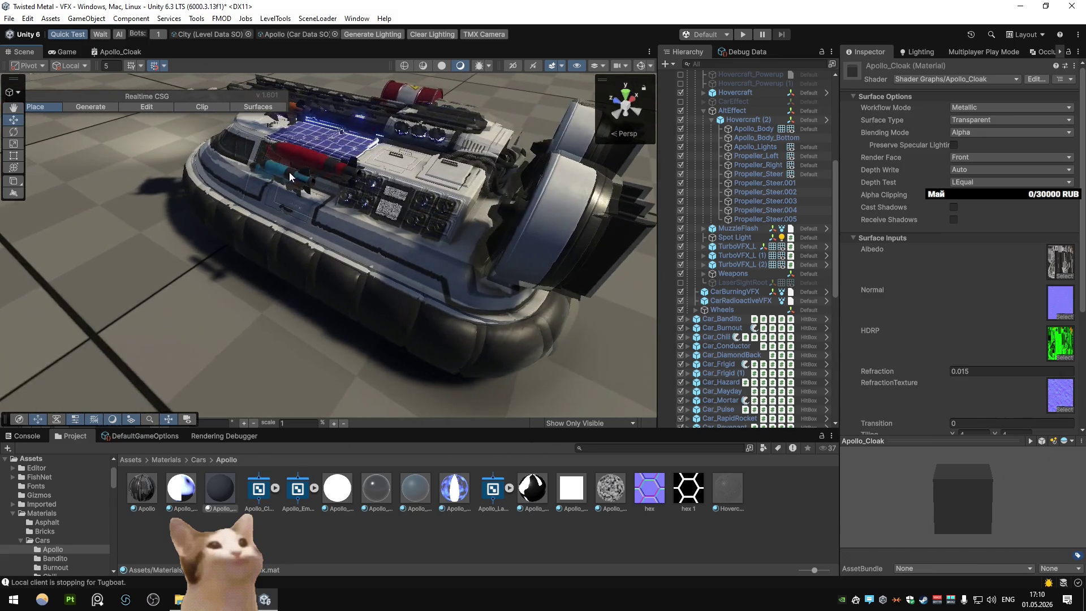
{"action": "left_click", "coordinate": [120, 51]}
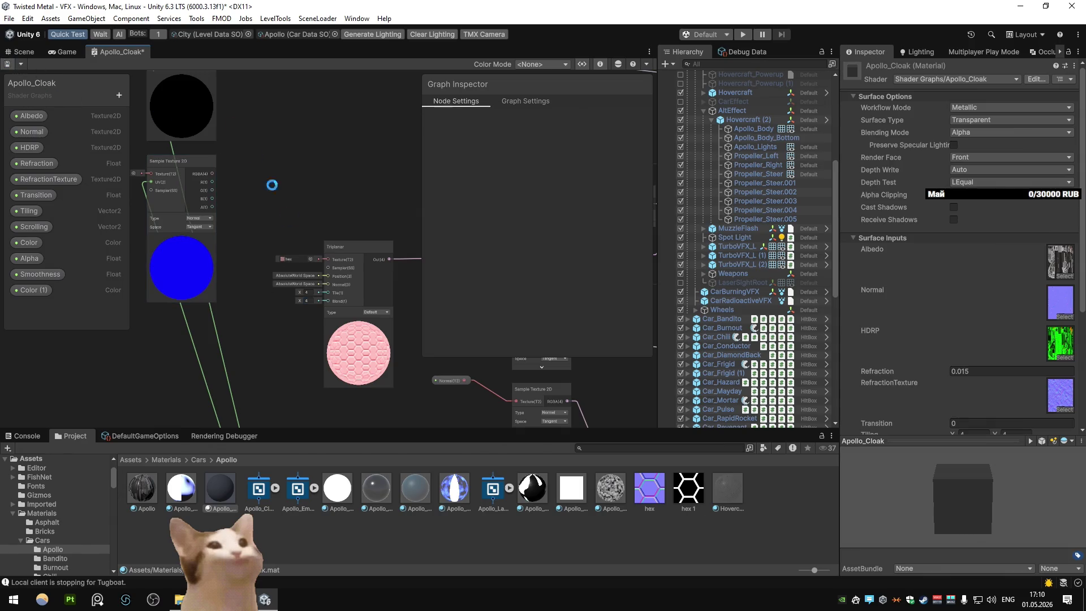
{"action": "left_click_drag", "start_coordinate": [378, 306], "coordinate": [379, 309]}
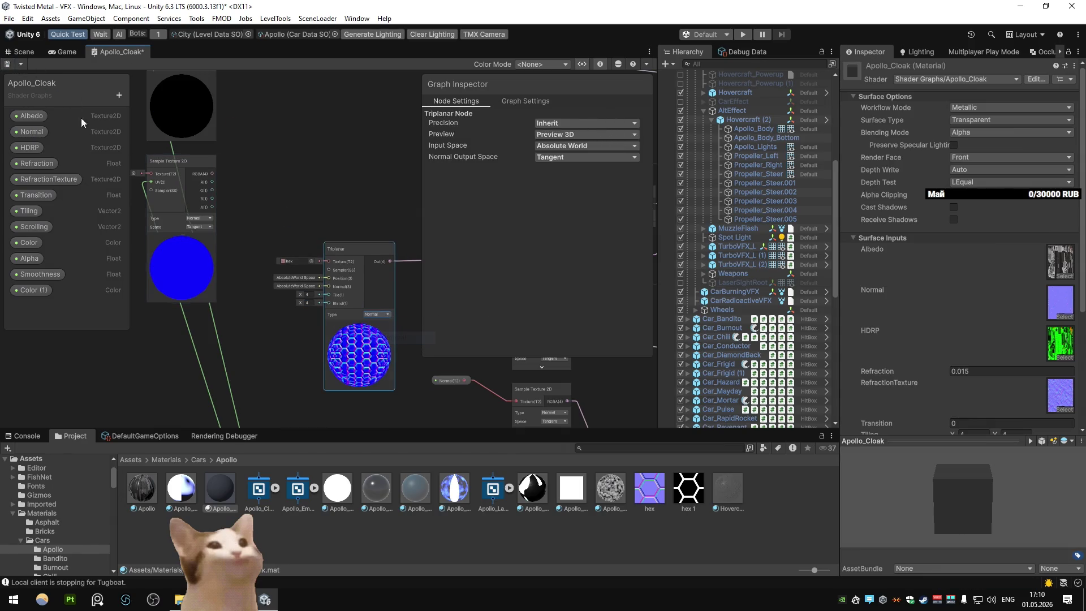
{"action": "left_click", "coordinate": [8, 66]}
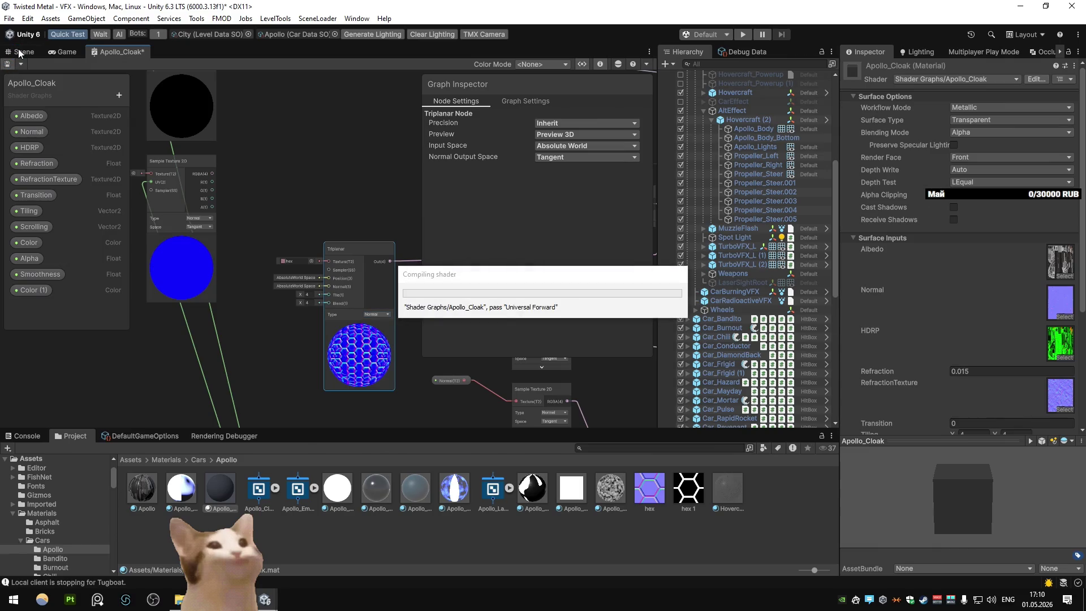
Step: Check the hovercraft from the rear in the Scene view, then bring back the maximized shader graph
{"action": "left_click", "coordinate": [20, 52]}
{"action": "mouse_move", "coordinate": [328, 169]}
{"action": "left_mouse_down"}
{"action": "mouse_move", "coordinate": [449, 205]}
{"action": "mouse_move", "coordinate": [293, 181]}
{"action": "mouse_move", "coordinate": [150, 69]}
{"action": "left_mouse_up"}
{"action": "left_click", "coordinate": [117, 51]}
{"action": "key", "text": "shift+space"}
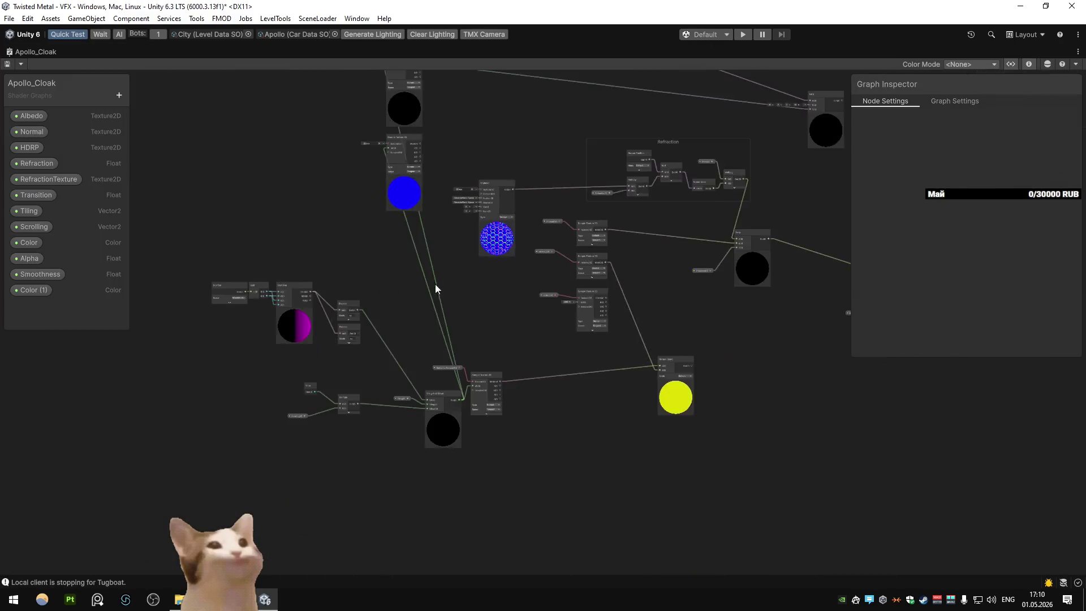
Step: Wire the Time×Scrolling Multiply output into the Triplanar node's Position input
{"action": "scroll", "coordinate": [445, 280], "scroll_direction": "up", "scroll_amount": 3}
{"action": "left_click_drag", "start_coordinate": [491, 238], "coordinate": [452, 327]}
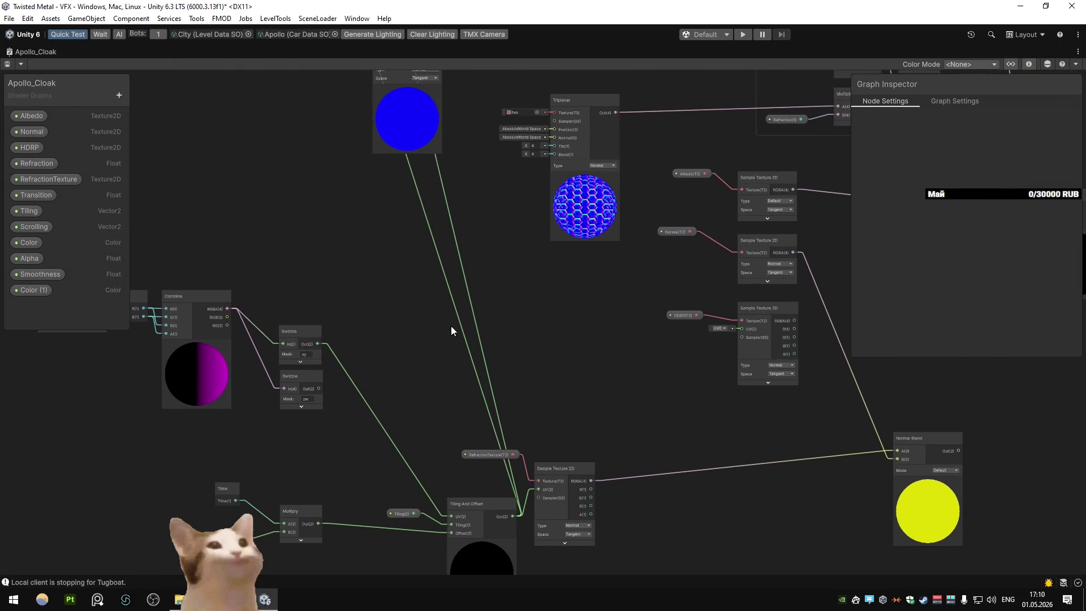
{"action": "left_click_drag", "start_coordinate": [319, 523], "coordinate": [551, 131]}
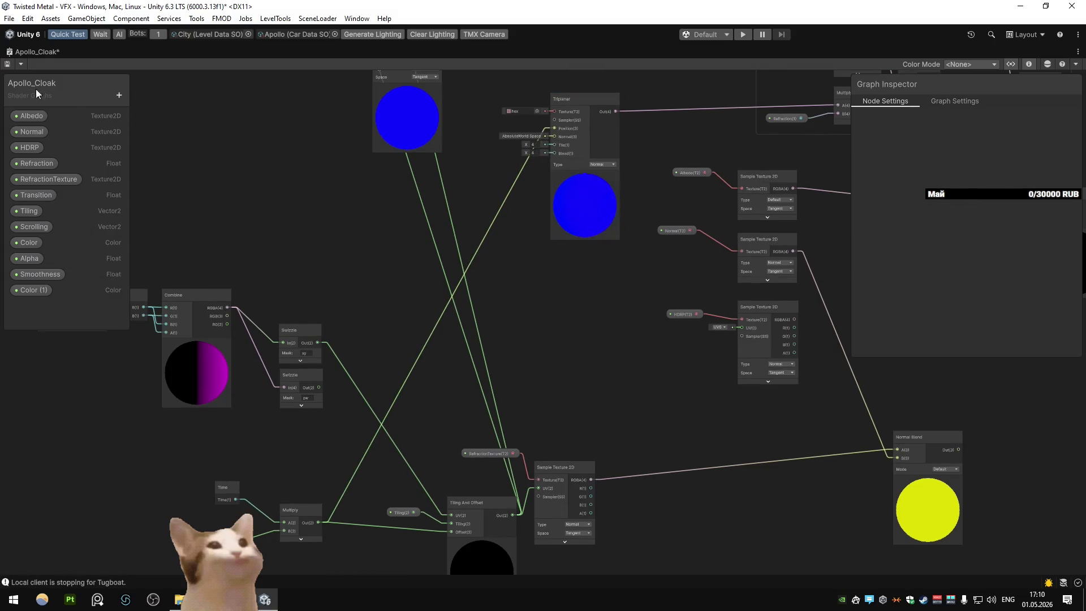
{"action": "double_click", "coordinate": [22, 53]}
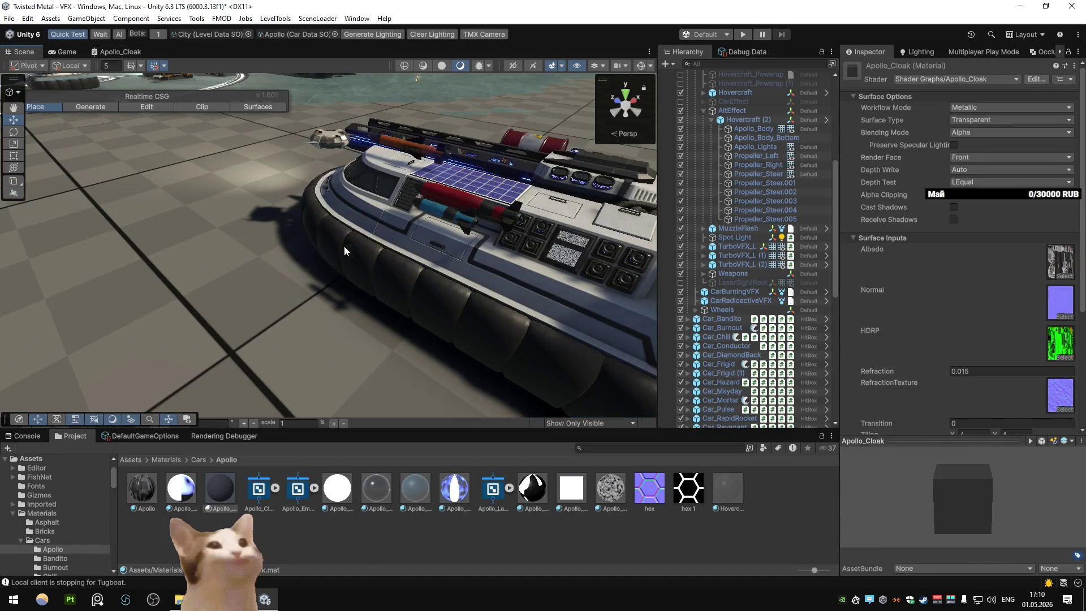
{"action": "left_click", "coordinate": [117, 51]}
{"action": "key", "text": "shift+space"}
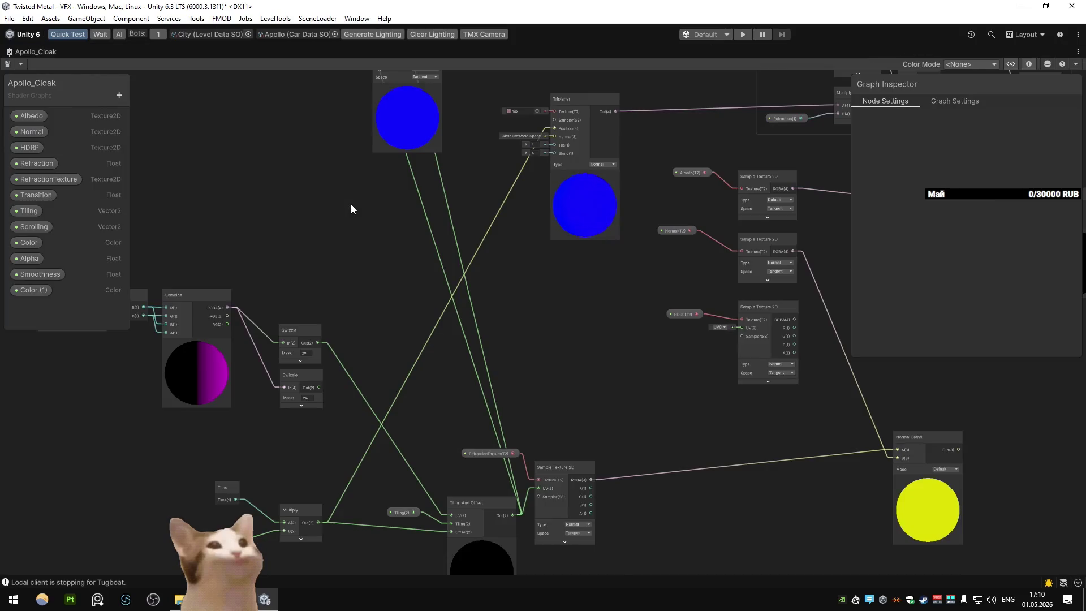
Step: Set the Triplanar node's Input Space to Object and its Blend to 1
{"action": "scroll", "coordinate": [430, 260], "scroll_direction": "up", "scroll_amount": 4}
{"action": "left_click_drag", "start_coordinate": [440, 259], "coordinate": [500, 322]}
{"action": "left_click", "coordinate": [626, 271]}
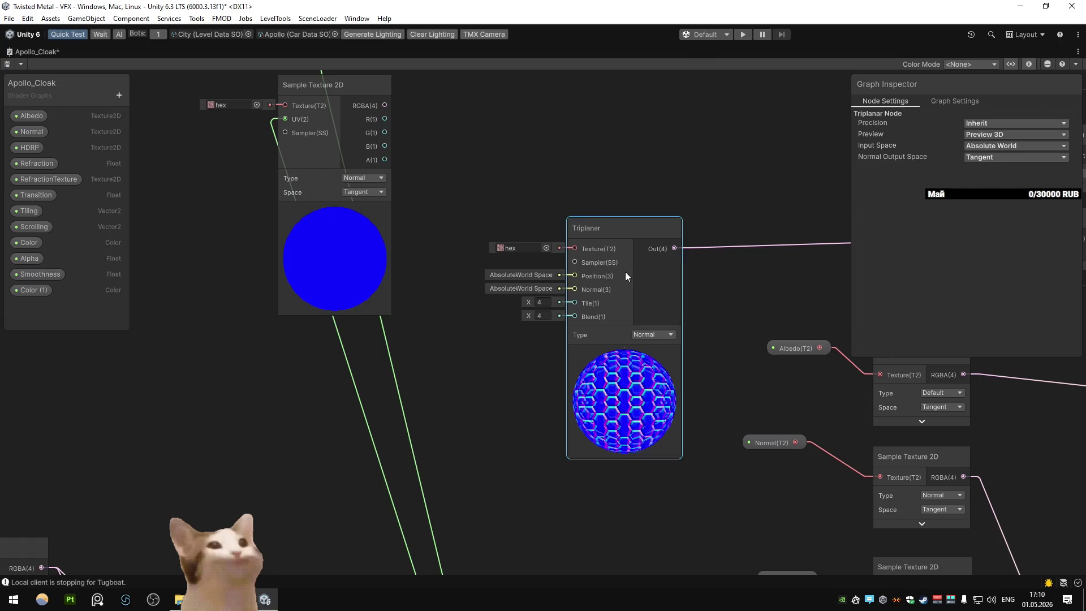
{"action": "left_click", "coordinate": [985, 146]}
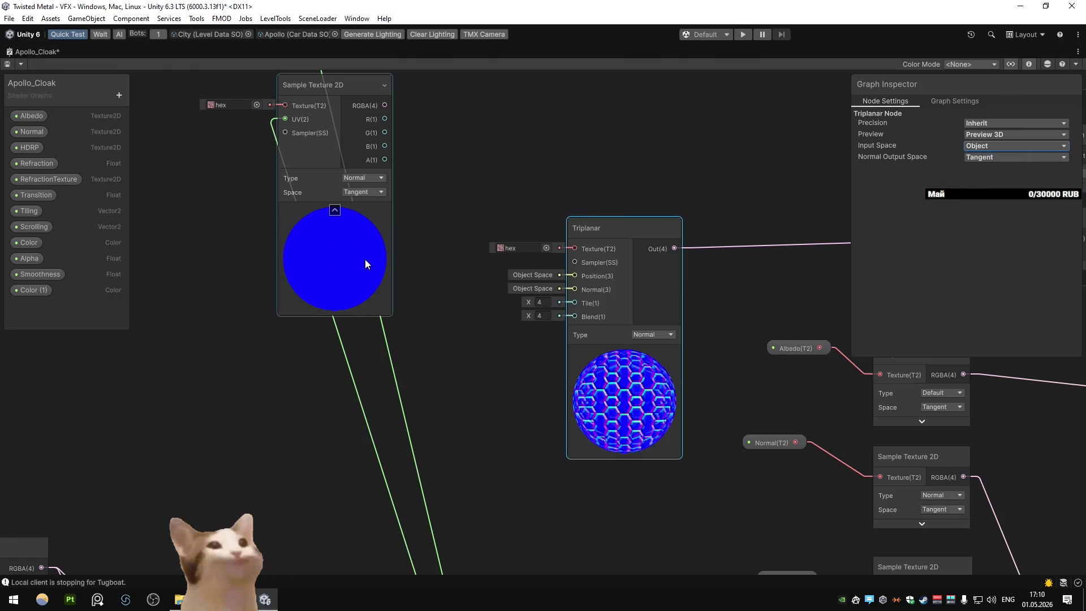
{"action": "scroll", "coordinate": [363, 258], "scroll_direction": "down", "scroll_amount": 1}
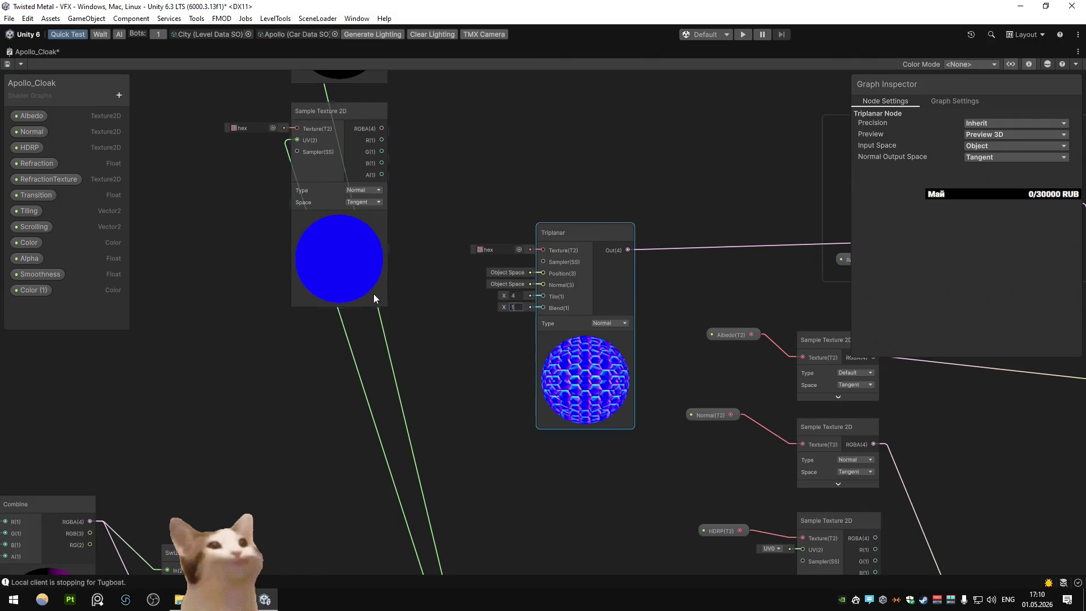
{"action": "scroll", "coordinate": [477, 304], "scroll_direction": "down", "scroll_amount": 2}
{"action": "left_click_drag", "start_coordinate": [445, 244], "coordinate": [524, 151]}
{"action": "left_click", "coordinate": [473, 328]}
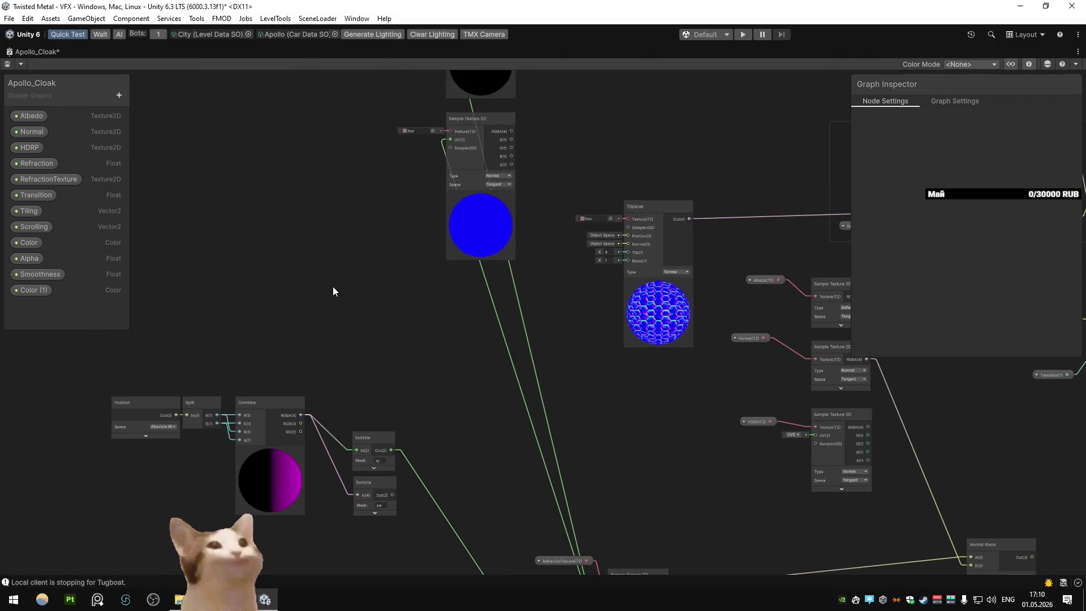
Step: Inspect the Time, Scrolling and Tiling And Offset nodes, then restore the normal layout
{"action": "scroll", "coordinate": [333, 286], "scroll_direction": "down", "scroll_amount": 5}
{"action": "scroll", "coordinate": [353, 318], "scroll_direction": "up", "scroll_amount": 5}
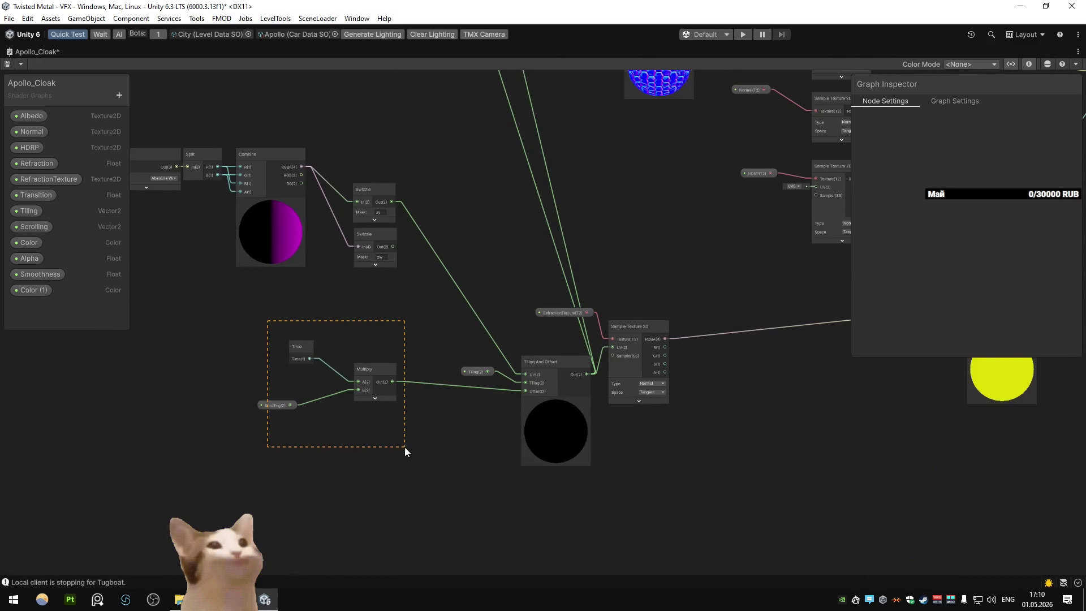
{"action": "left_click_drag", "start_coordinate": [405, 447], "coordinate": [405, 447]}
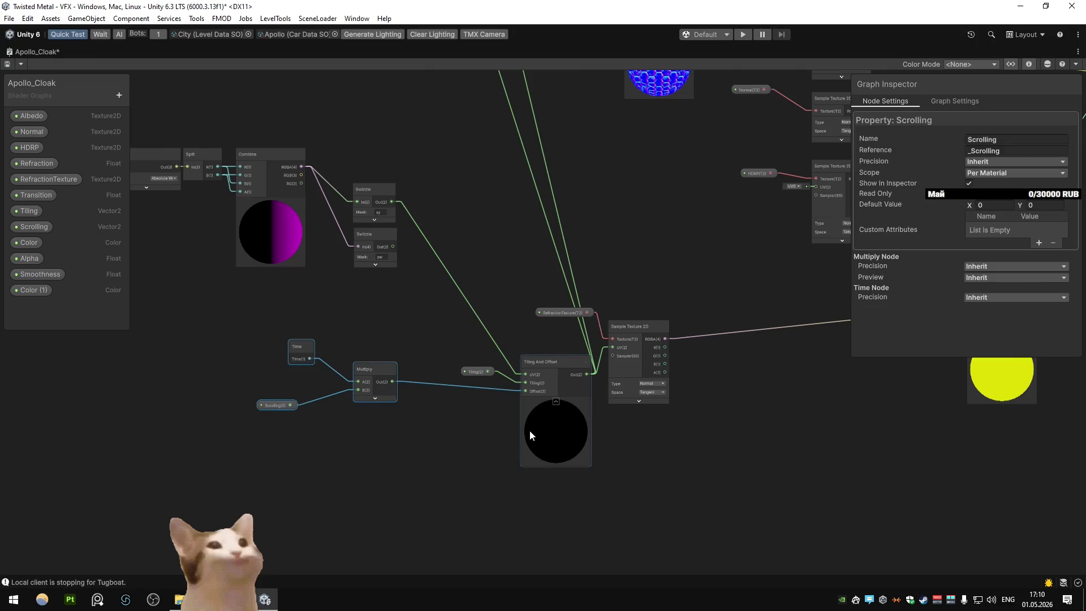
{"action": "left_click", "coordinate": [529, 430]}
{"action": "left_click_drag", "start_coordinate": [256, 333], "coordinate": [412, 415]}
{"action": "mouse_move", "coordinate": [423, 305]}
{"action": "left_mouse_down"}
{"action": "mouse_move", "coordinate": [314, 426]}
{"action": "mouse_move", "coordinate": [447, 484]}
{"action": "left_mouse_up"}
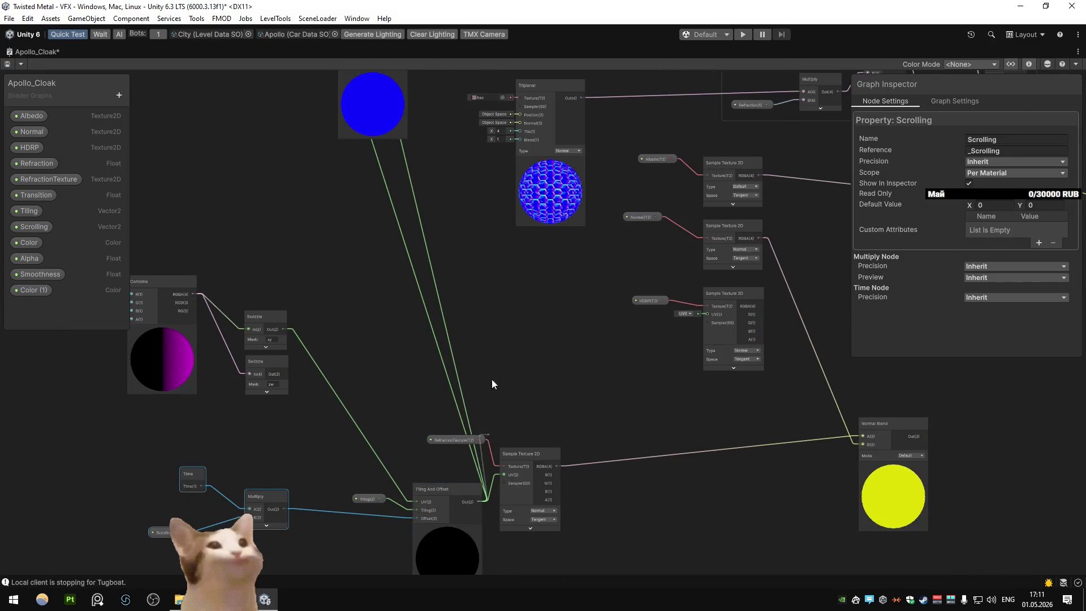
{"action": "left_click_drag", "start_coordinate": [507, 114], "coordinate": [514, 144]}
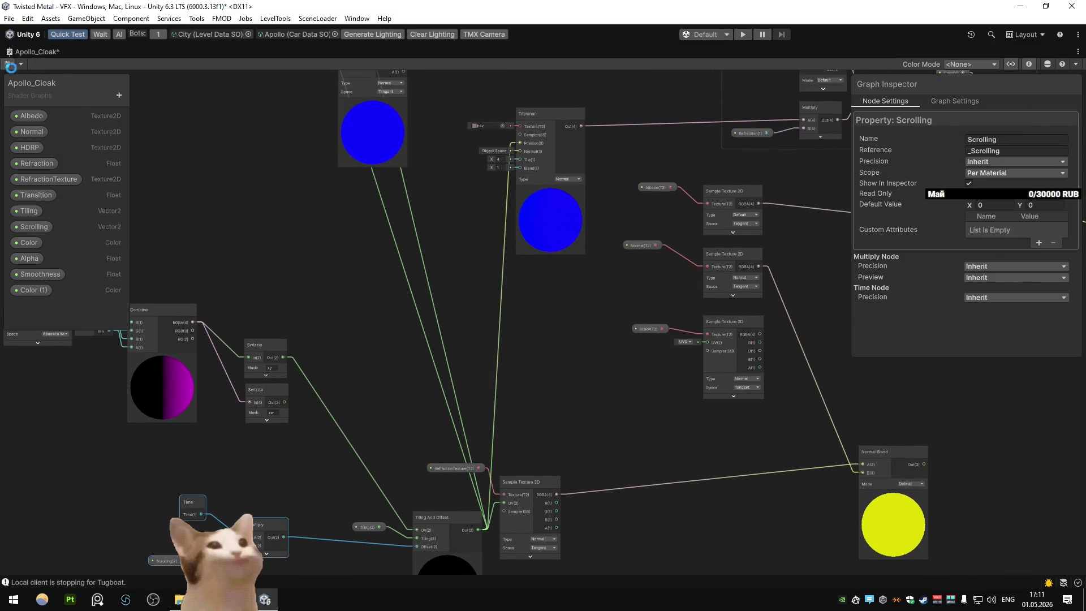
{"action": "double_click", "coordinate": [14, 51]}
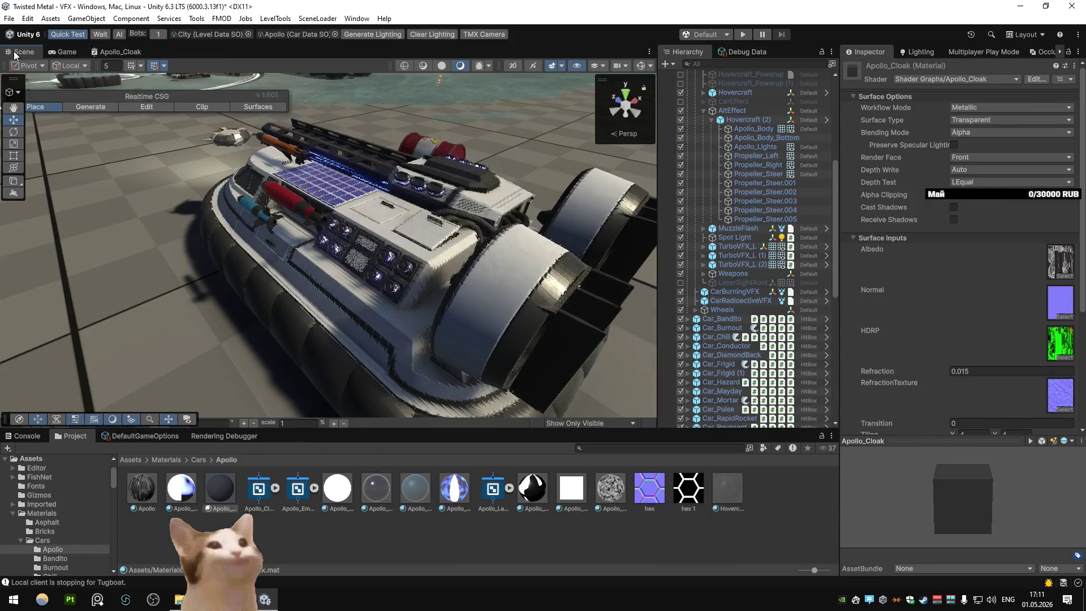
Step: Compare the shader graph with the Scene view and set Scrolling Y to 2
{"action": "left_click_drag", "start_coordinate": [317, 186], "coordinate": [367, 175]}
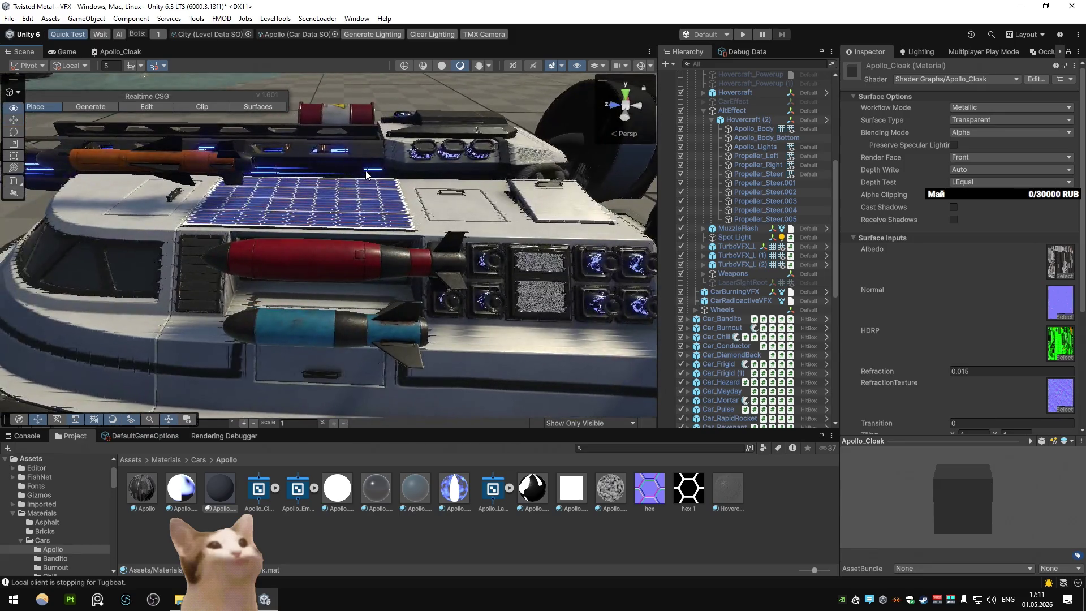
{"action": "scroll", "coordinate": [367, 175], "scroll_direction": "down", "scroll_amount": 3}
{"action": "left_click", "coordinate": [121, 52]}
{"action": "scroll", "coordinate": [313, 242], "scroll_direction": "up", "scroll_amount": 3}
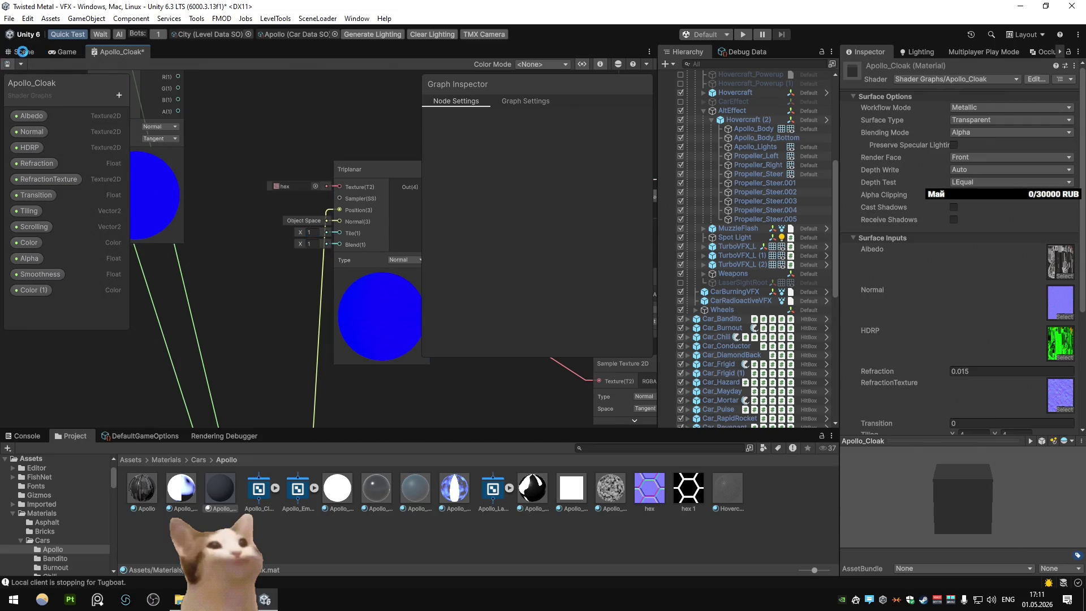
{"action": "left_click", "coordinate": [24, 54]}
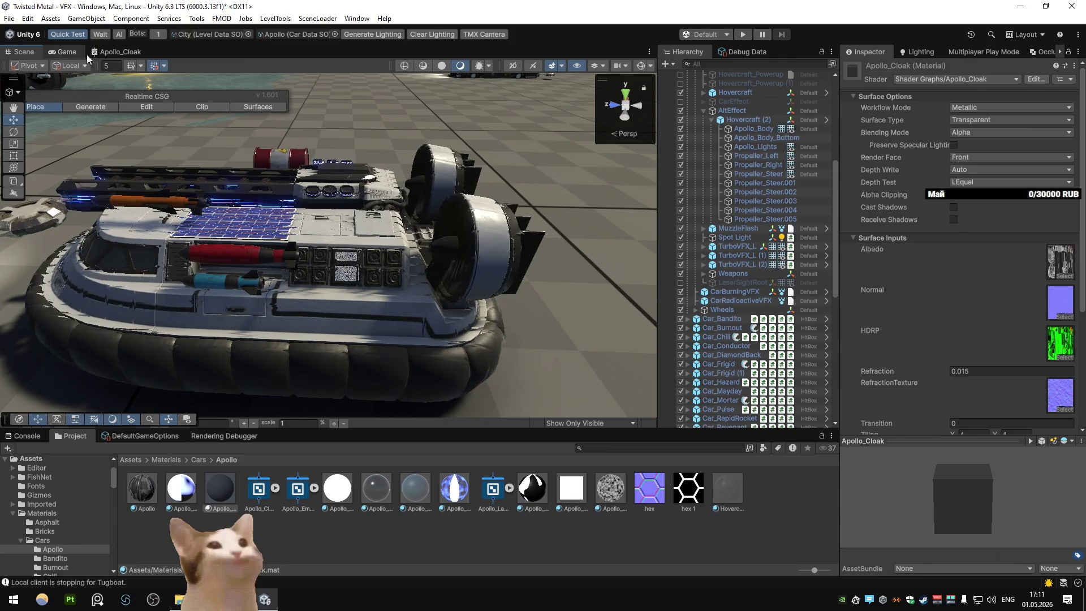
{"action": "left_click", "coordinate": [107, 52]}
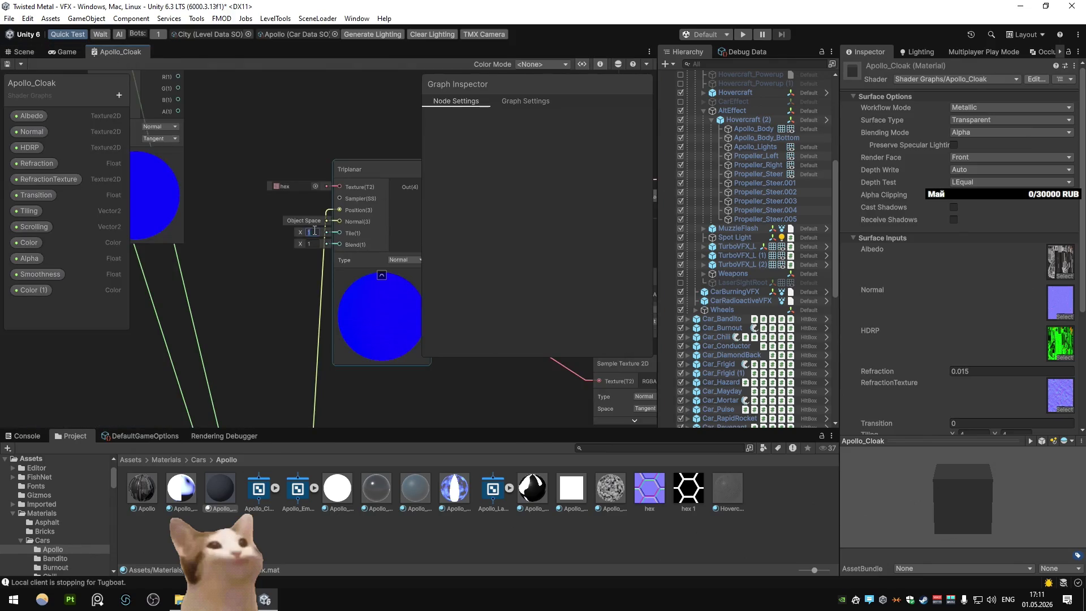
{"action": "scroll", "coordinate": [315, 231], "scroll_direction": "down", "scroll_amount": 5}
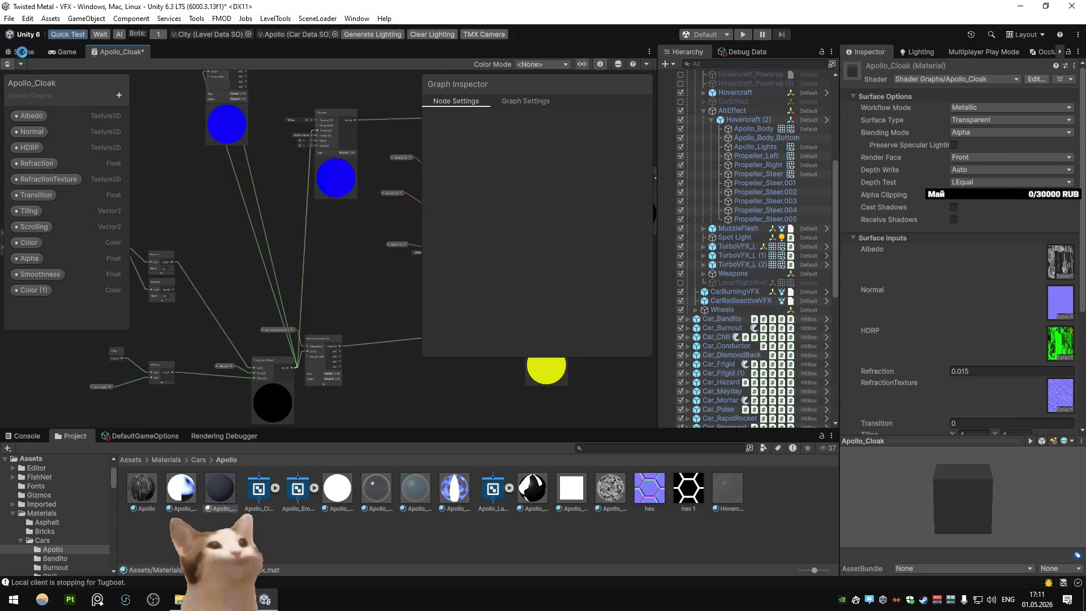
{"action": "left_click", "coordinate": [23, 53]}
{"action": "scroll", "coordinate": [936, 332], "scroll_direction": "down", "scroll_amount": 3}
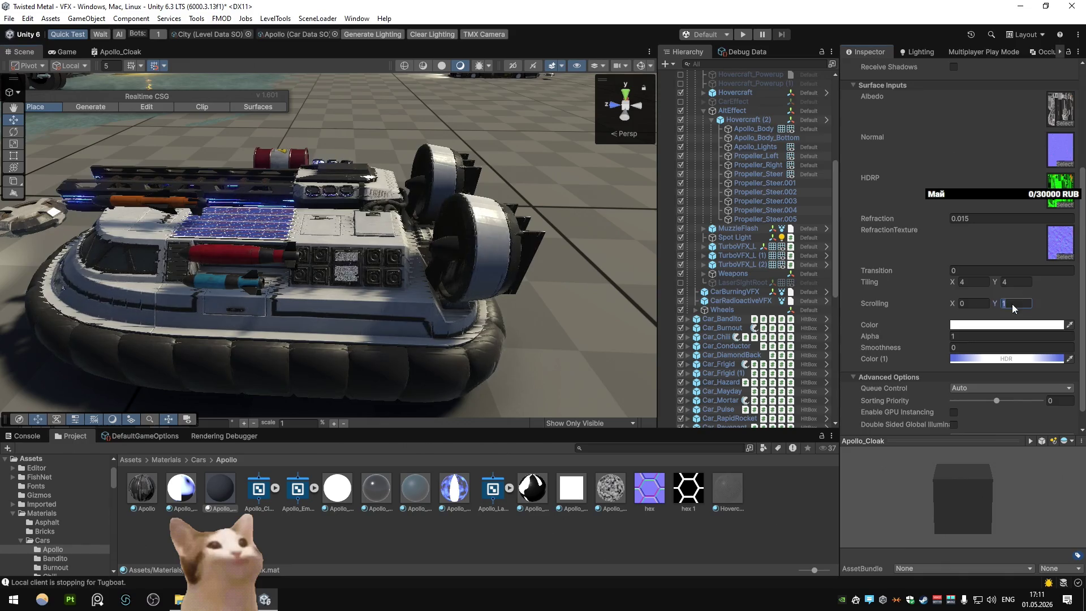
{"action": "left_click_drag", "start_coordinate": [346, 266], "coordinate": [247, 255], "text": "alt"}
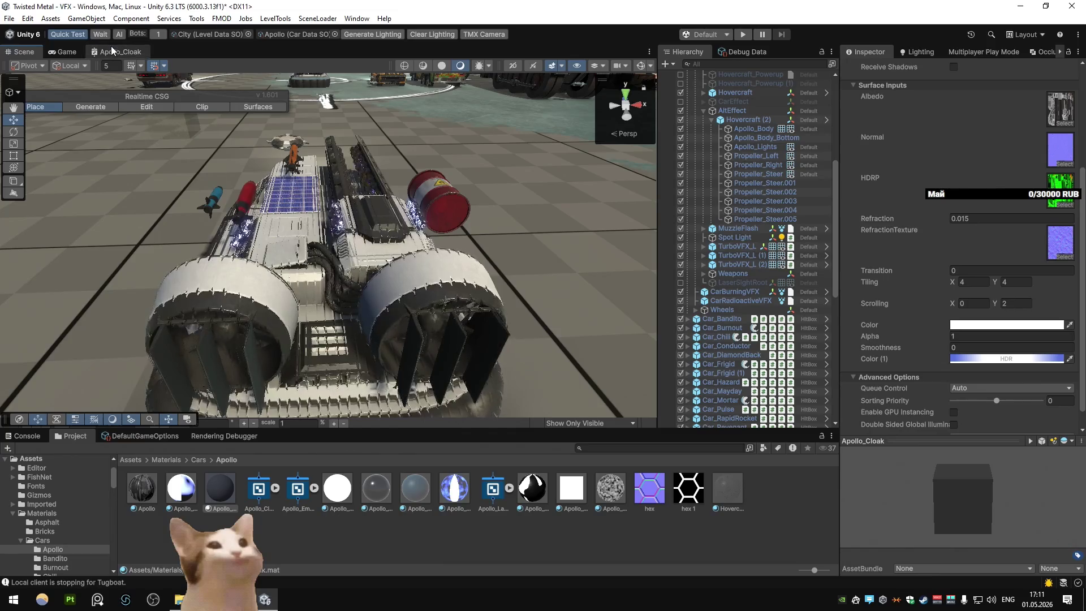
Step: Delete the Triplanar node and wire the Sample Texture 2D RGBA output into Multiply A
{"action": "double_click", "coordinate": [112, 51]}
{"action": "scroll", "coordinate": [435, 375], "scroll_direction": "up", "scroll_amount": 5}
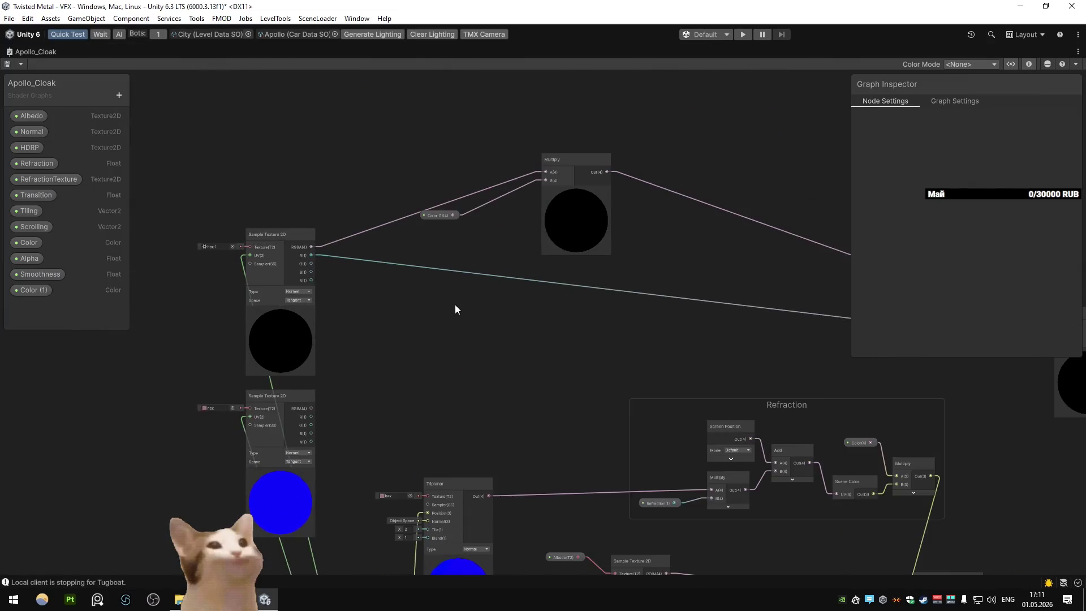
{"action": "left_click_drag", "start_coordinate": [454, 309], "coordinate": [418, 118]}
{"action": "left_click", "coordinate": [447, 433]}
{"action": "key", "text": "Delete"}
{"action": "left_click_drag", "start_coordinate": [275, 217], "coordinate": [673, 299]}
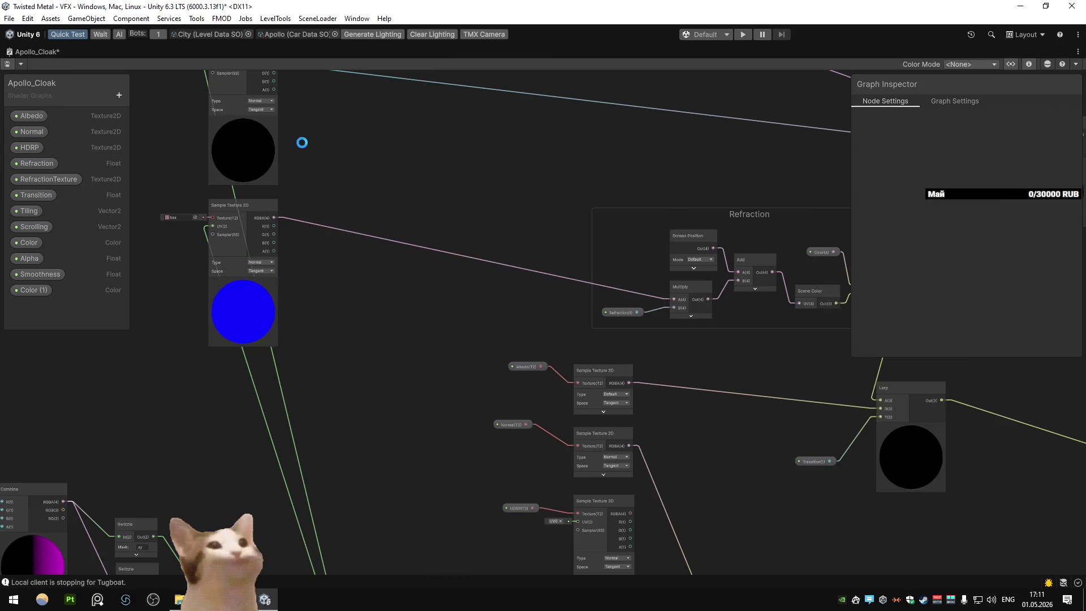
{"action": "double_click", "coordinate": [15, 50]}
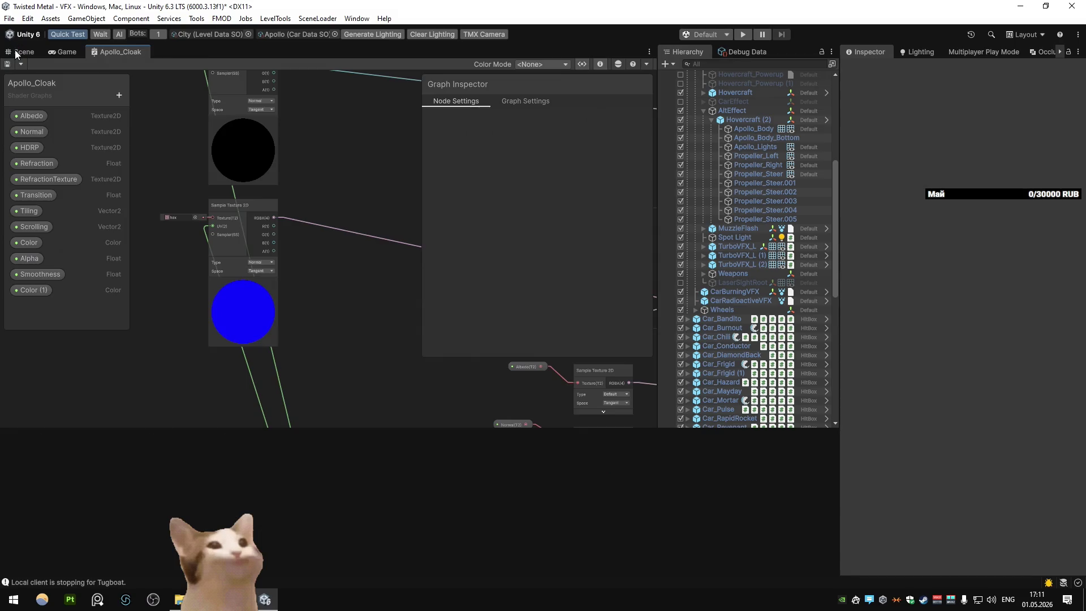
{"action": "left_click", "coordinate": [15, 50]}
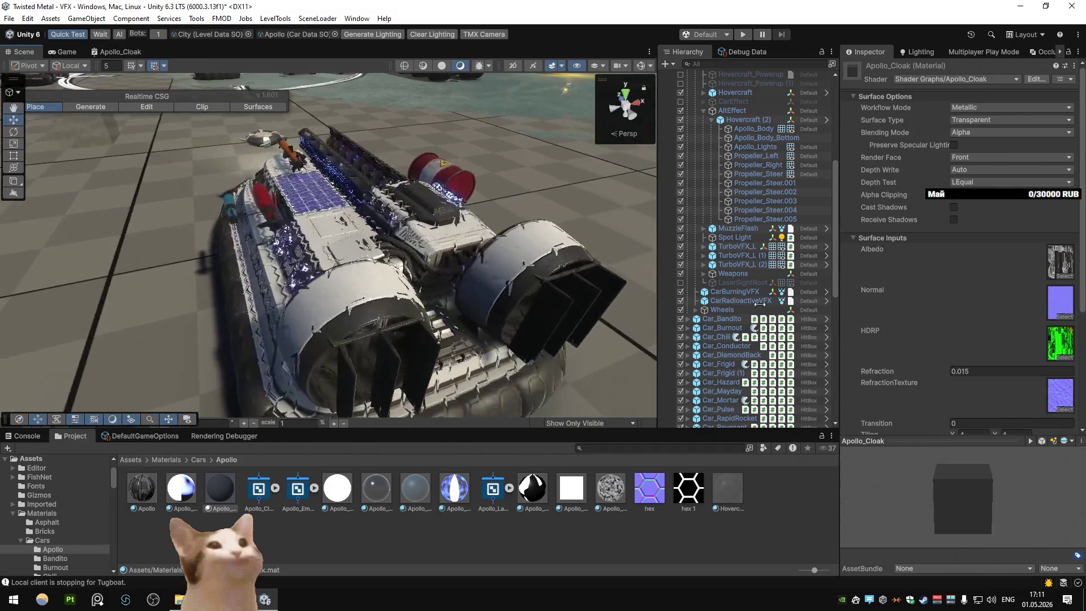
Step: Reset the material's Scrolling Y value to 1
{"action": "scroll", "coordinate": [967, 332], "scroll_direction": "down", "scroll_amount": 5}
{"action": "double_click", "coordinate": [1015, 334]}
{"action": "type", "text": "1"}
{"action": "scroll", "coordinate": [435, 224], "scroll_direction": "up", "scroll_amount": 2}
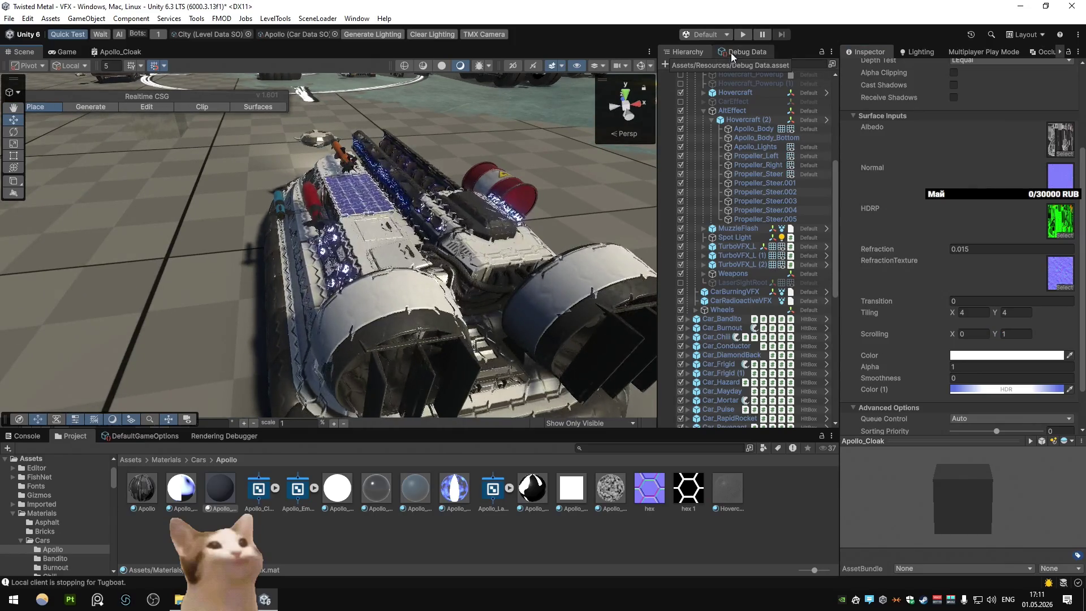
Step: Open the Car_Apollo prefab from Assets/Prefabs/Cars in prefab editing mode
{"action": "left_click", "coordinate": [478, 524]}
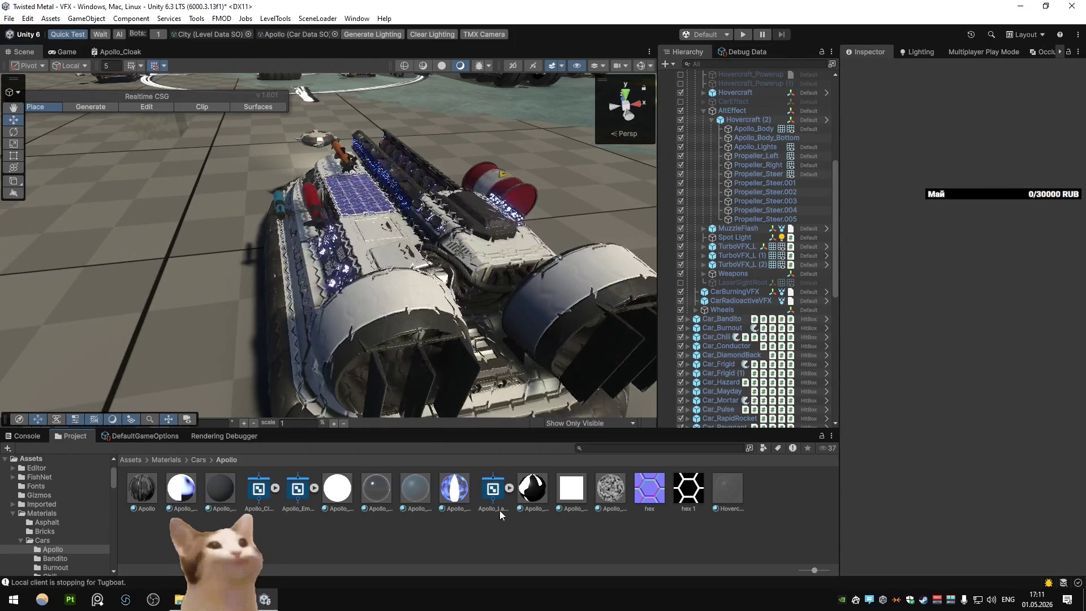
{"action": "key", "text": "BackSpace"}
{"action": "double_click", "coordinate": [148, 497]}
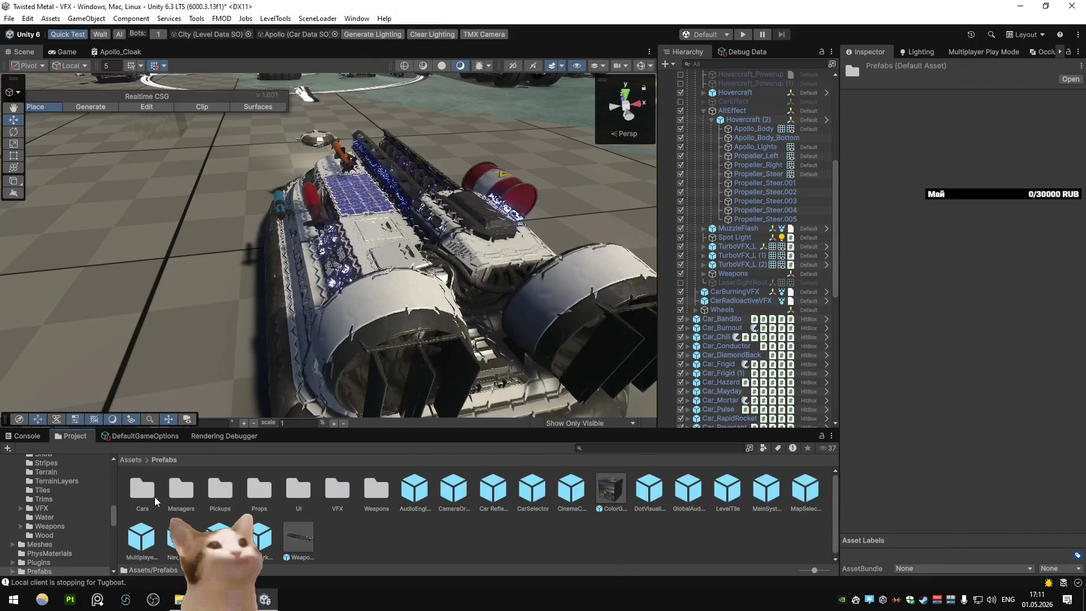
{"action": "double_click", "coordinate": [220, 487]}
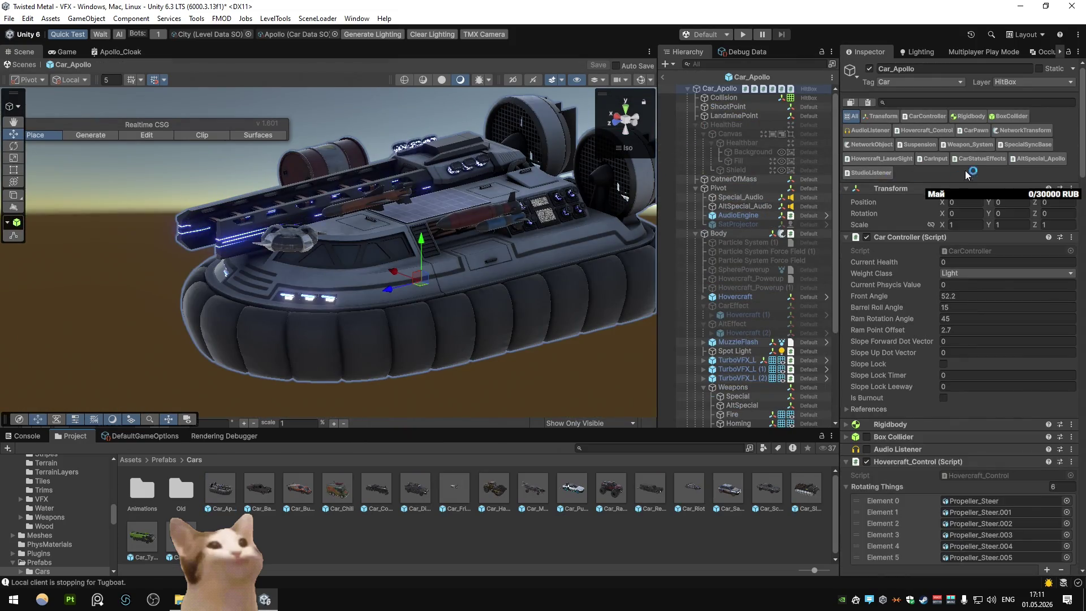
Step: Inspect the Car_Apollo prefab's Car Status Effects component and its References section
{"action": "left_click", "coordinate": [982, 159]}
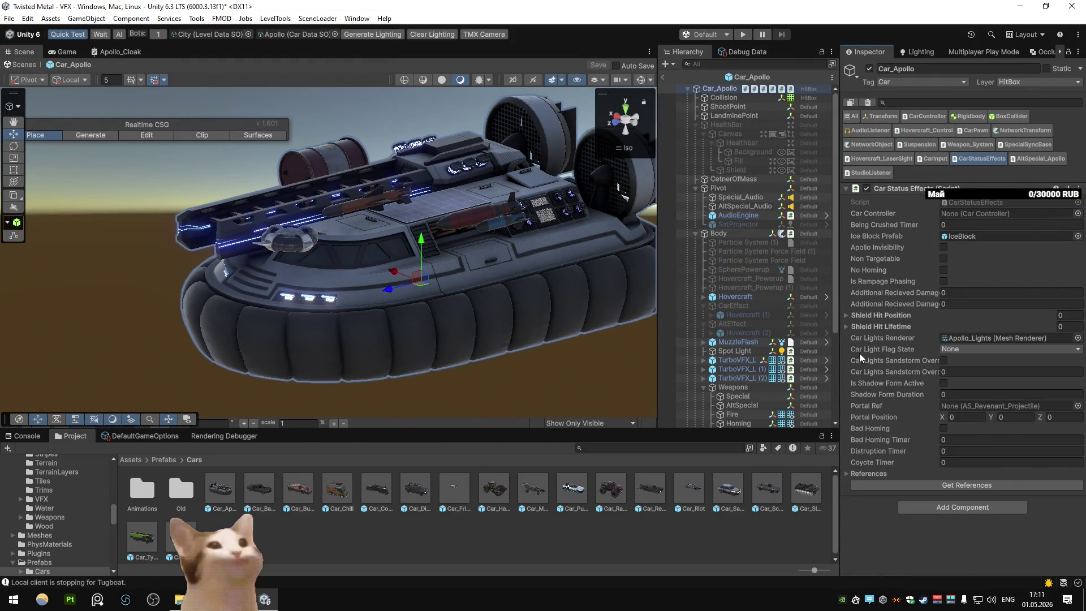
{"action": "left_click", "coordinate": [848, 474]}
{"action": "scroll", "coordinate": [880, 429], "scroll_direction": "down", "scroll_amount": 5}
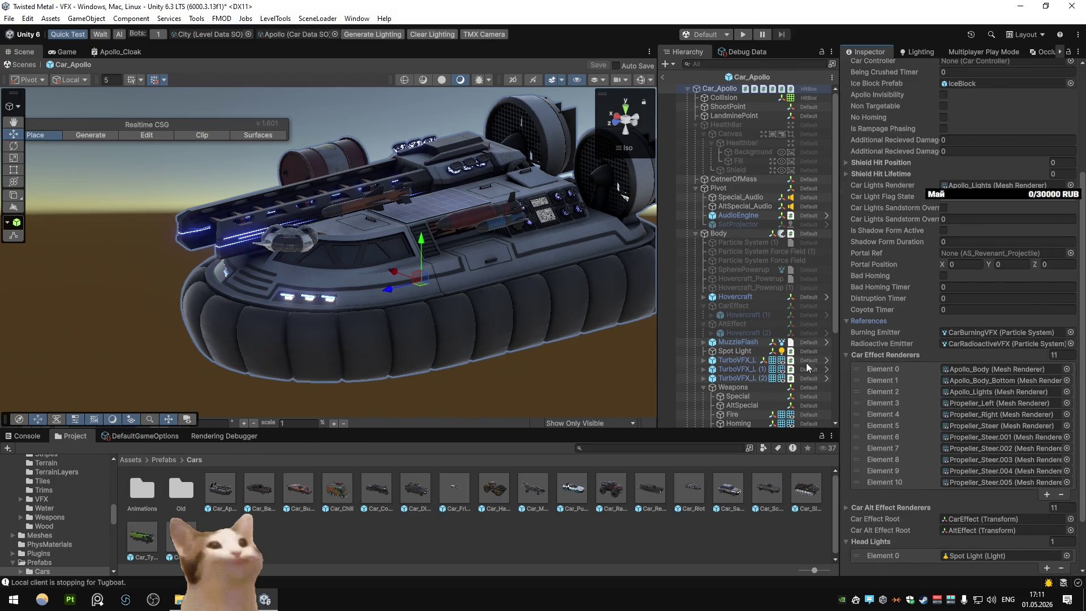
{"action": "scroll", "coordinate": [753, 361], "scroll_direction": "down", "scroll_amount": 5}
{"action": "scroll", "coordinate": [745, 264], "scroll_direction": "up", "scroll_amount": 5}
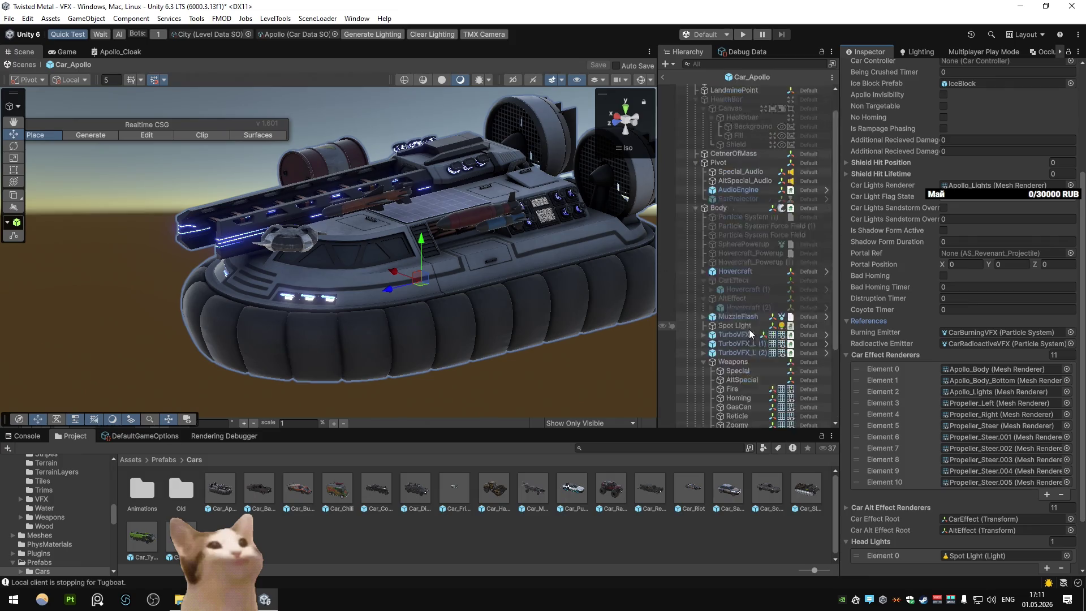
{"action": "scroll", "coordinate": [942, 195], "scroll_direction": "up", "scroll_amount": 5}
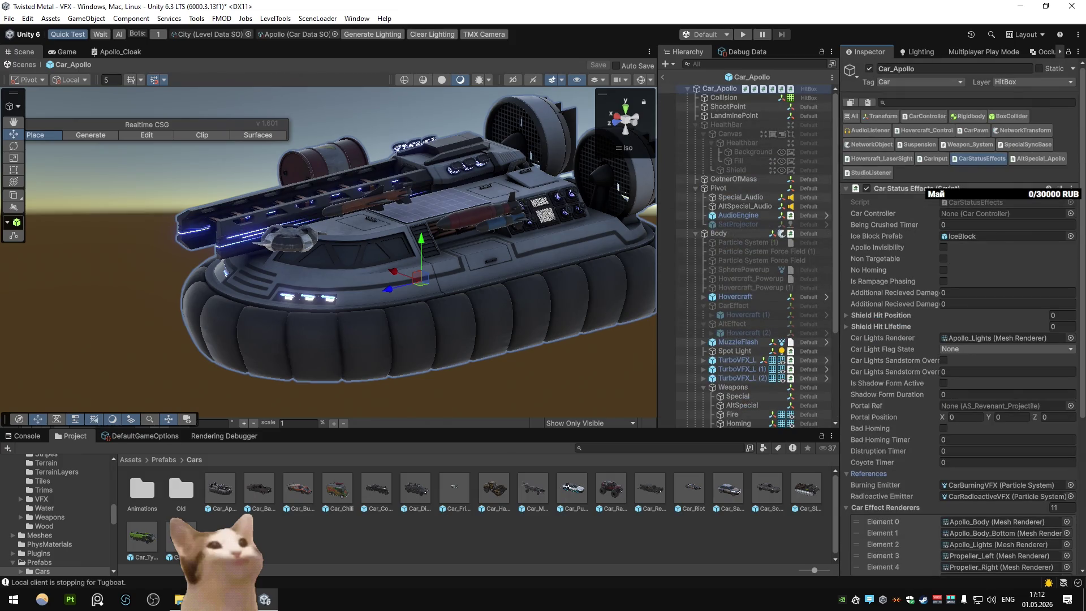
Step: Confirm Alt Special Apollo uses the Apollo_Cloak material, then save the prefab and enter play mode
{"action": "left_click", "coordinate": [1038, 159]}
{"action": "left_click", "coordinate": [982, 215]}
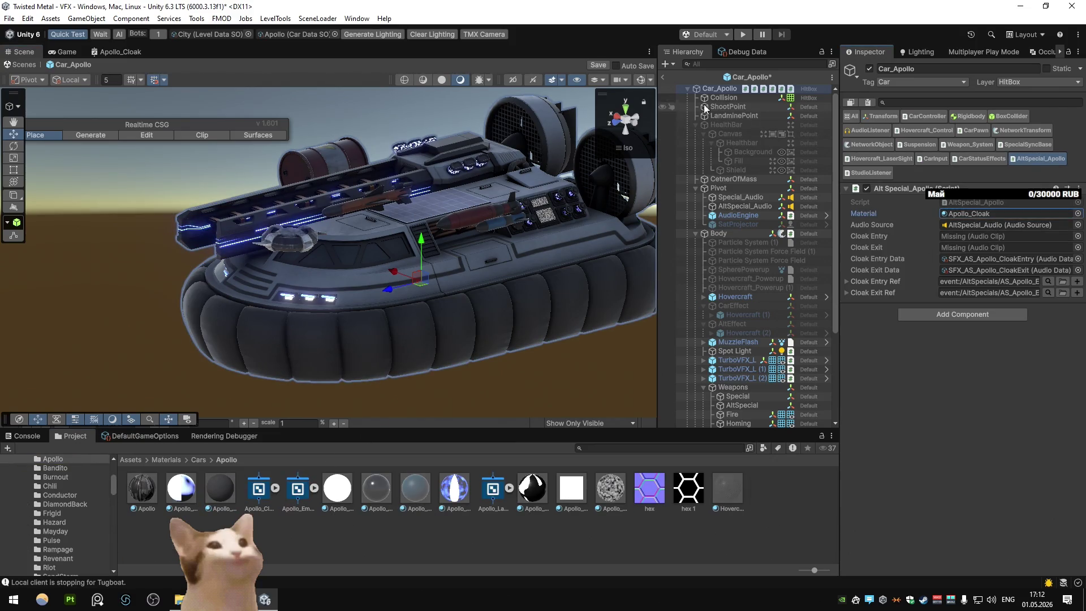
{"action": "left_click", "coordinate": [740, 34]}
{"action": "key", "text": "Return"}
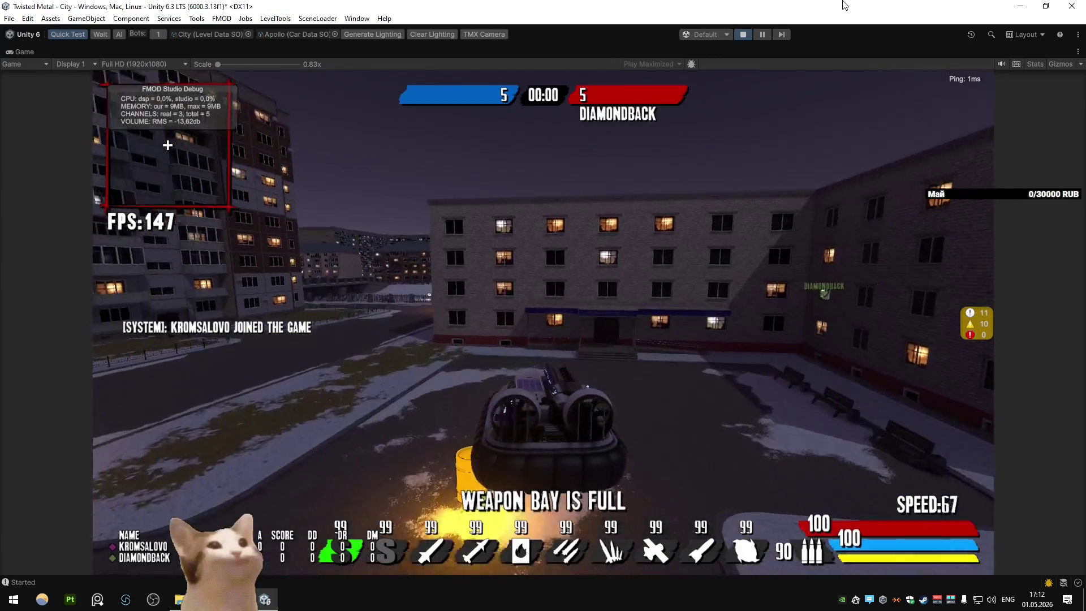
Step: Drive across the snowy field, then load the level with console command 'ChangeLevel TexasFields'
{"action": "key", "text": "w"}
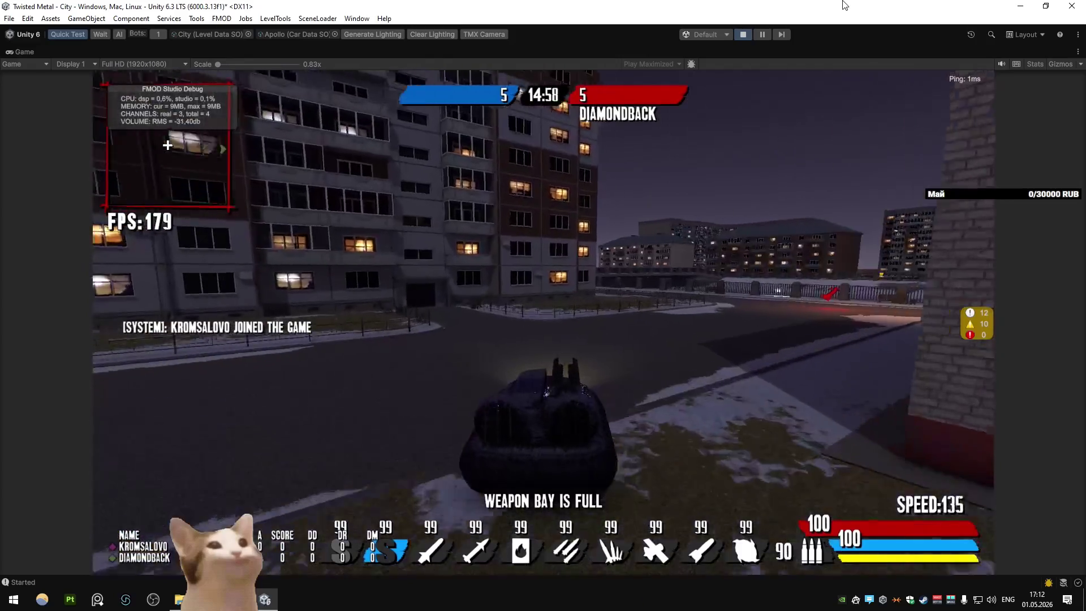
{"action": "key", "text": "w"}
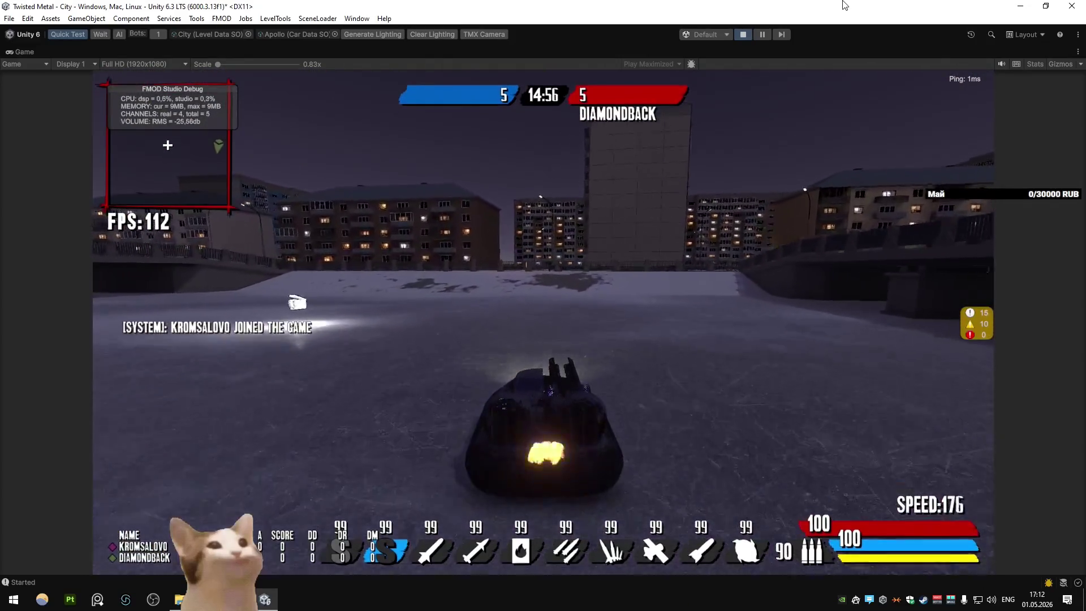
{"action": "key", "text": "d"}
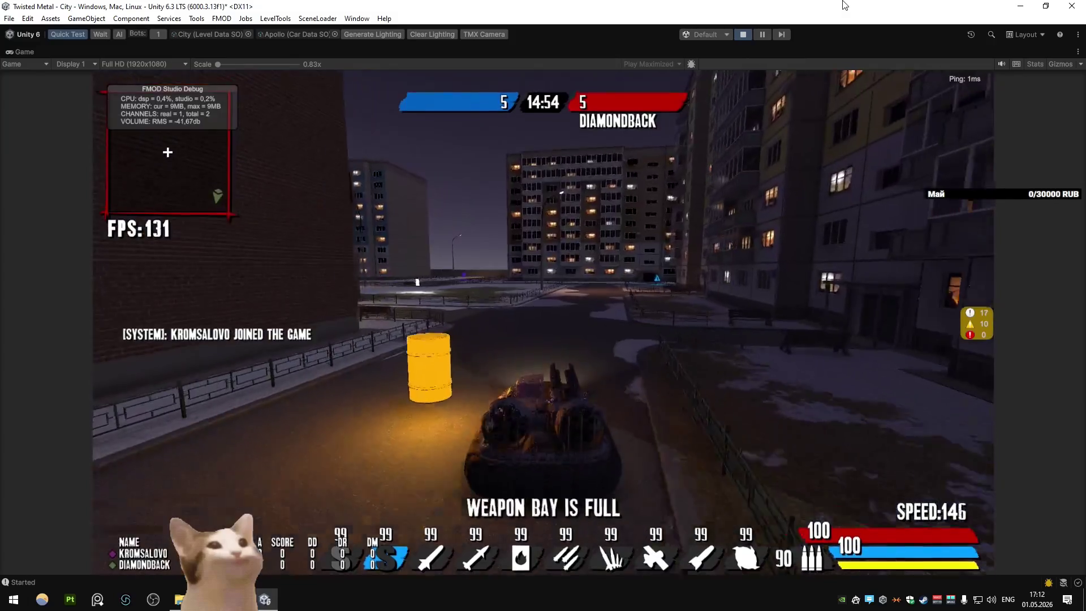
{"action": "key", "text": "grave"}
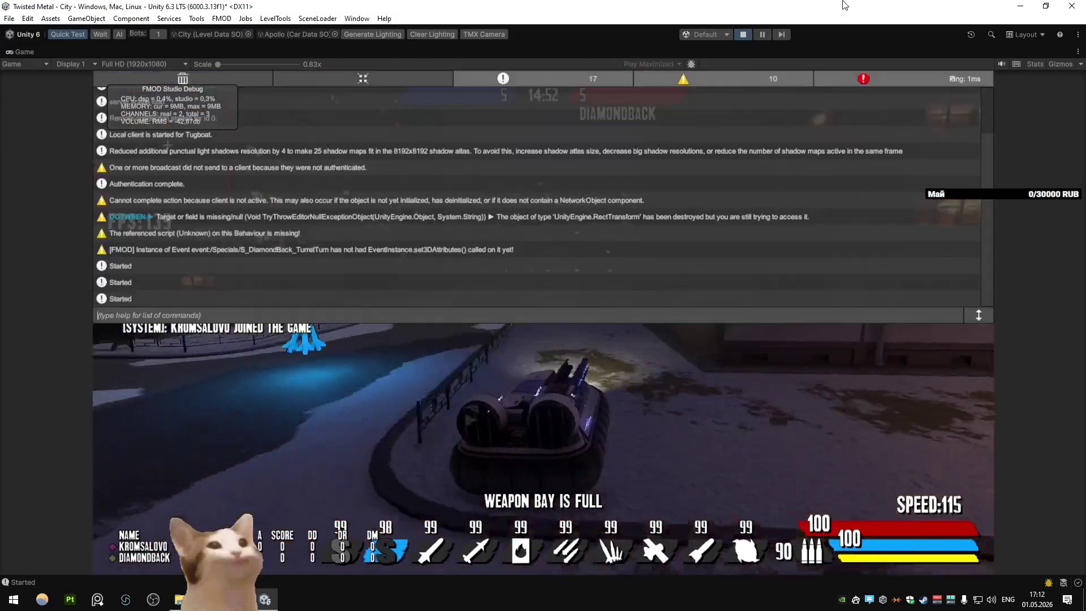
{"action": "type", "text": "ChangeLevel TexasFields"}
{"action": "key", "text": "Return"}
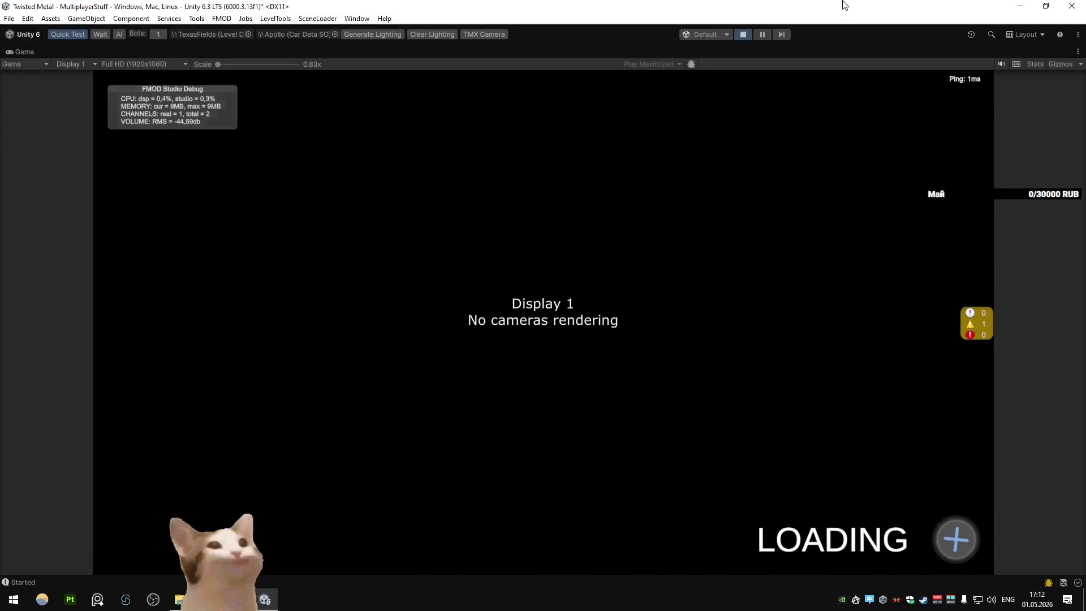
Step: Drive through the cornfield, bring the hovercraft to a stop, and restore the normal editor layout
{"action": "key", "text": "w"}
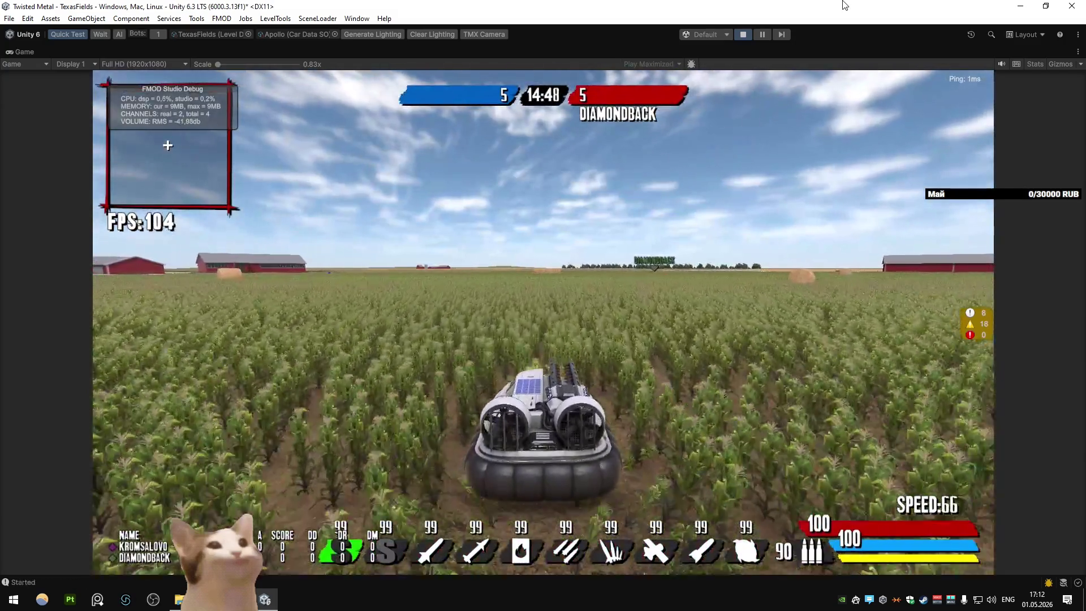
{"action": "key", "text": "w"}
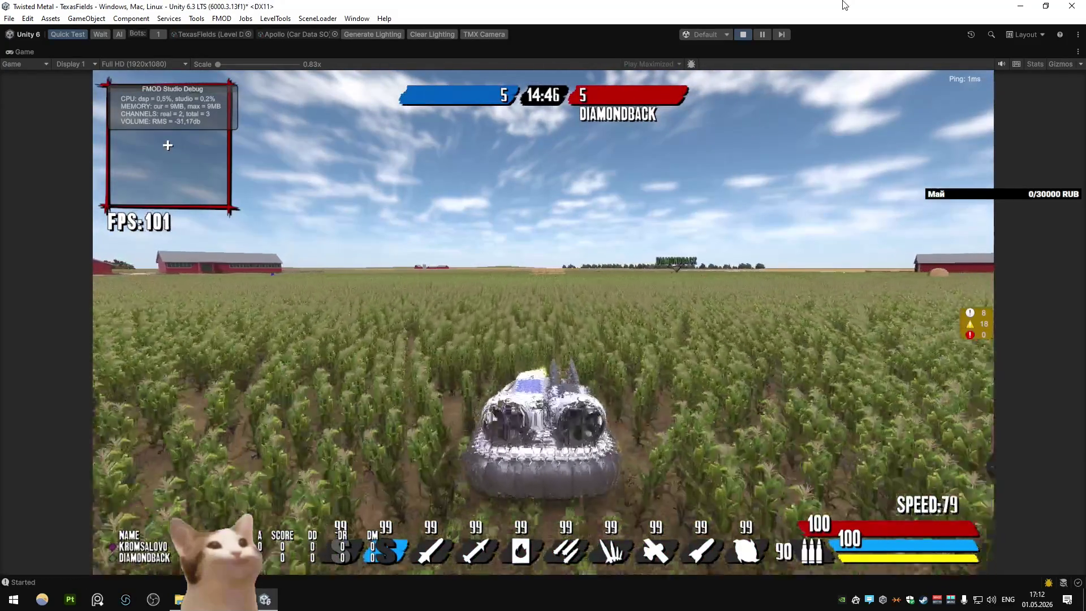
{"action": "key", "text": "d"}
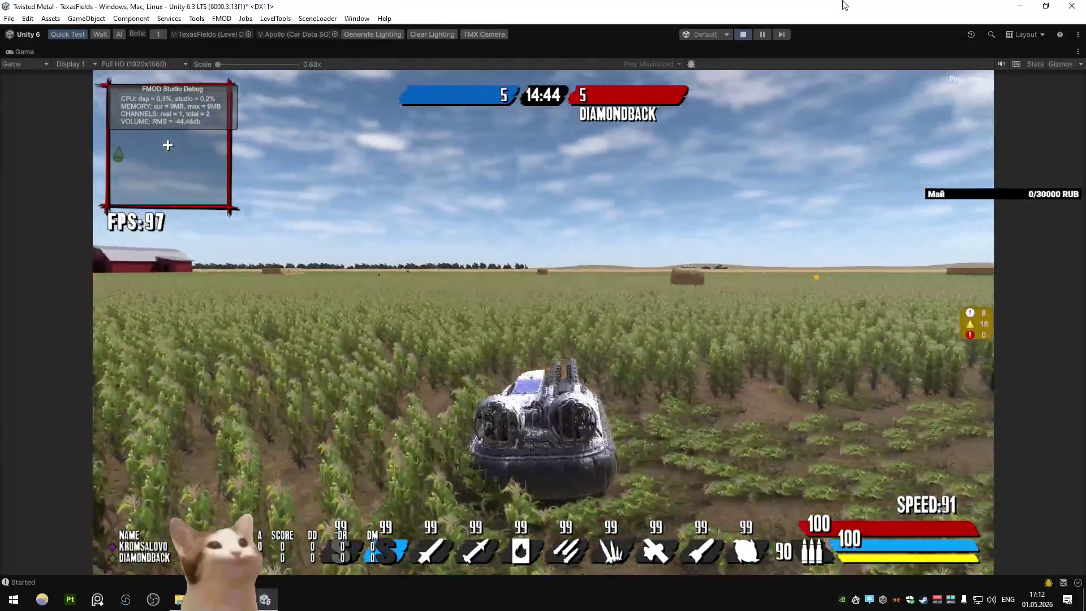
{"action": "key", "text": "a"}
{"action": "key", "text": "s"}
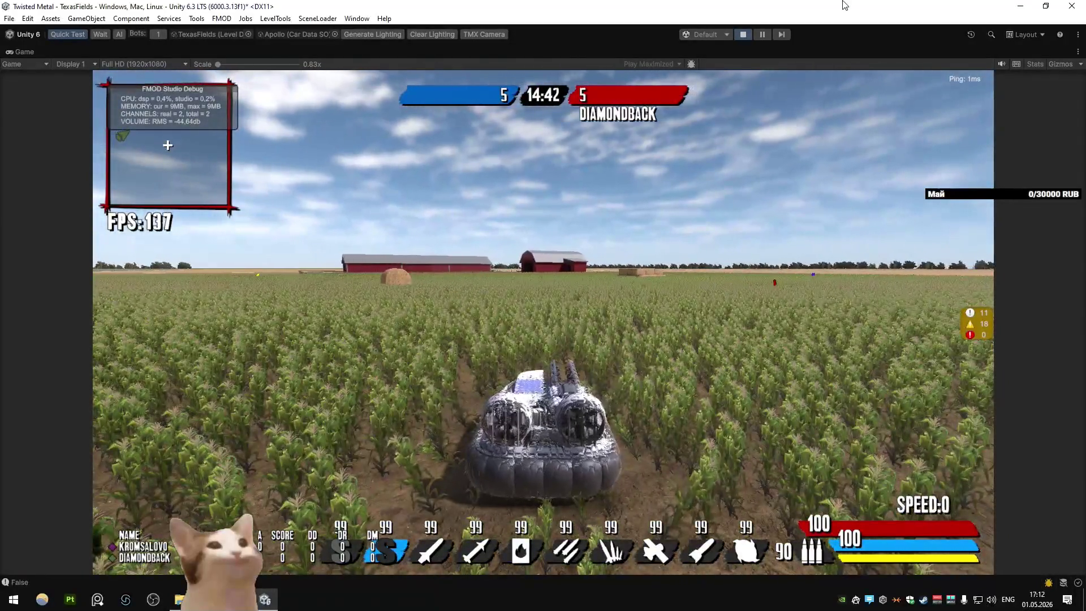
{"action": "right_click", "coordinate": [35, 51]}
{"action": "left_click", "coordinate": [51, 83]}
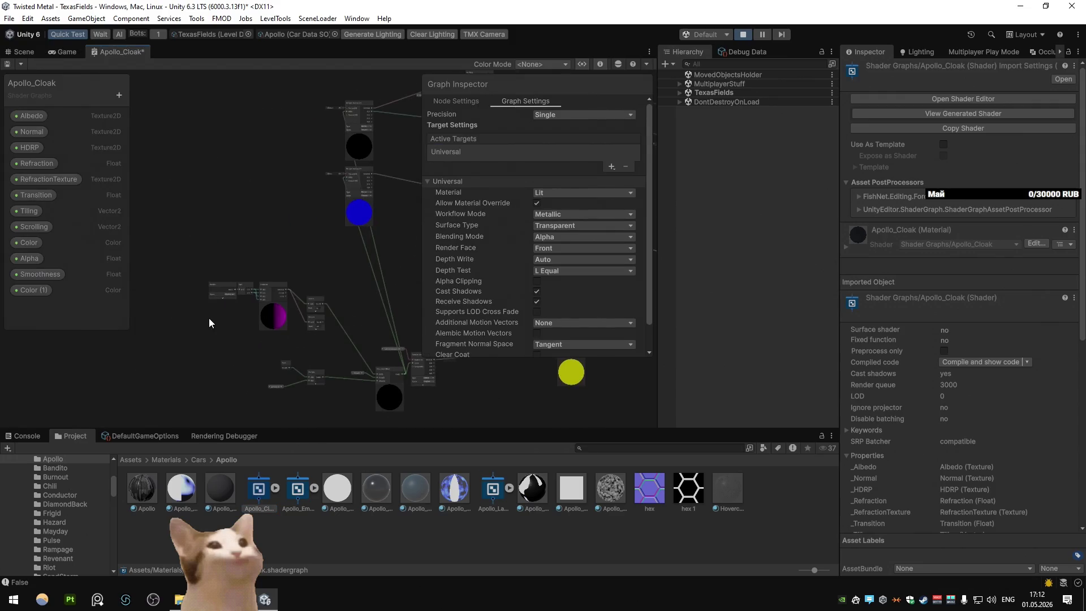
Step: Switch the Apollo_Cloak Position node to Object space and return to the Scene view
{"action": "scroll", "coordinate": [264, 269], "scroll_direction": "up", "scroll_amount": 5}
{"action": "left_click", "coordinate": [253, 273]}
{"action": "left_click", "coordinate": [253, 289]}
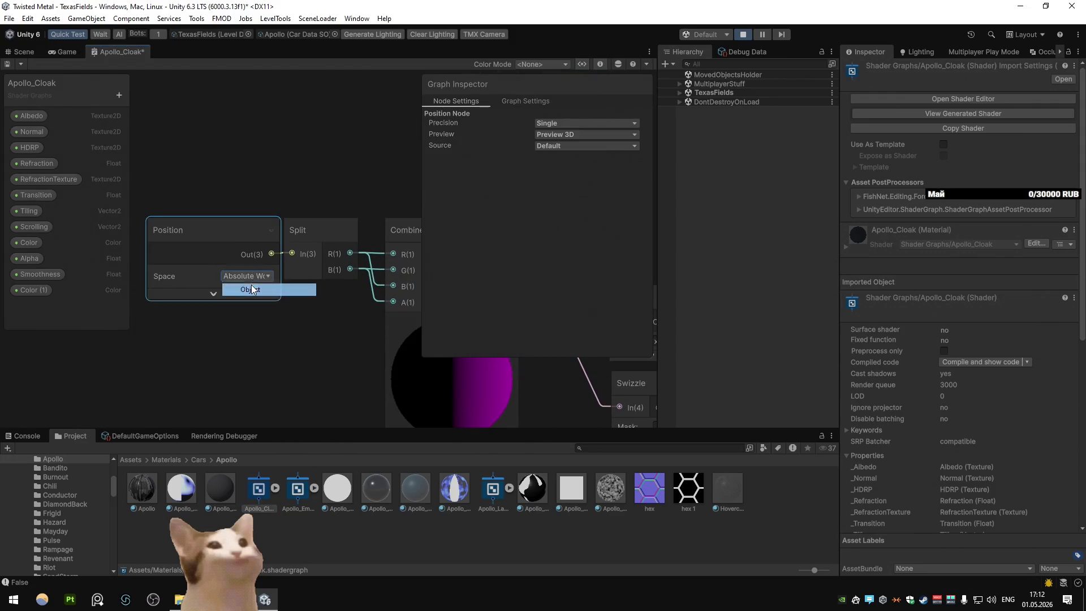
{"action": "left_click", "coordinate": [19, 49]}
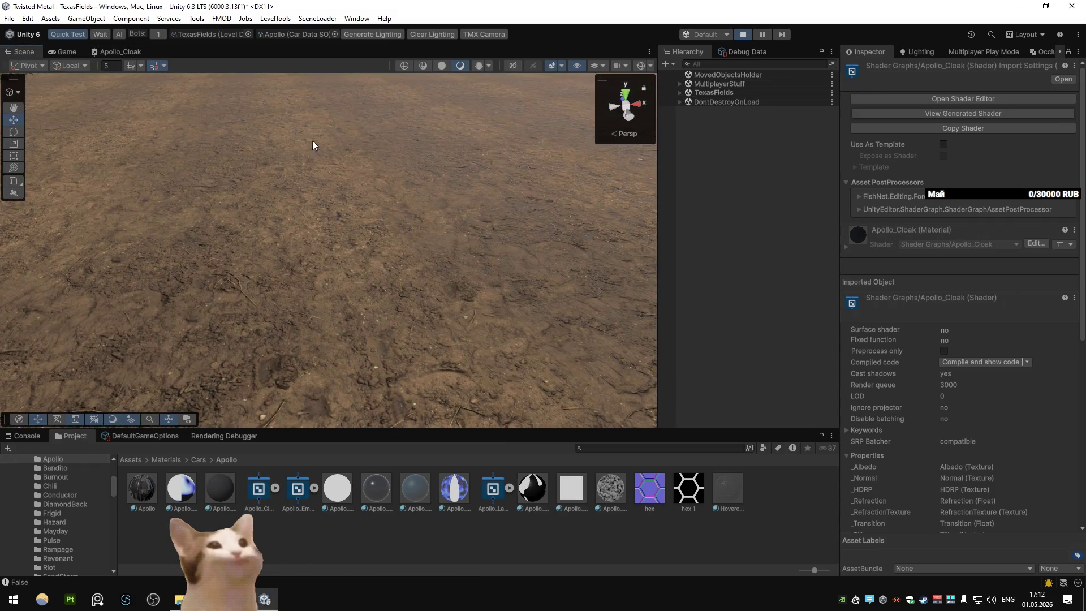
Step: Start play mode, set the Game view to 1x scale, and maximize it
{"action": "key", "text": "ctrl+2"}
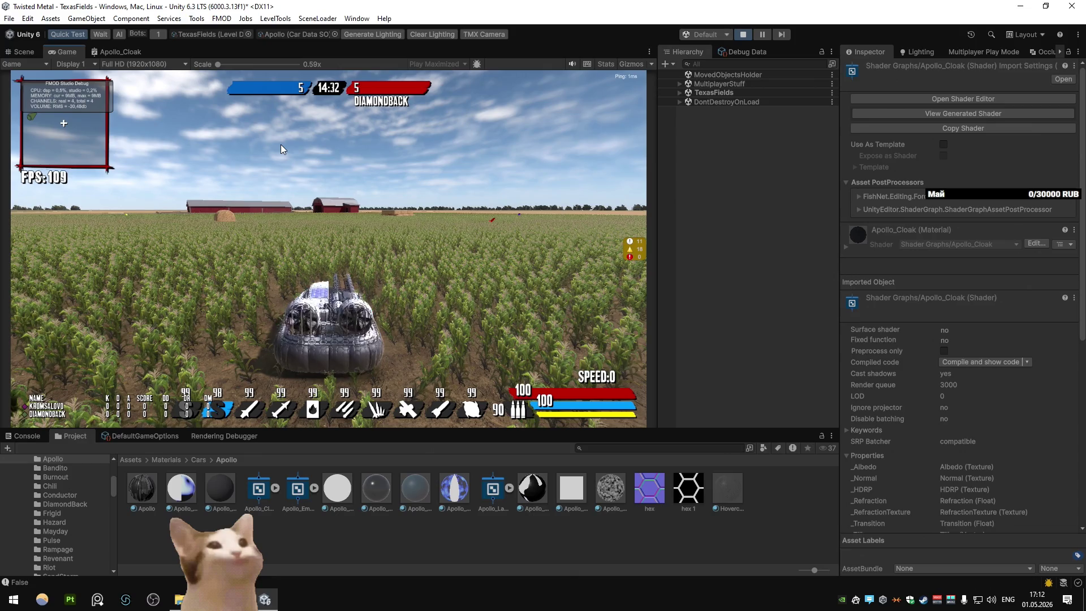
{"action": "key", "text": "w"}
{"action": "key", "text": "d"}
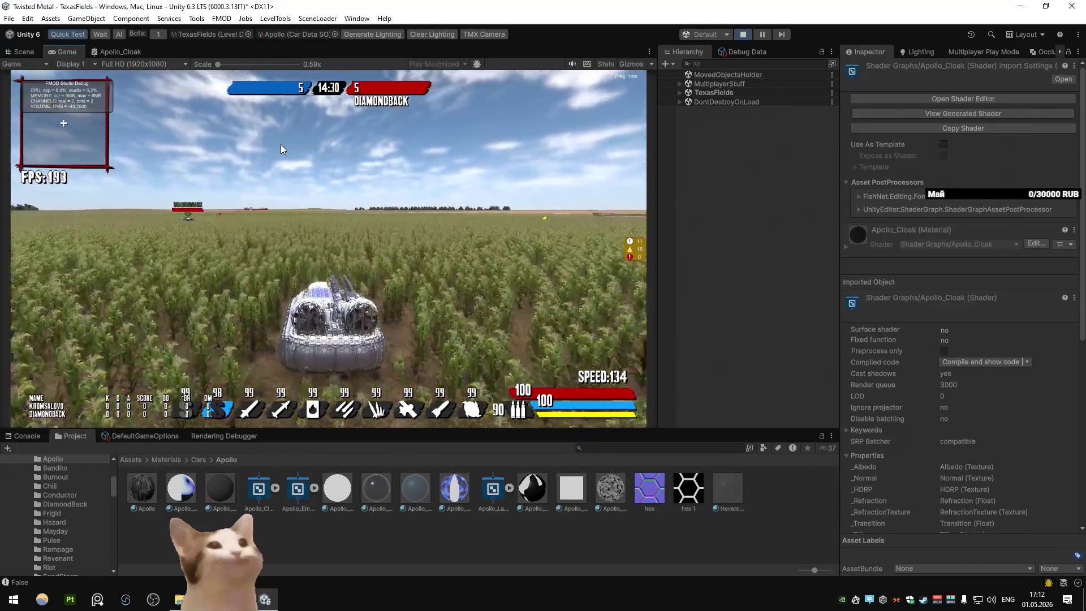
{"action": "key", "text": "a"}
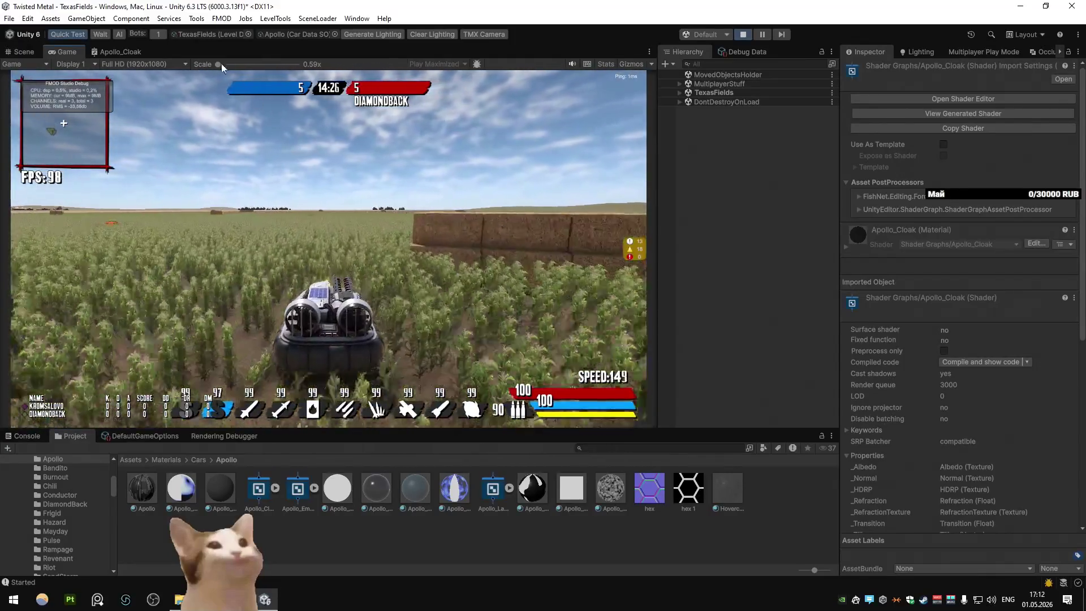
{"action": "left_click_drag", "start_coordinate": [221, 64], "coordinate": [238, 63]}
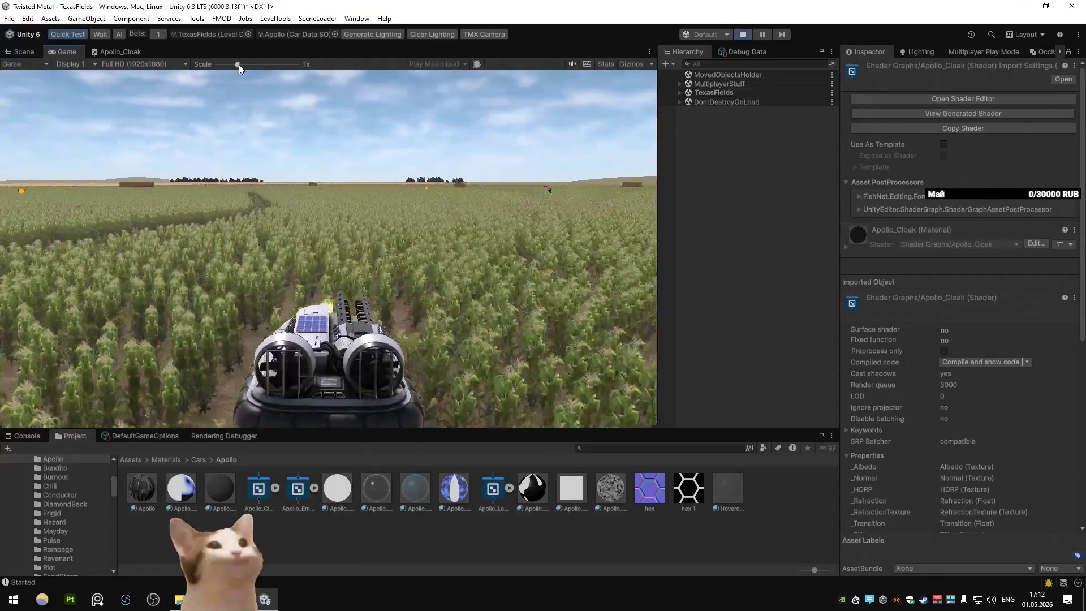
{"action": "right_click", "coordinate": [58, 51]}
{"action": "left_click", "coordinate": [67, 85]}
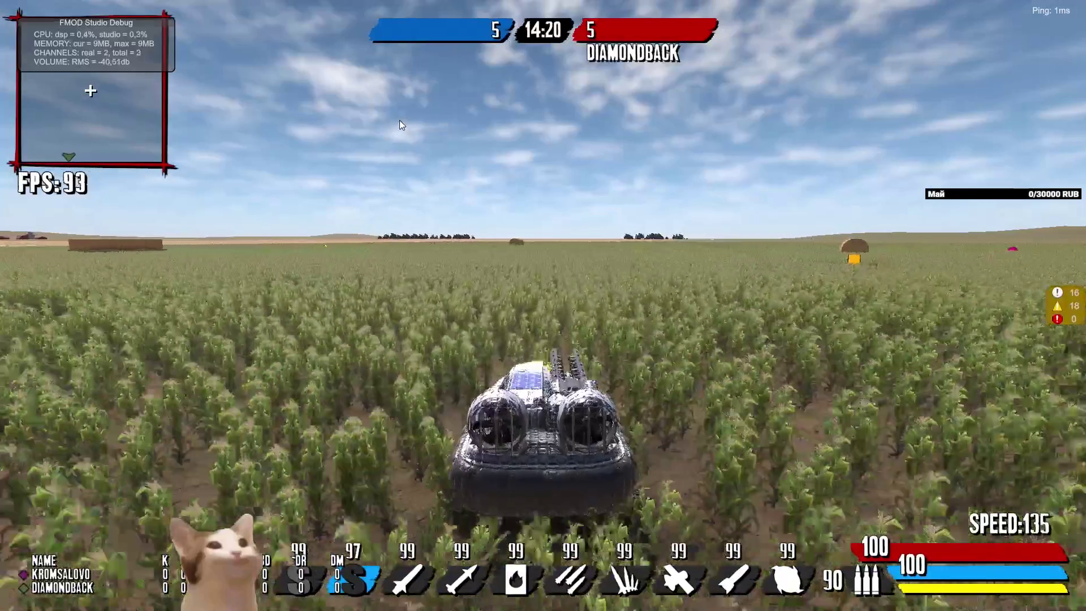
Step: Steer the hovercraft around the cornfield past hay bales and barns, then exit fullscreen and stop play
{"action": "key", "text": "d"}
{"action": "key", "text": "a"}
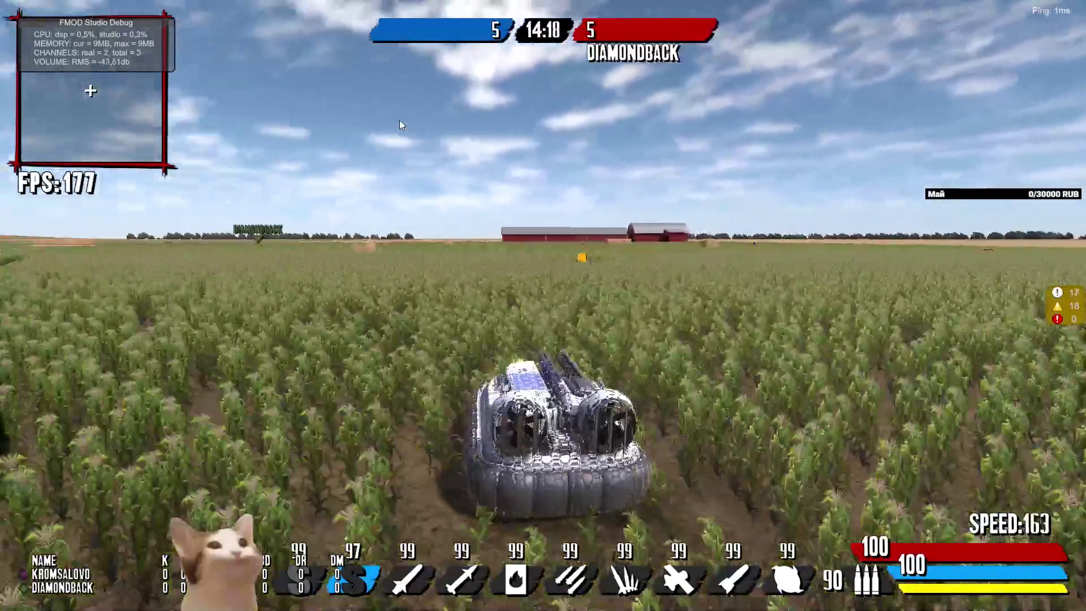
{"action": "key", "text": "a"}
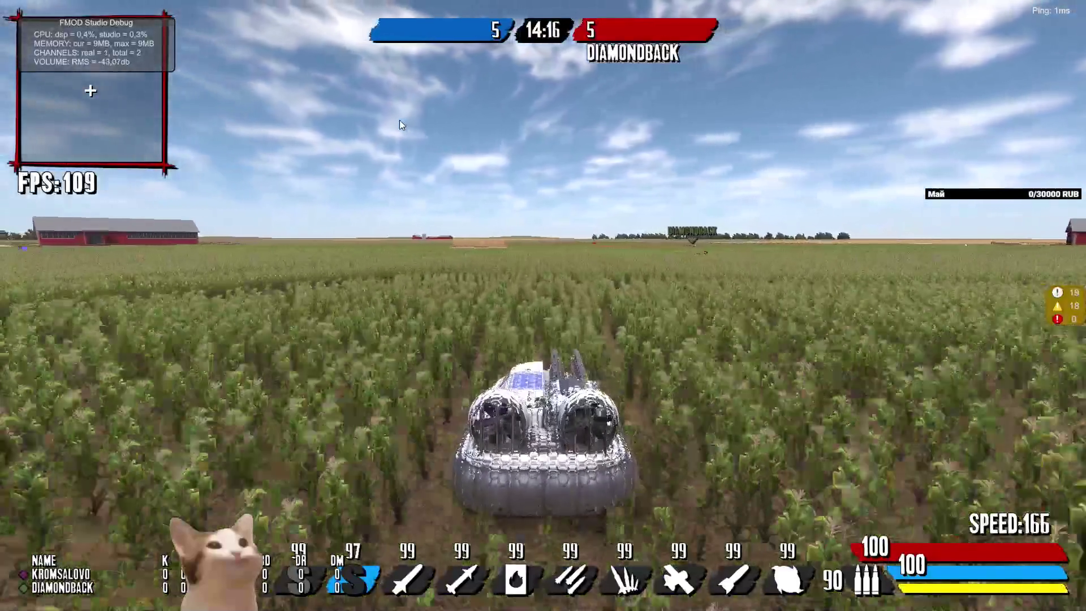
{"action": "key", "text": "a"}
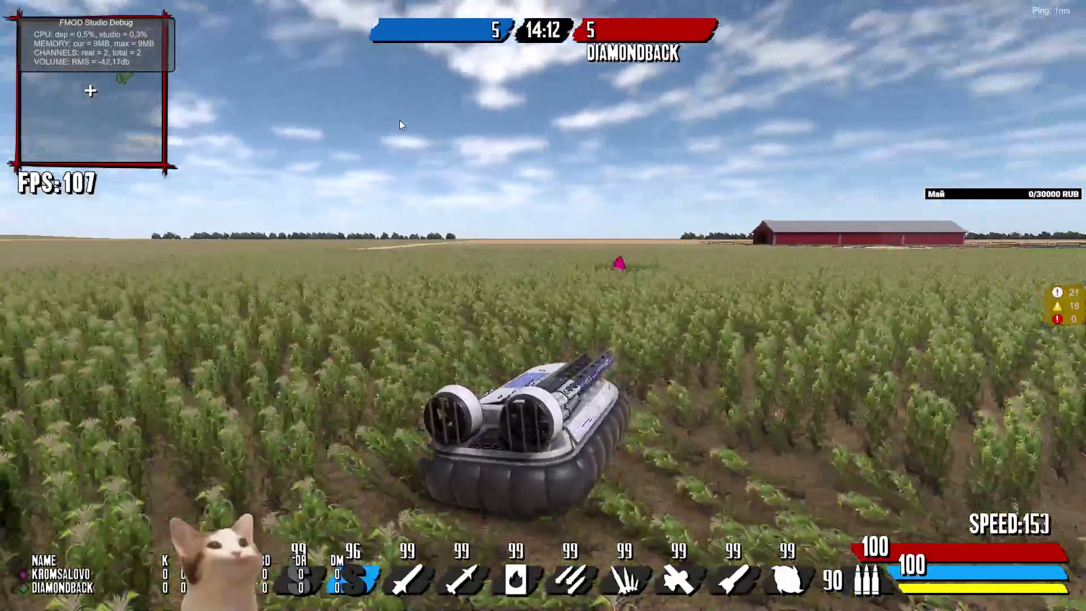
{"action": "key", "text": "d"}
{"action": "key", "text": "d"}
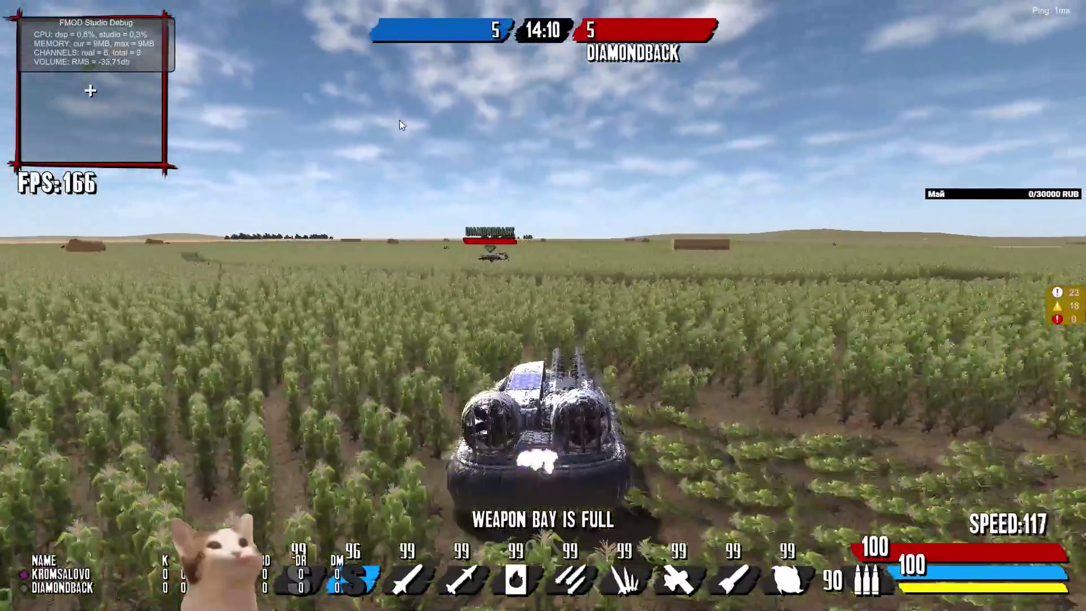
{"action": "key", "text": "a"}
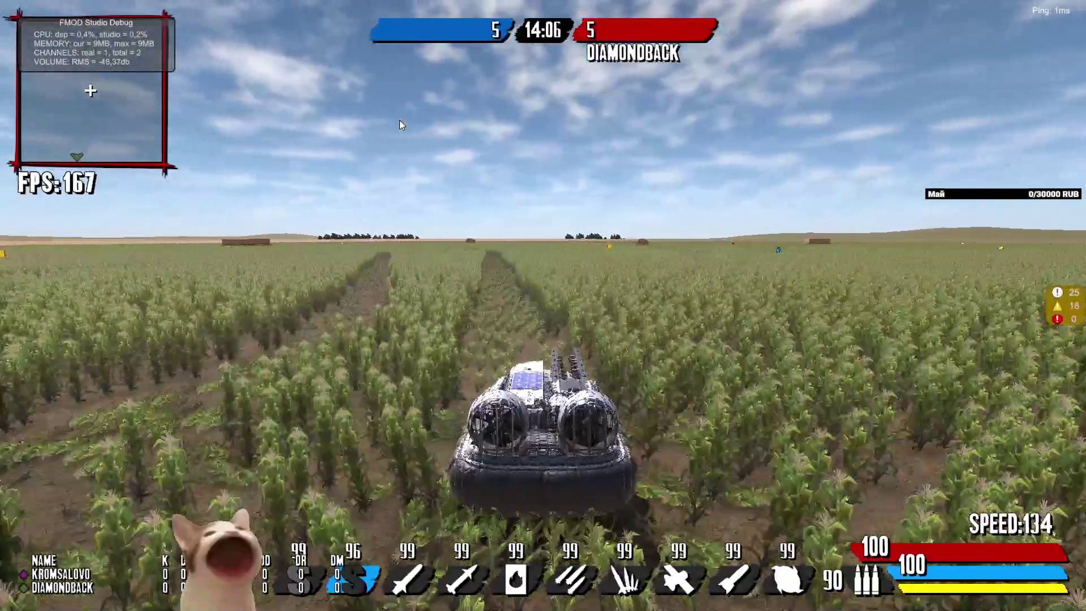
{"action": "key", "text": "d"}
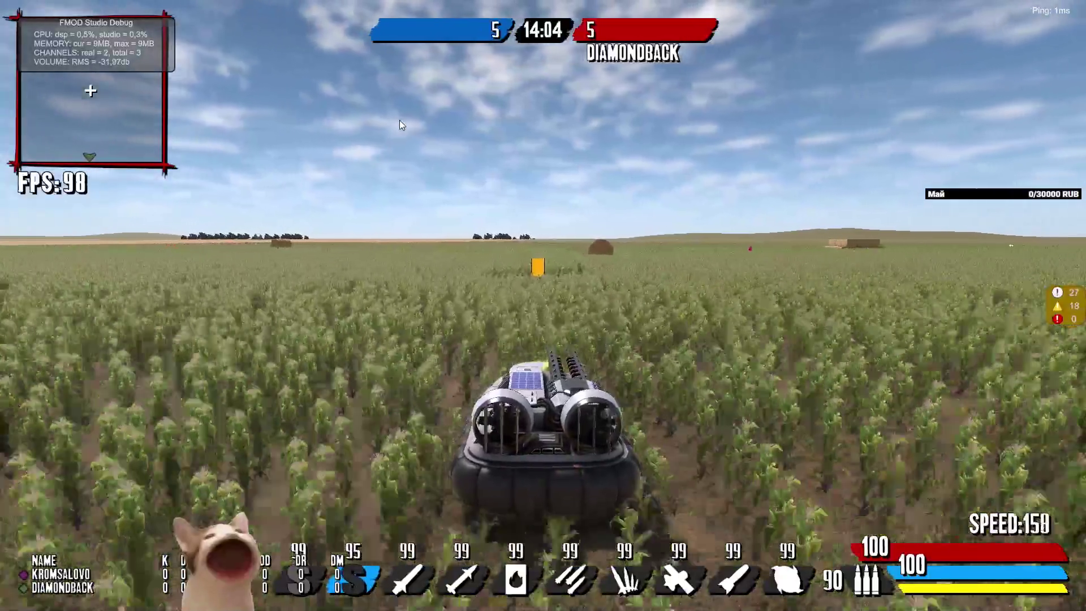
{"action": "key", "text": "a"}
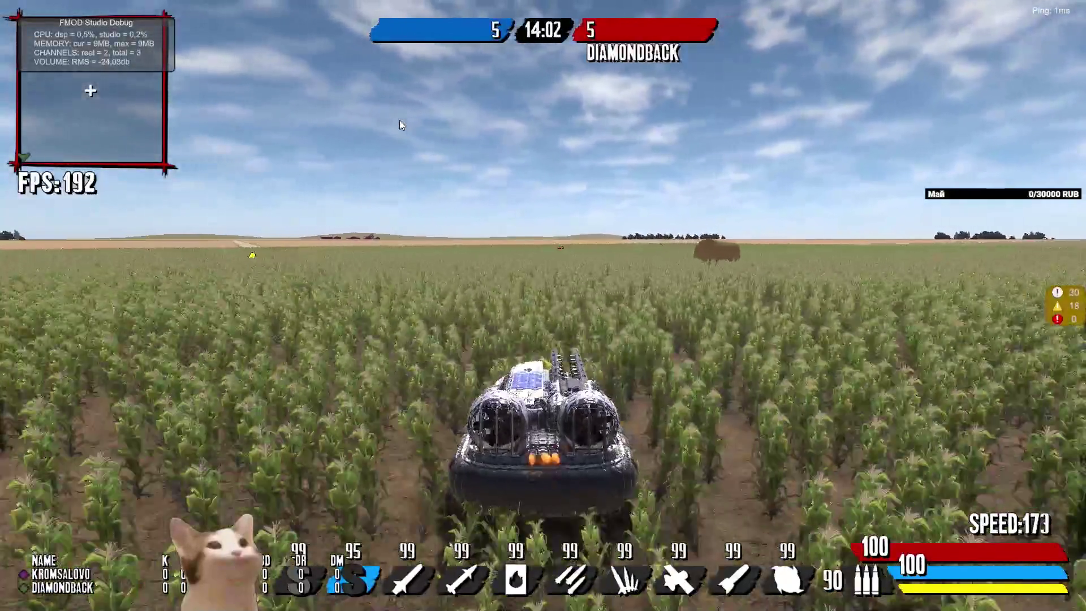
{"action": "key", "text": "a"}
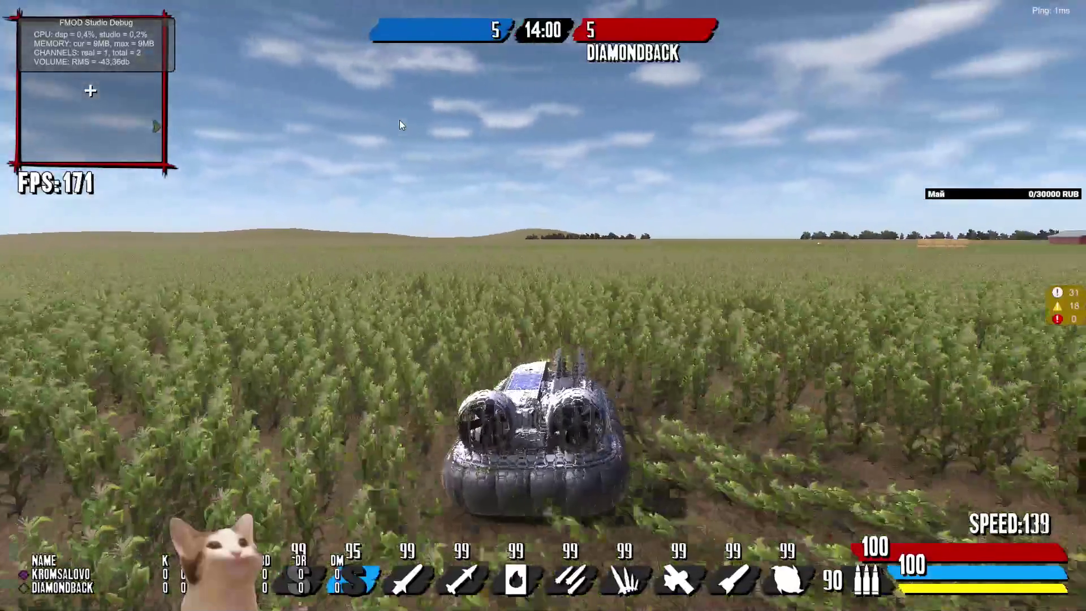
{"action": "key", "text": "d"}
{"action": "key", "text": "a"}
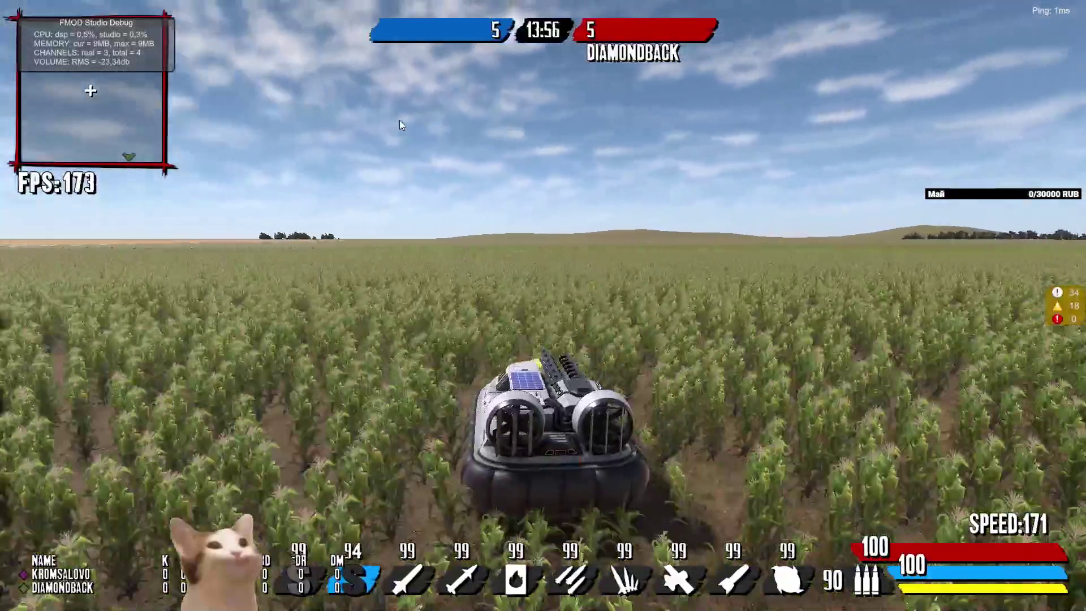
{"action": "key", "text": "d"}
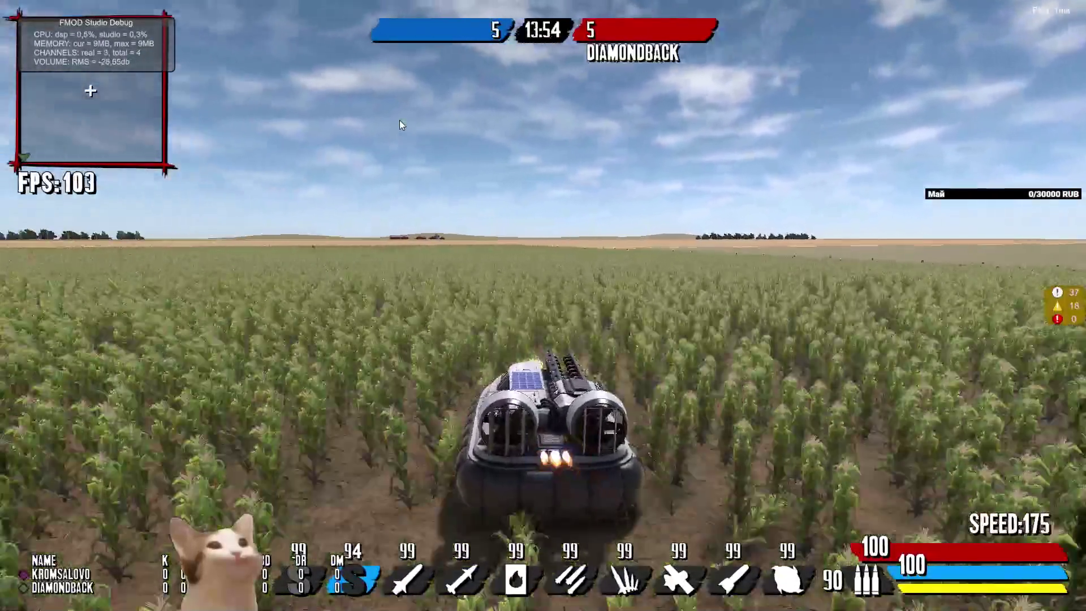
{"action": "key", "text": "a"}
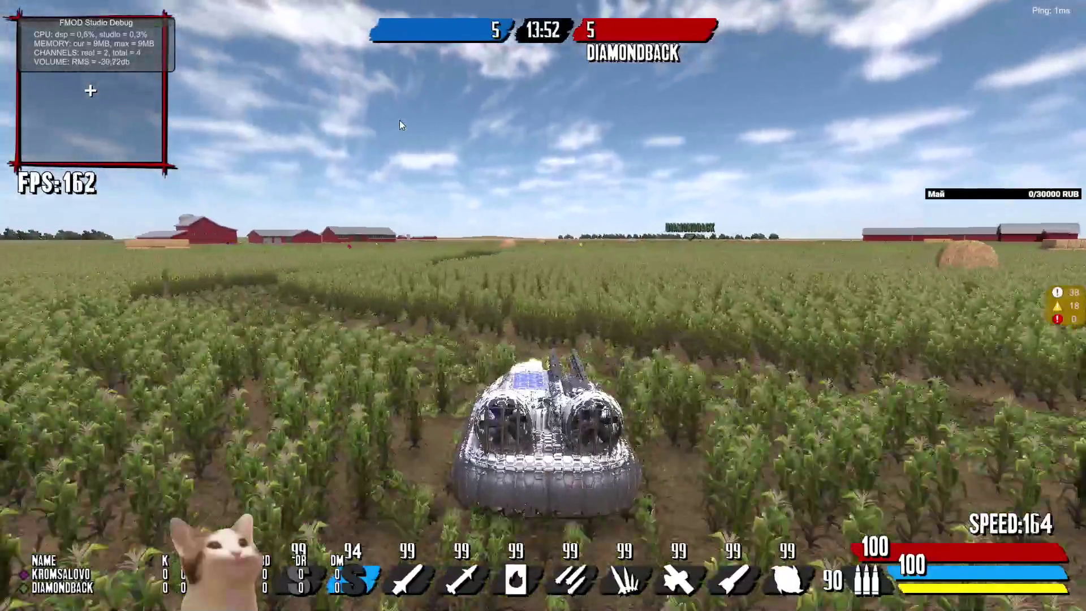
{"action": "key", "text": "d"}
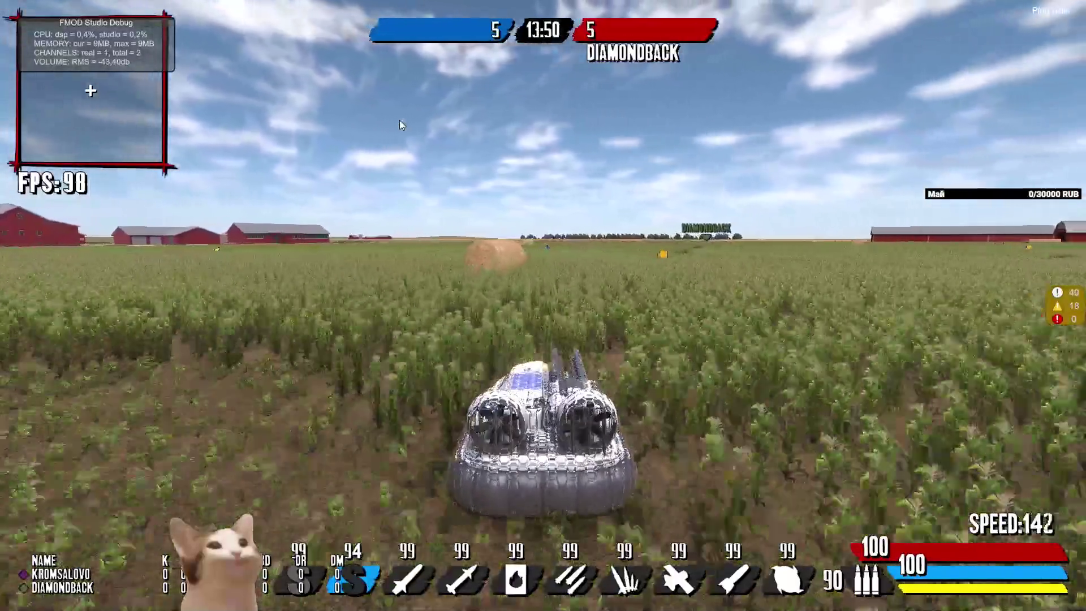
{"action": "key", "text": "d"}
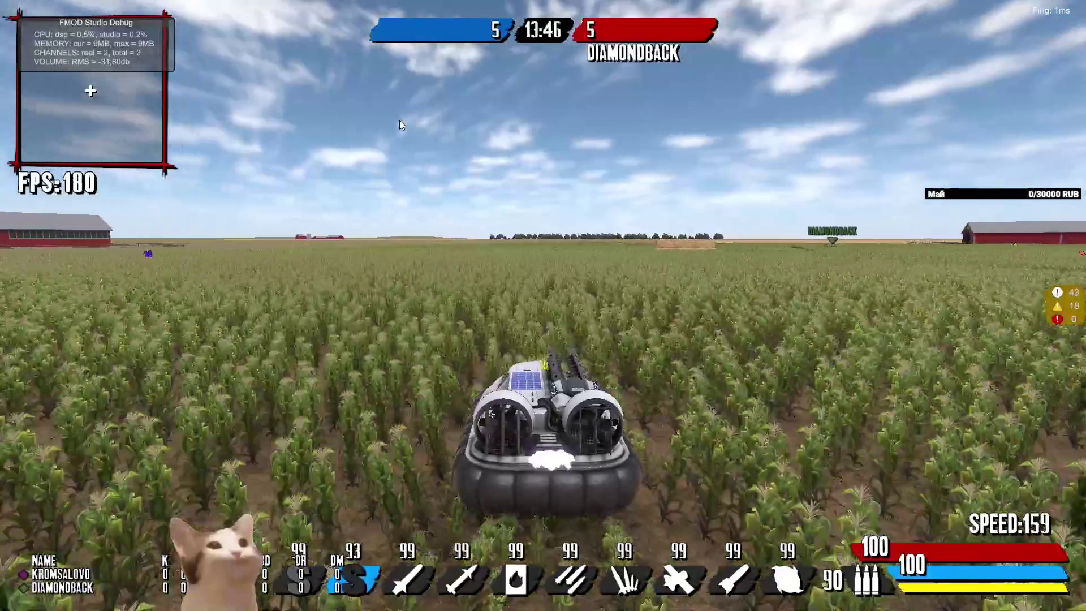
{"action": "key", "text": "d"}
{"action": "key", "text": "a"}
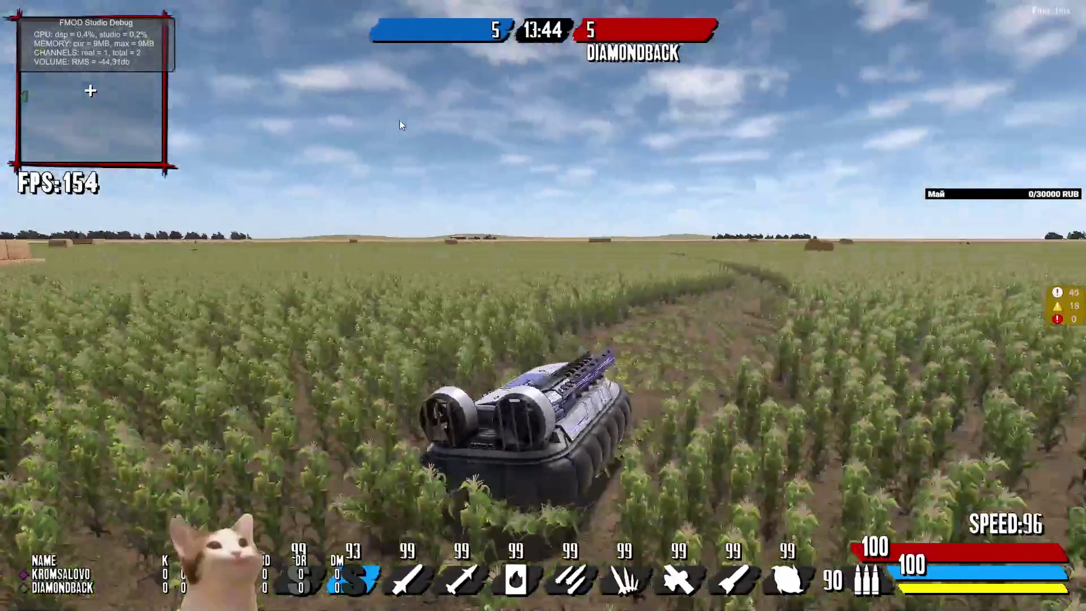
{"action": "key", "text": "d"}
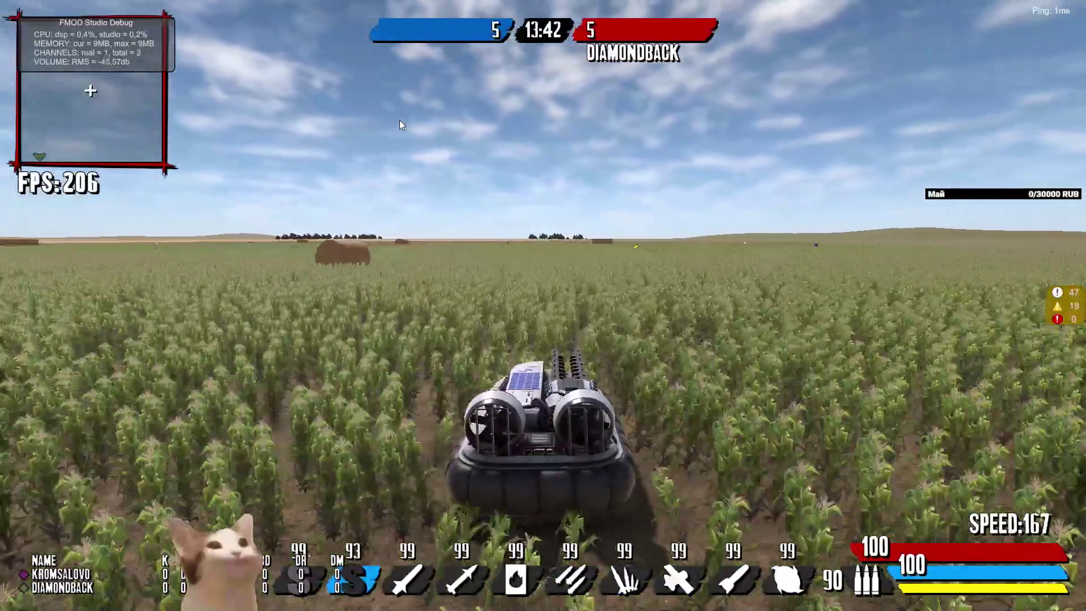
{"action": "key", "text": "d"}
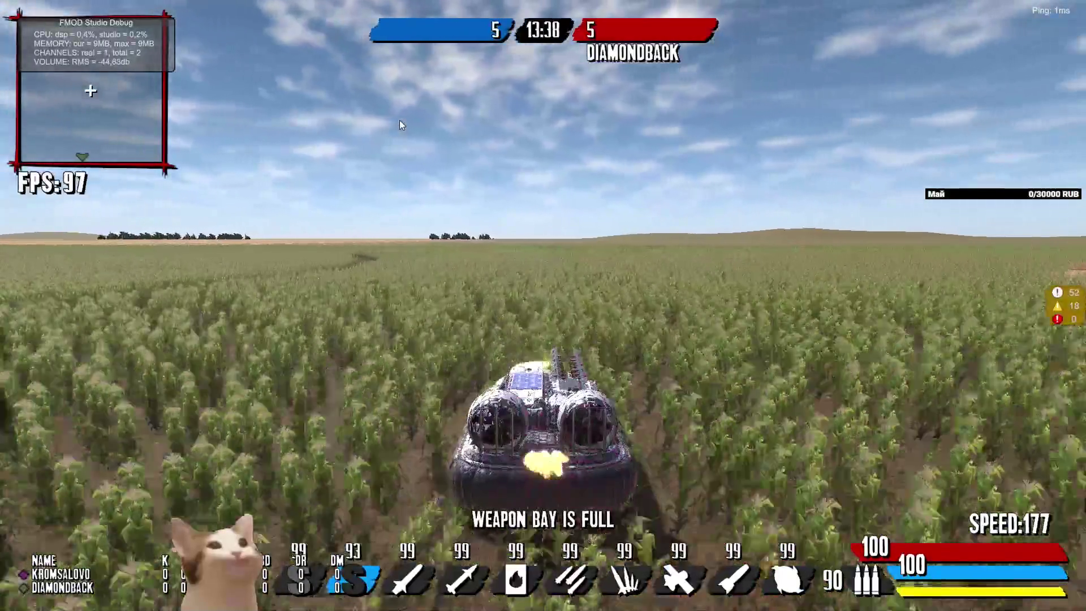
{"action": "key", "text": "a"}
{"action": "key", "text": "w"}
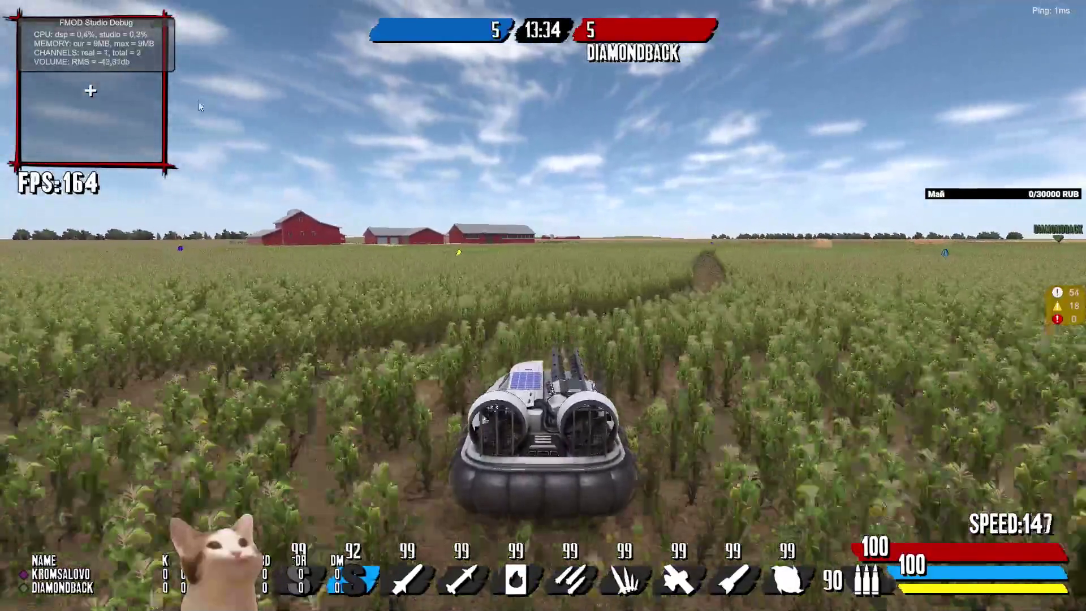
{"action": "key", "text": "F11"}
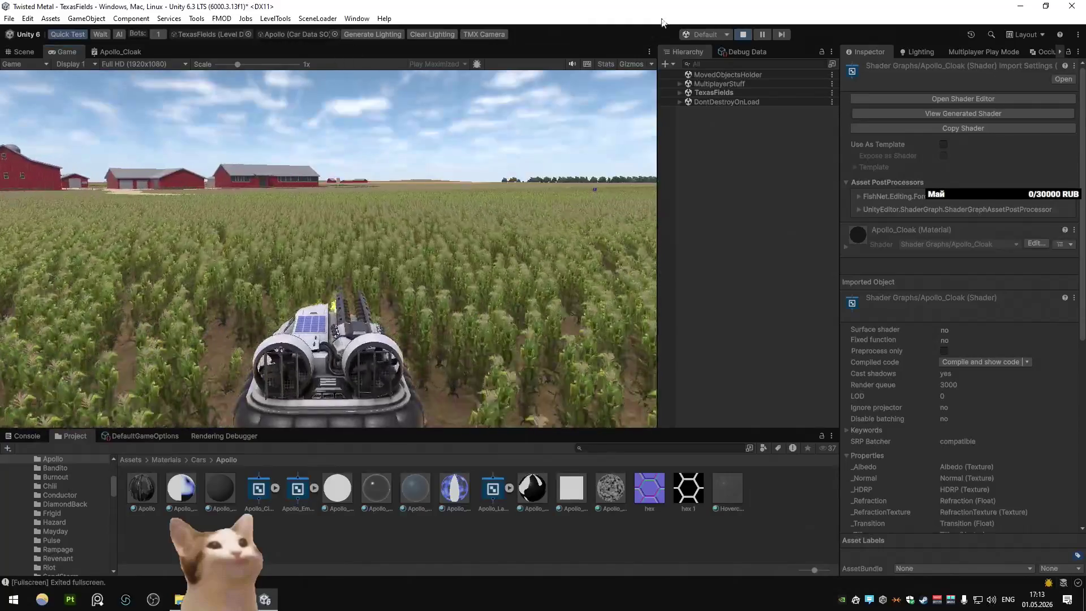
{"action": "left_click", "coordinate": [741, 33]}
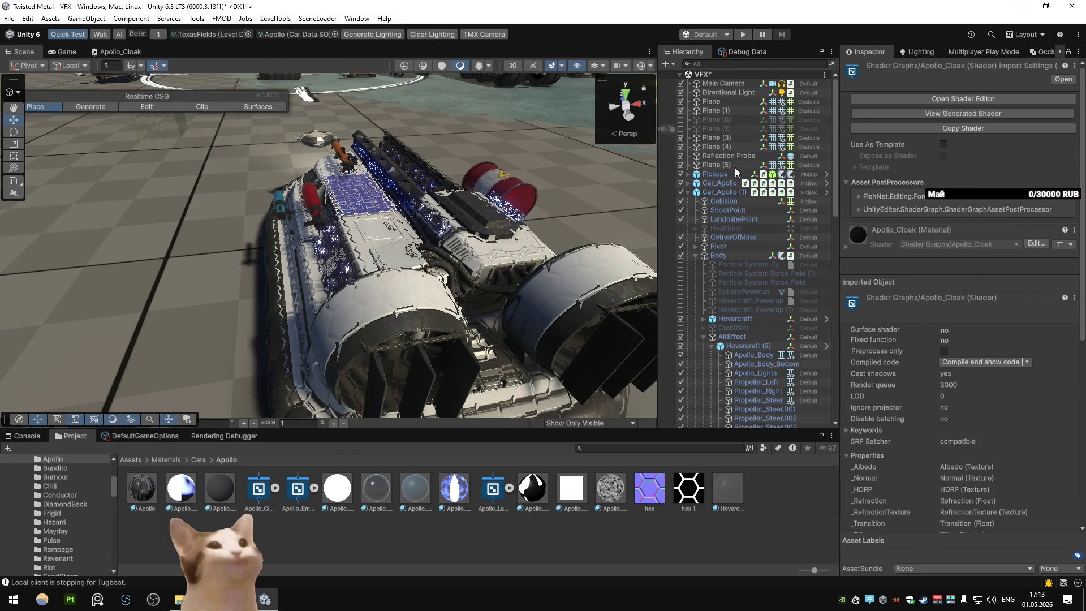
Step: Open AltSpecial_Apollo.cs from Car_Apollo in Visual Studio and select its four unused audio field lines
{"action": "left_click", "coordinate": [724, 193]}
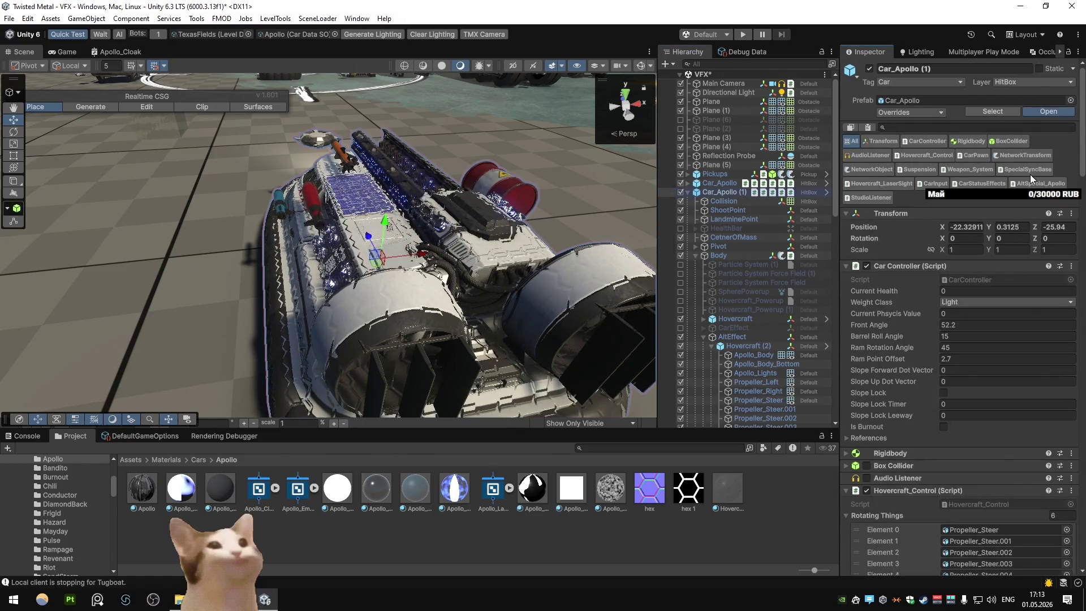
{"action": "left_click", "coordinate": [1035, 183]}
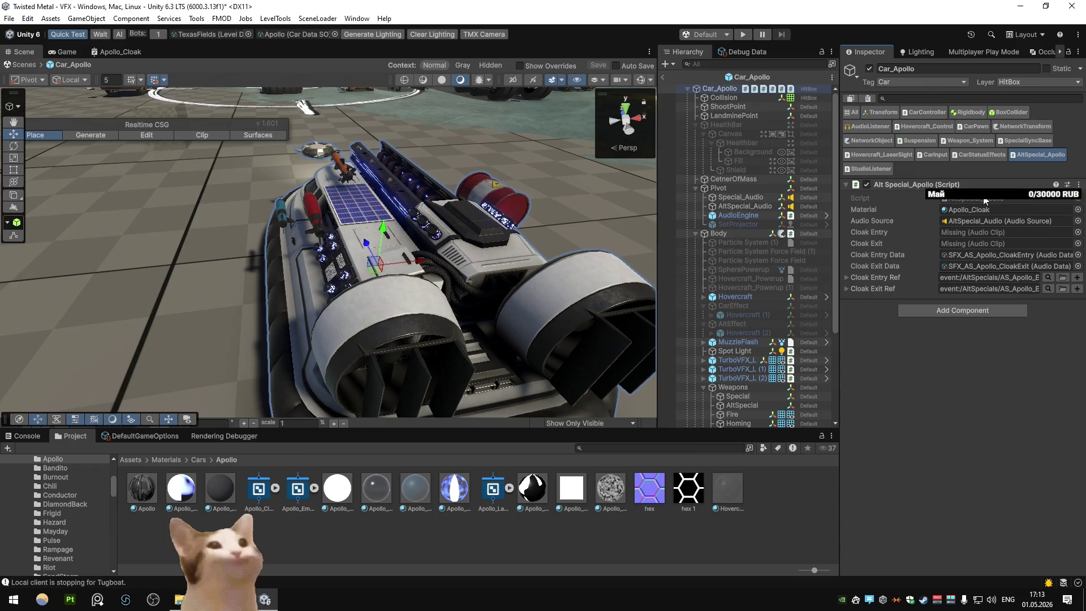
{"action": "left_click", "coordinate": [984, 201]}
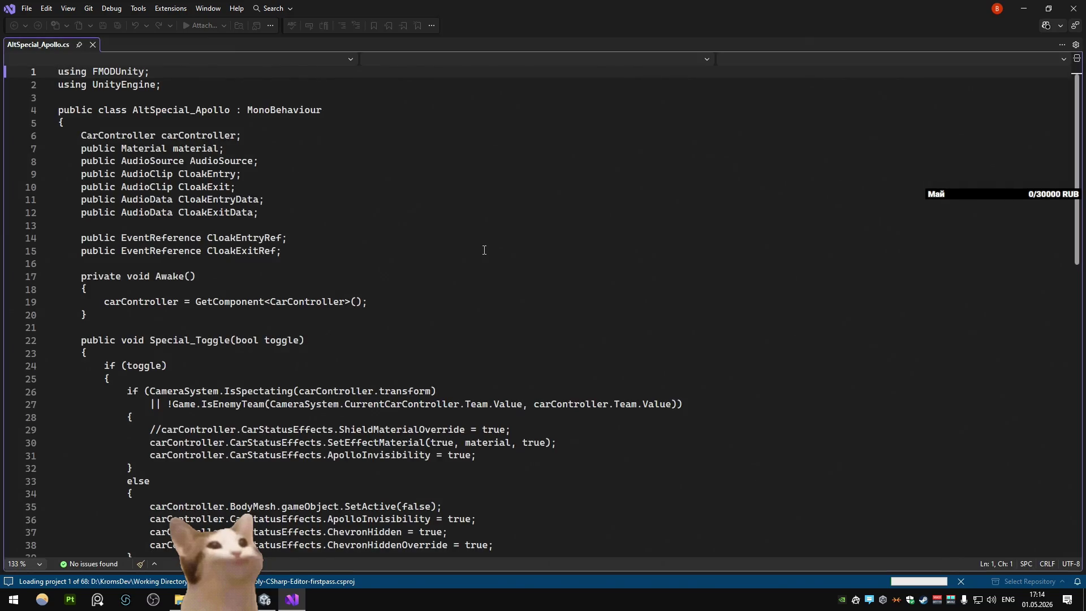
{"action": "key", "text": "alt+Tab"}
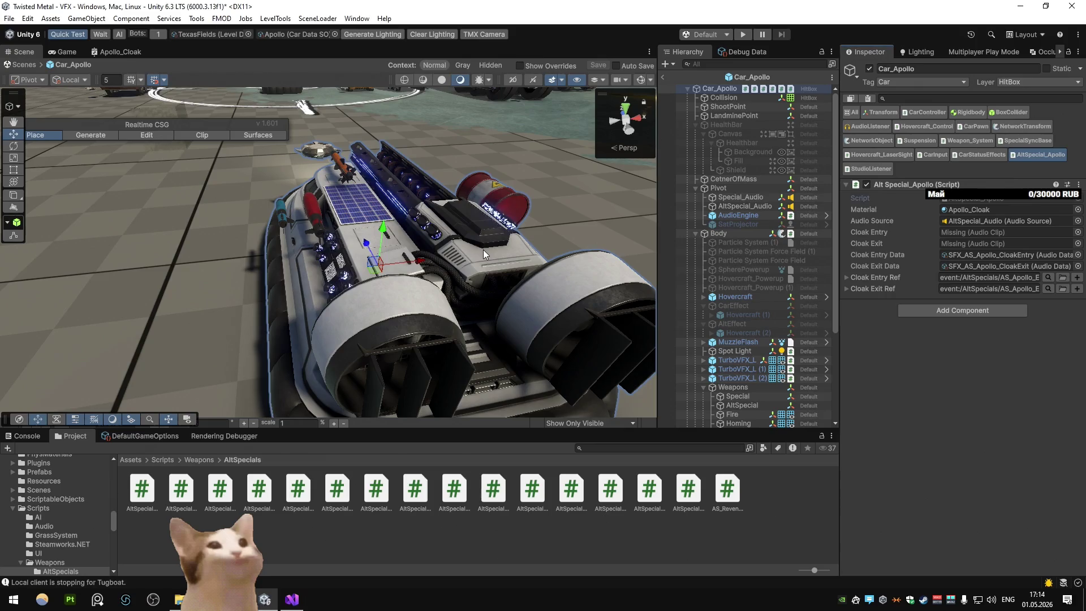
{"action": "double_click", "coordinate": [965, 199]}
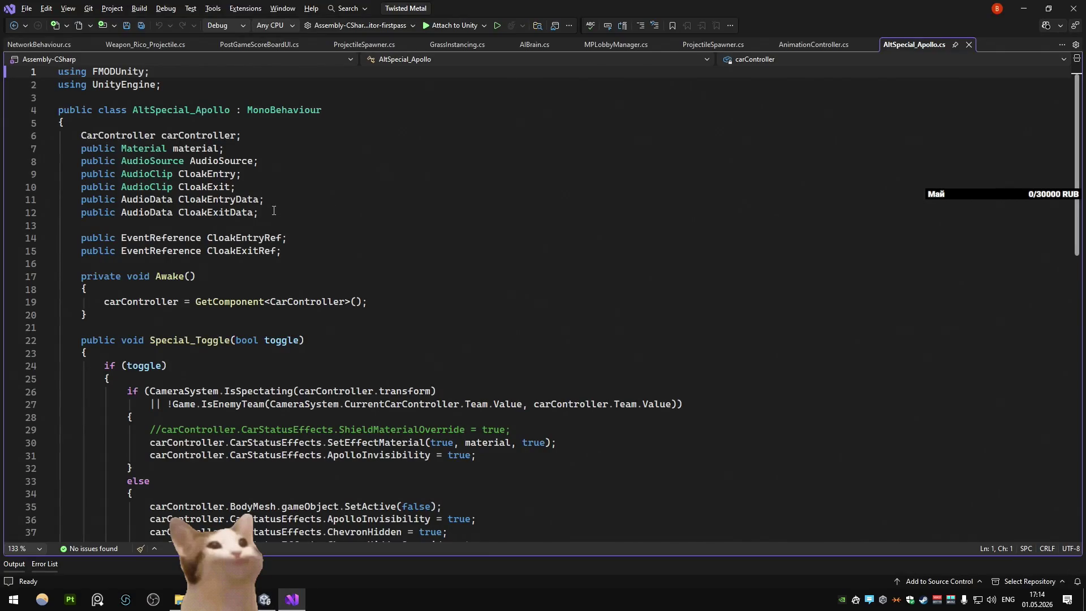
{"action": "left_click_drag", "start_coordinate": [273, 210], "coordinate": [42, 173]}
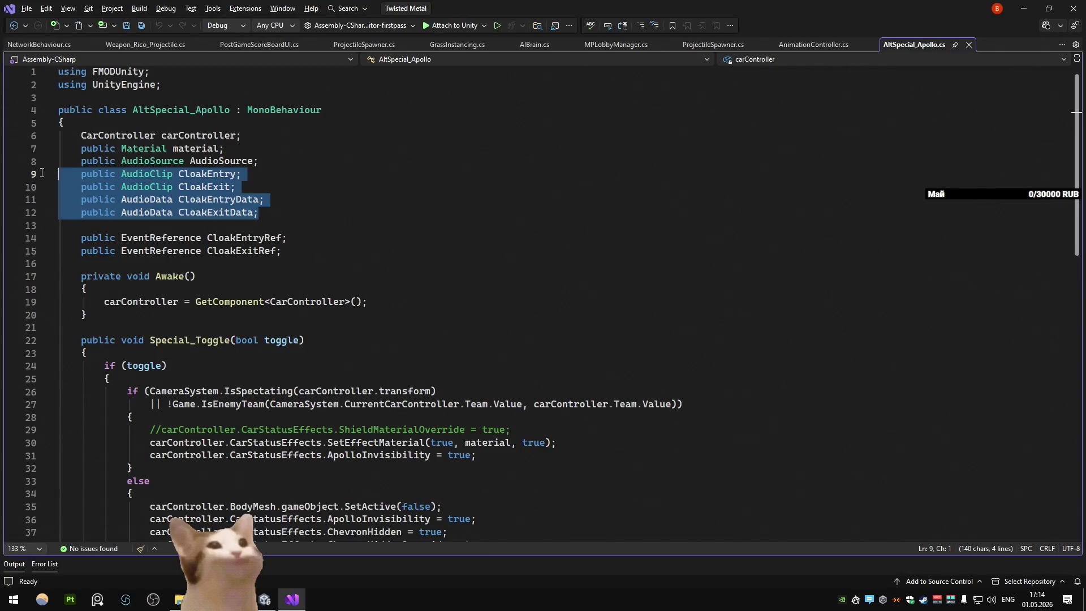
Step: Delete the AudioClip, AudioData and AudioSource fields and add a public GameObject HovercraftGO field
{"action": "key", "text": "BackSpace"}
{"action": "key", "text": "BackSpace"}
{"action": "left_click_drag", "start_coordinate": [282, 153], "coordinate": [62, 162]}
{"action": "key", "text": "BackSpace"}
{"action": "key", "text": "BackSpace"}
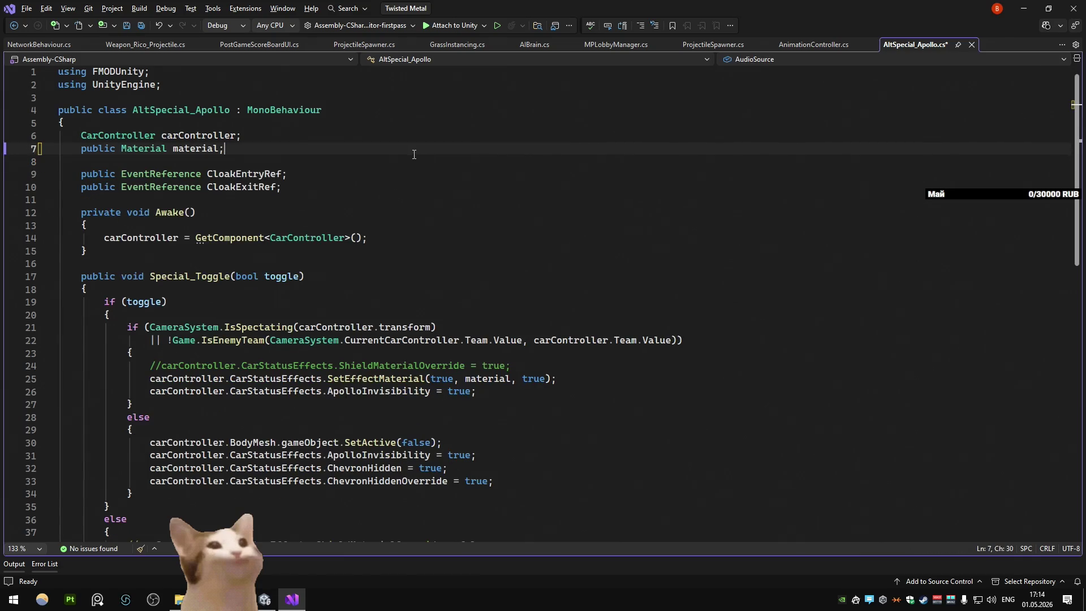
{"action": "left_click", "coordinate": [380, 199]}
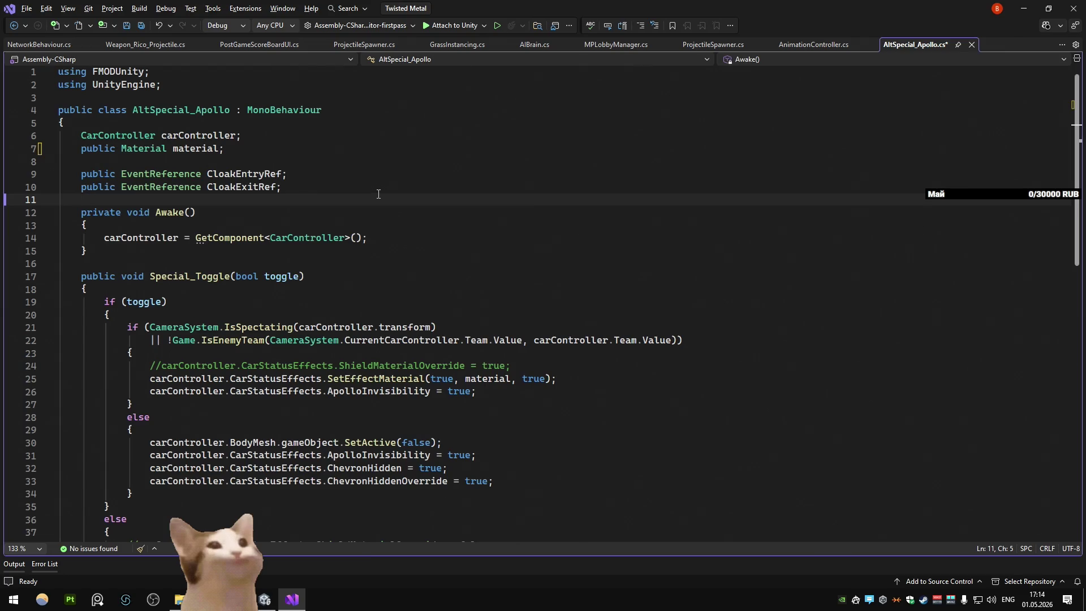
{"action": "key", "text": "Return"}
{"action": "key", "text": "Return"}
{"action": "key", "text": "Up"}
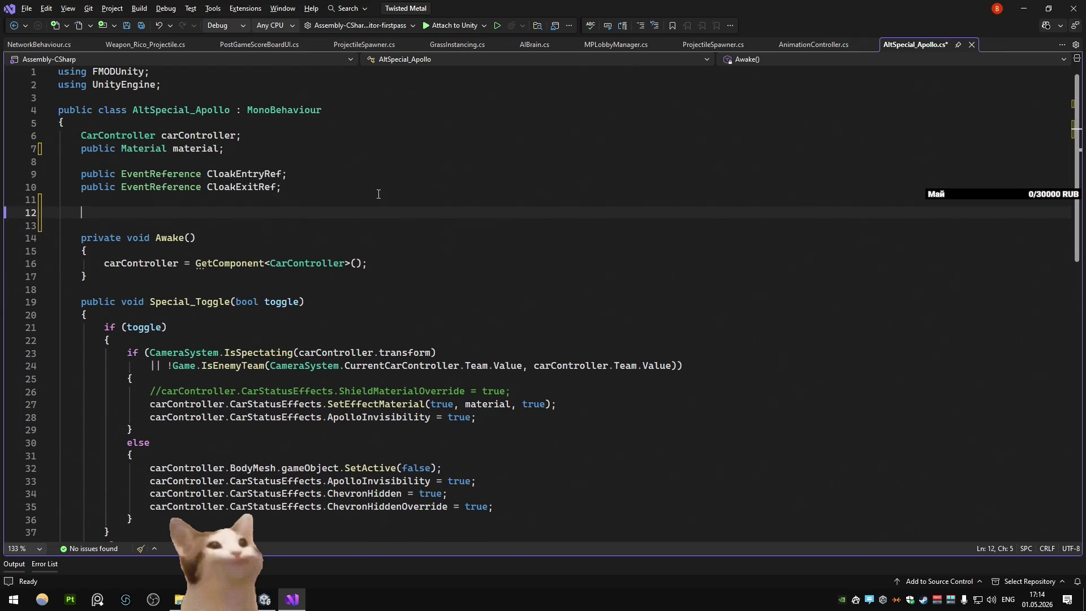
{"action": "type", "text": "ameO "}
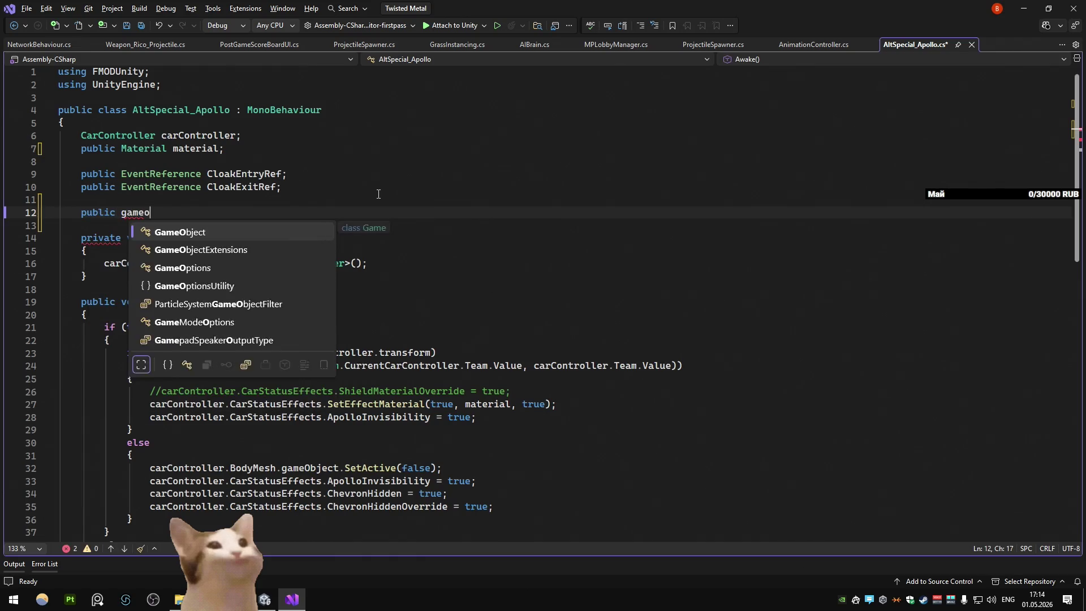
{"action": "type", "text": "Hover"}
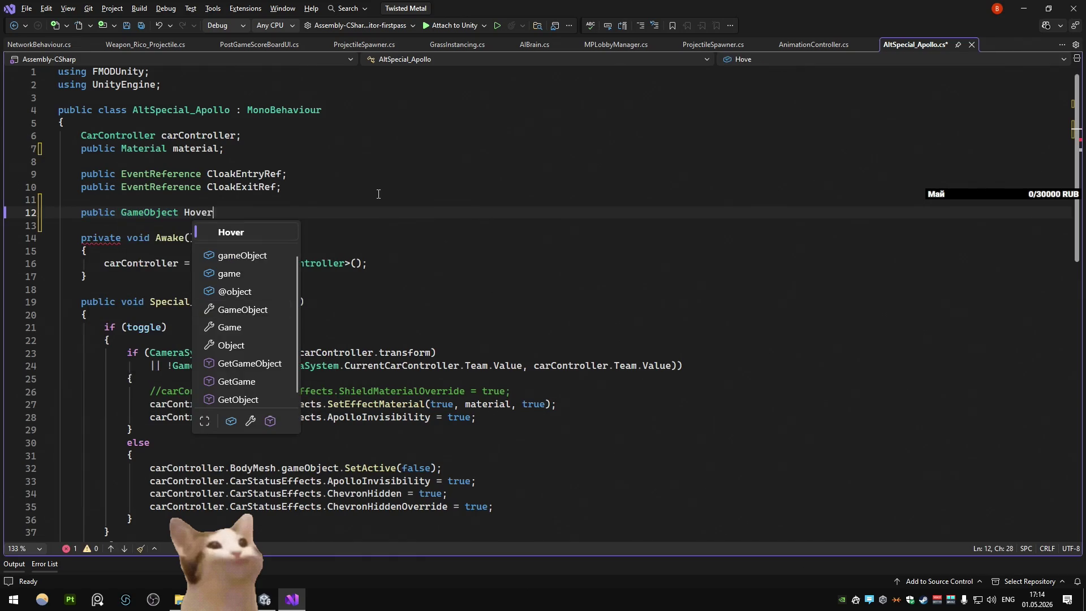
{"action": "type", "text": "craftGO"}
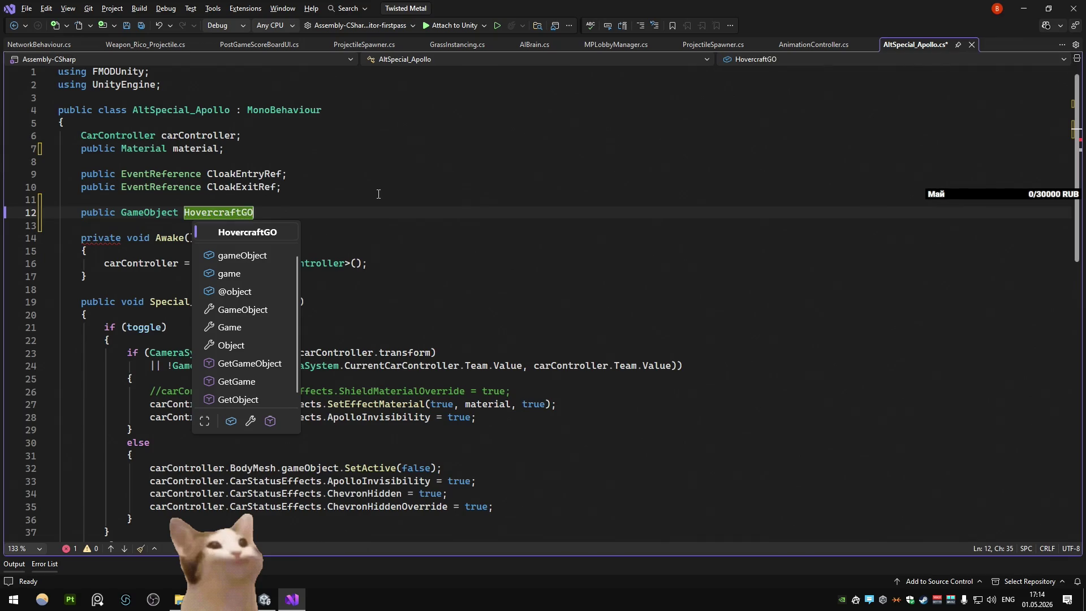
{"action": "type", "text": ";"}
Step: Add HovercraftGO.SetActive(!toggle); after the if/else block, save, and return to Unity
{"action": "double_click", "coordinate": [240, 213]}
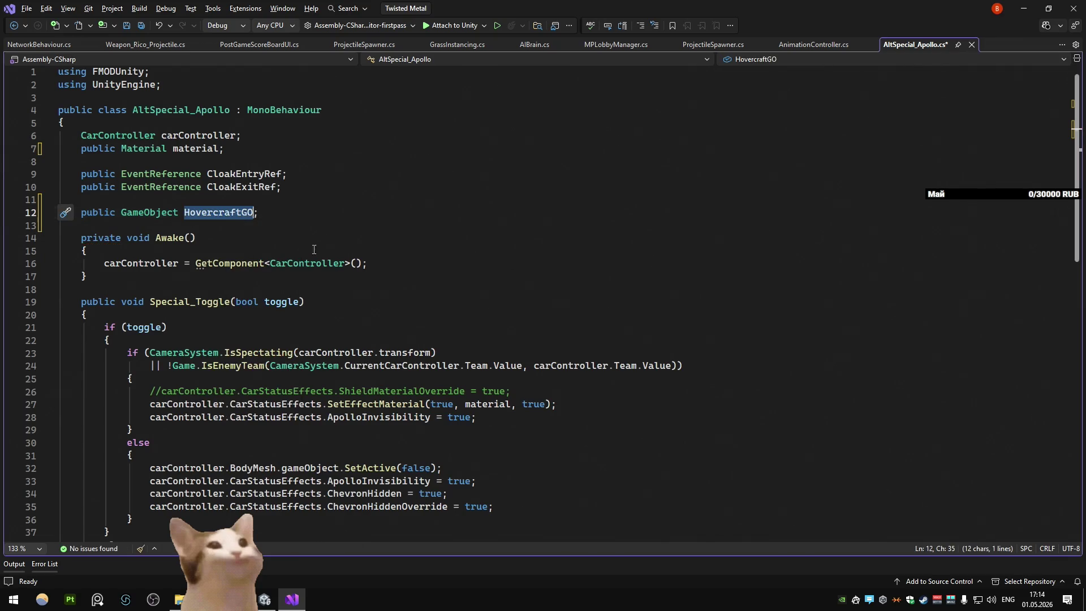
{"action": "scroll", "coordinate": [339, 259], "scroll_direction": "down", "scroll_amount": 4}
{"action": "scroll", "coordinate": [147, 369], "scroll_direction": "down", "scroll_amount": 3}
{"action": "left_click", "coordinate": [150, 377]}
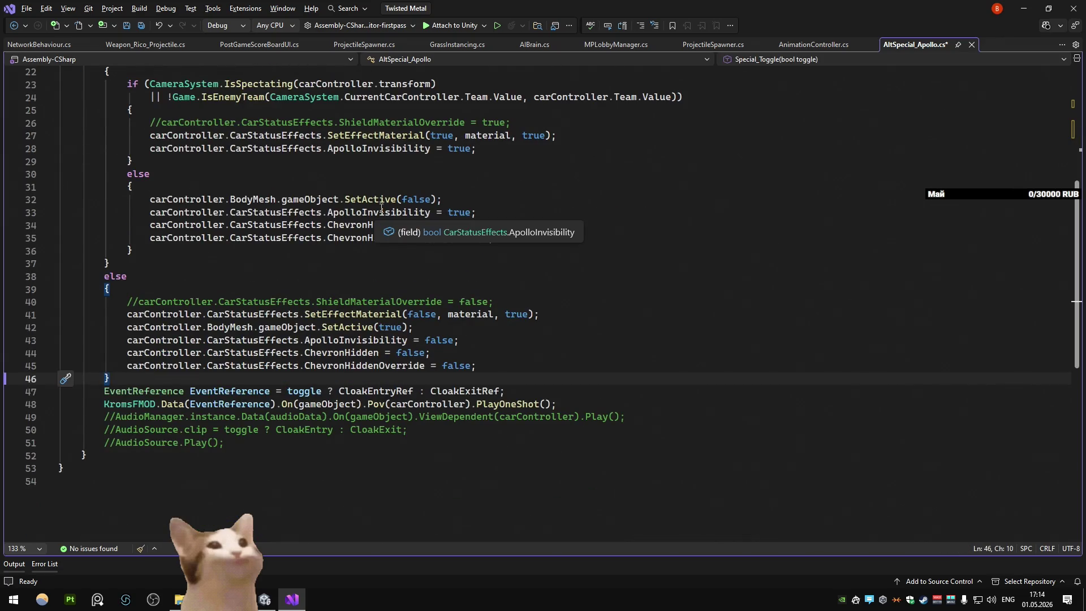
{"action": "scroll", "coordinate": [381, 208], "scroll_direction": "up", "scroll_amount": 2}
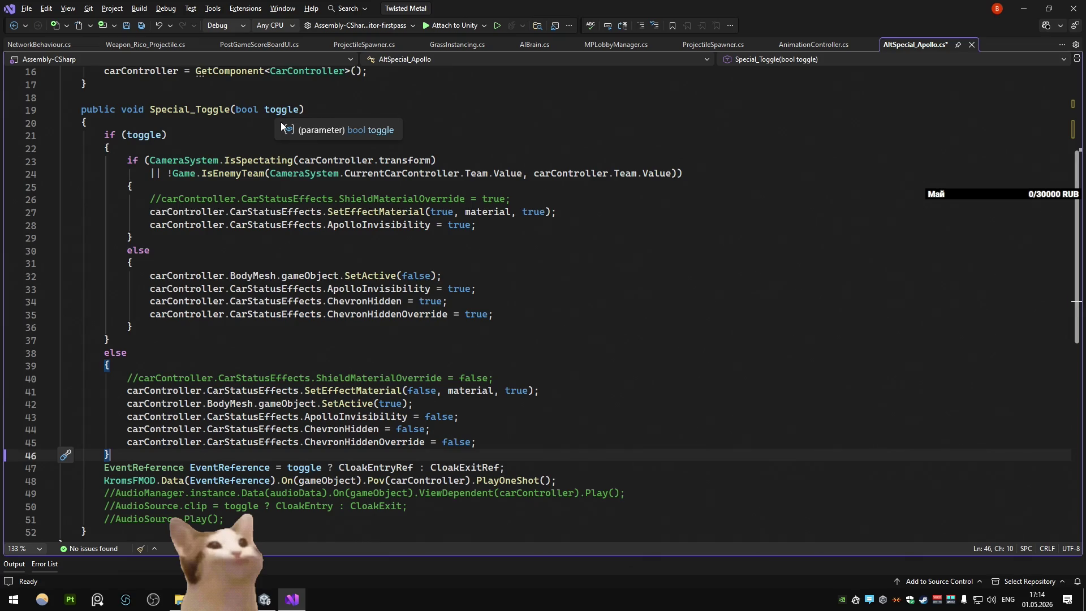
{"action": "key", "text": "Return"}
{"action": "key", "text": "Return"}
{"action": "type", "text": "HovercraftGO"}
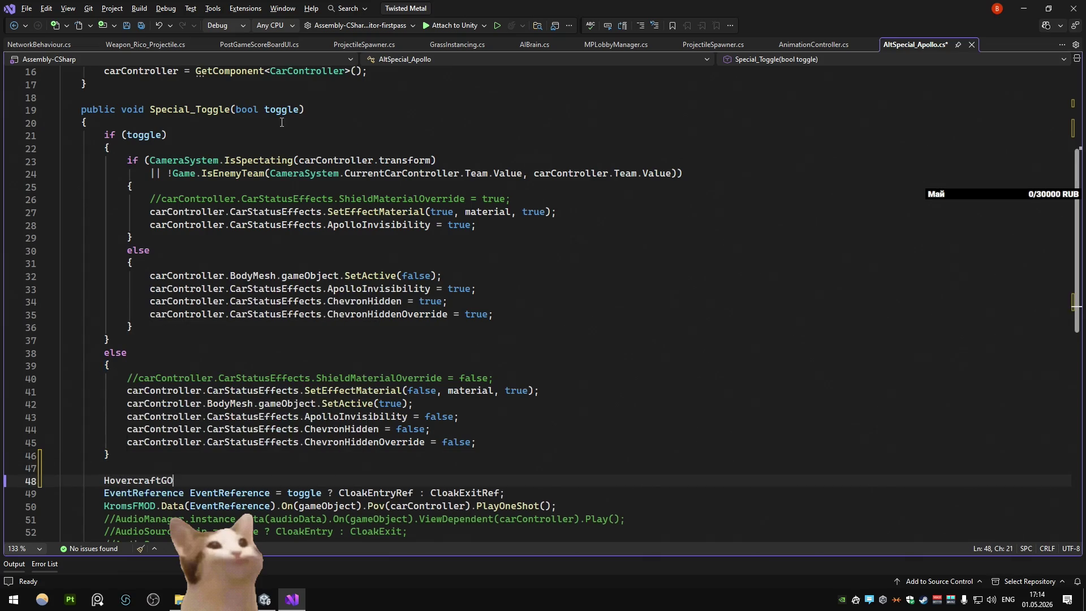
{"action": "type", "text": ".SetActive(toggle);"}
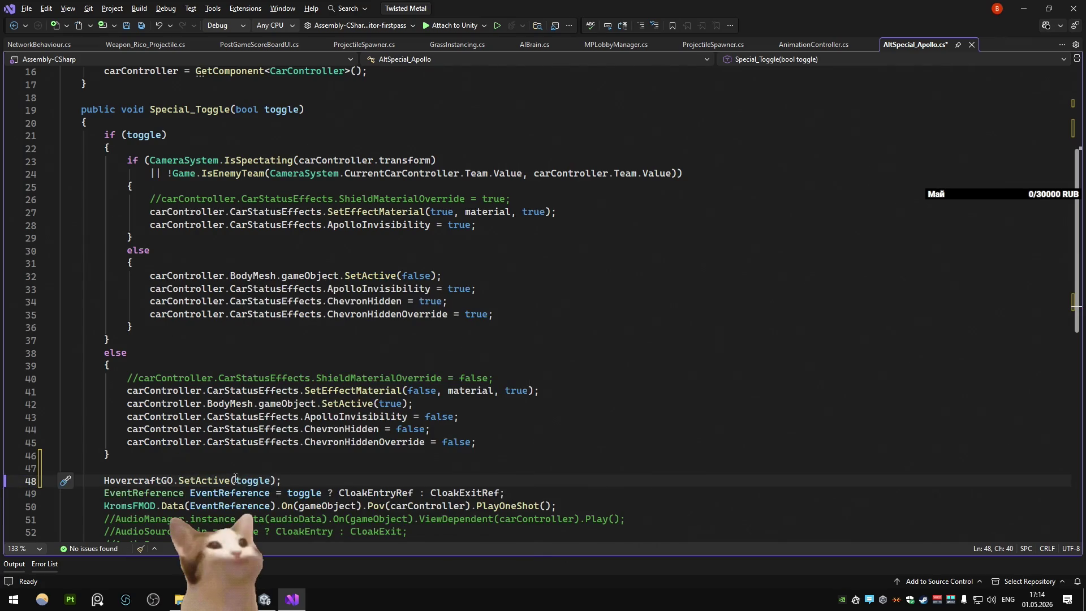
{"action": "left_click", "coordinate": [236, 479]}
{"action": "type", "text": "!"}
{"action": "left_click", "coordinate": [317, 459]}
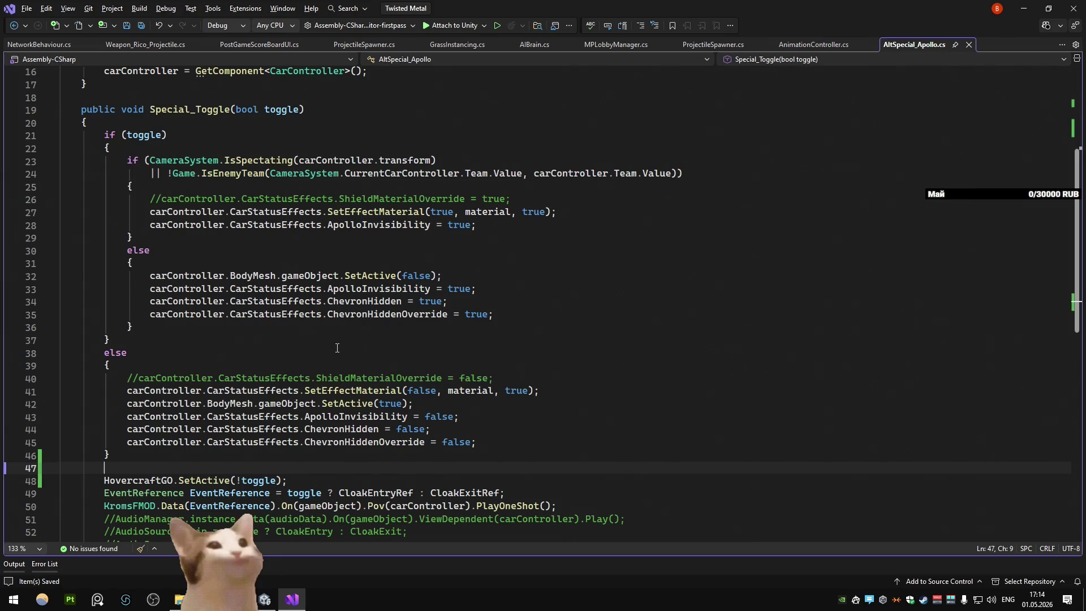
{"action": "key", "text": "alt+Tab"}
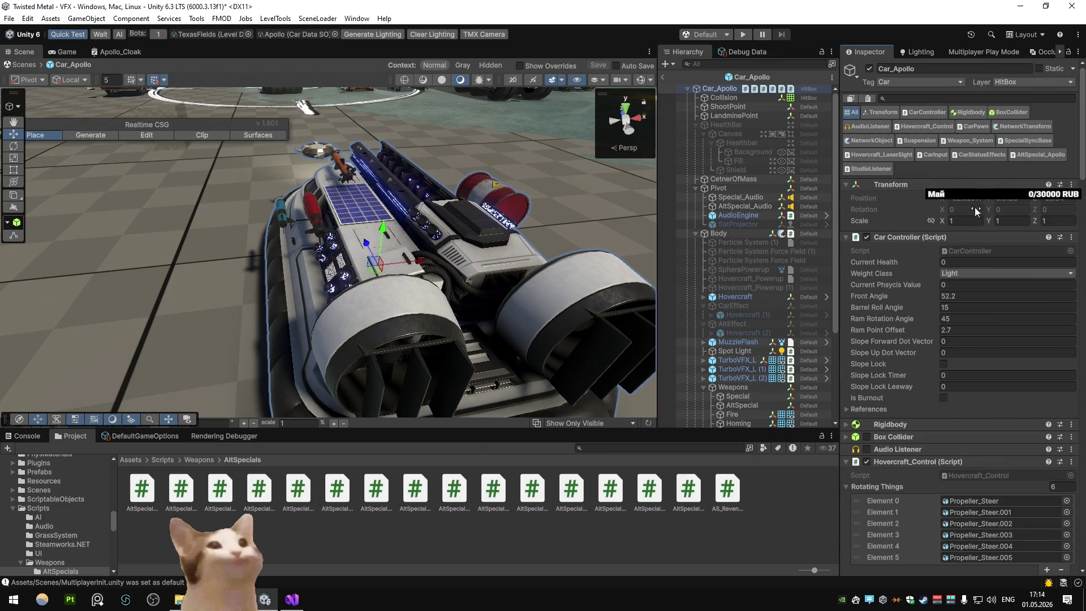
Step: Assign the Hovercraft object to the Hovercraft GO slot and save the Car_Apollo prefab
{"action": "left_click_drag", "start_coordinate": [735, 298], "coordinate": [995, 243]}
{"action": "left_click", "coordinate": [664, 79]}
{"action": "left_click", "coordinate": [513, 317]}
Step: Start play mode and restore the full editor layout around the Game view
{"action": "left_click", "coordinate": [742, 34]}
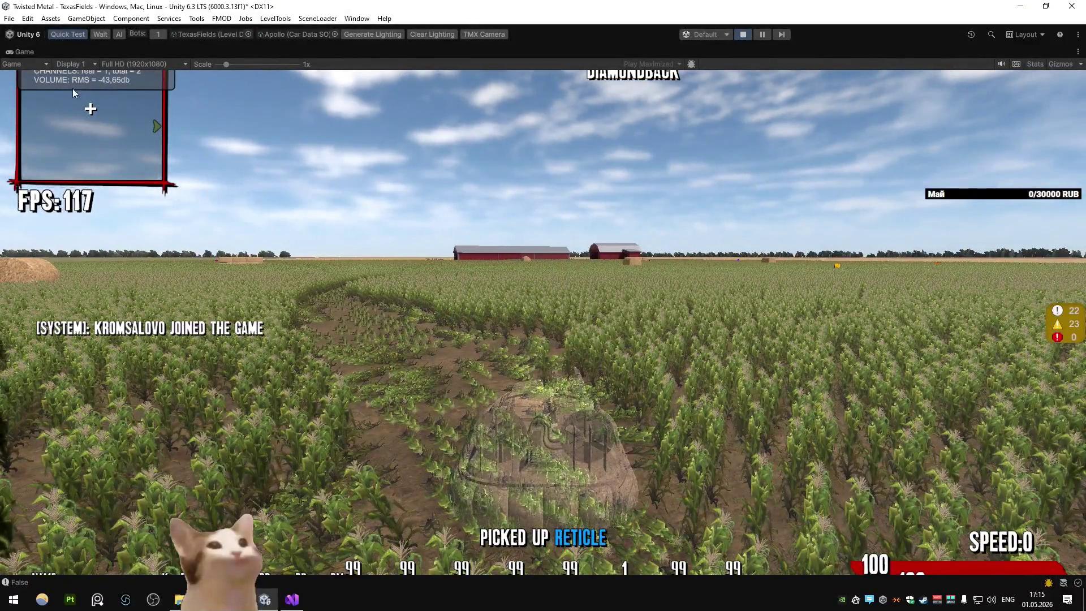
{"action": "right_click", "coordinate": [49, 52]}
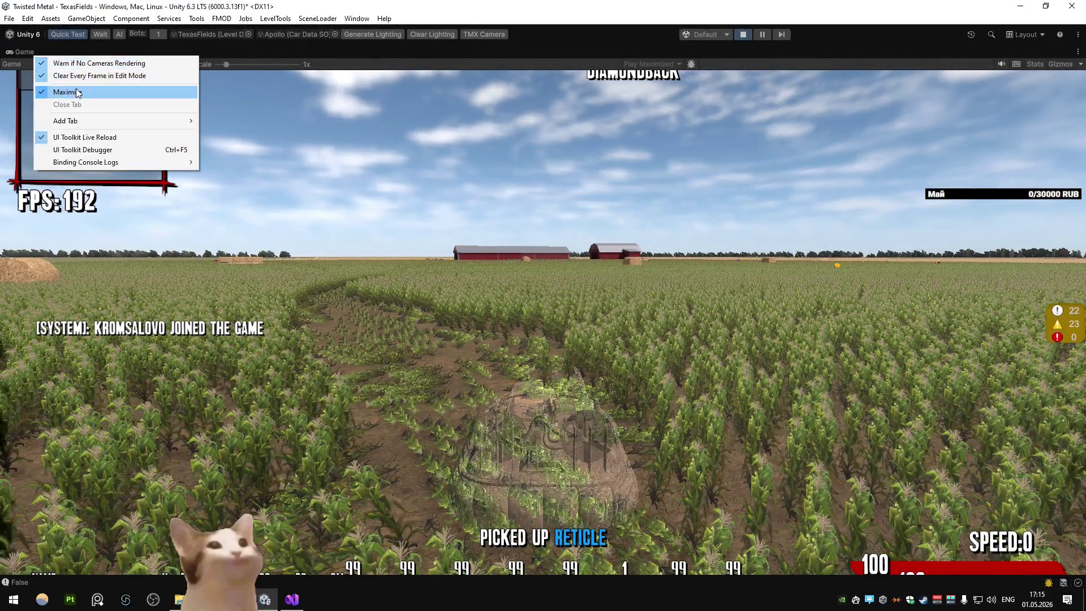
{"action": "left_click", "coordinate": [74, 92]}
Step: Find the Apollo_Cloak shader graph via a 'cloak' search, set its Material to Unlit, and save
{"action": "type", "text": "cloak"}
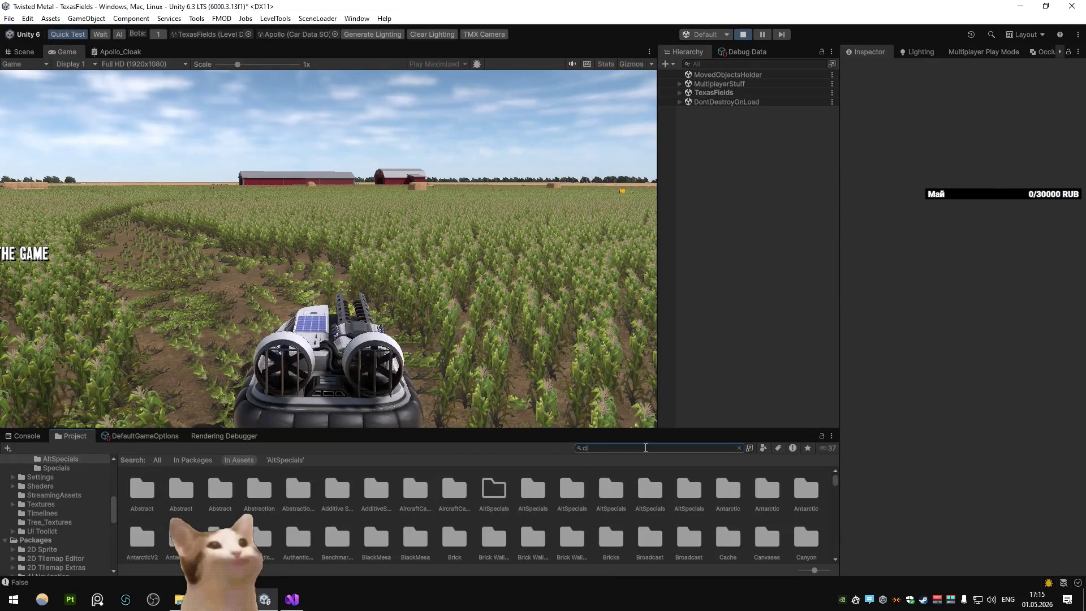
{"action": "double_click", "coordinate": [181, 488]}
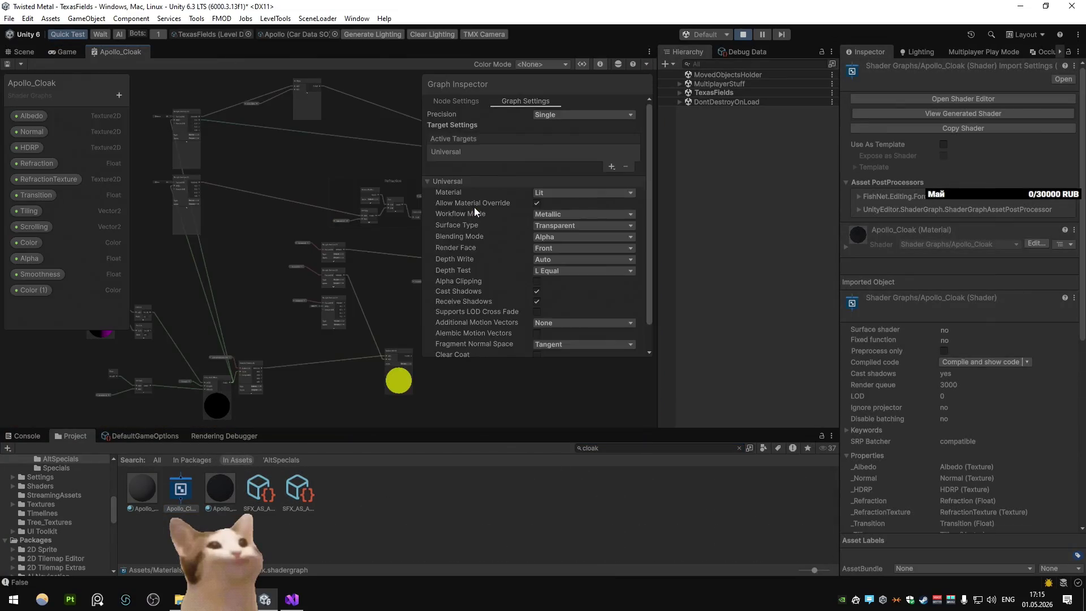
{"action": "left_click", "coordinate": [526, 101]}
{"action": "left_click", "coordinate": [571, 192]}
{"action": "left_click", "coordinate": [565, 226]}
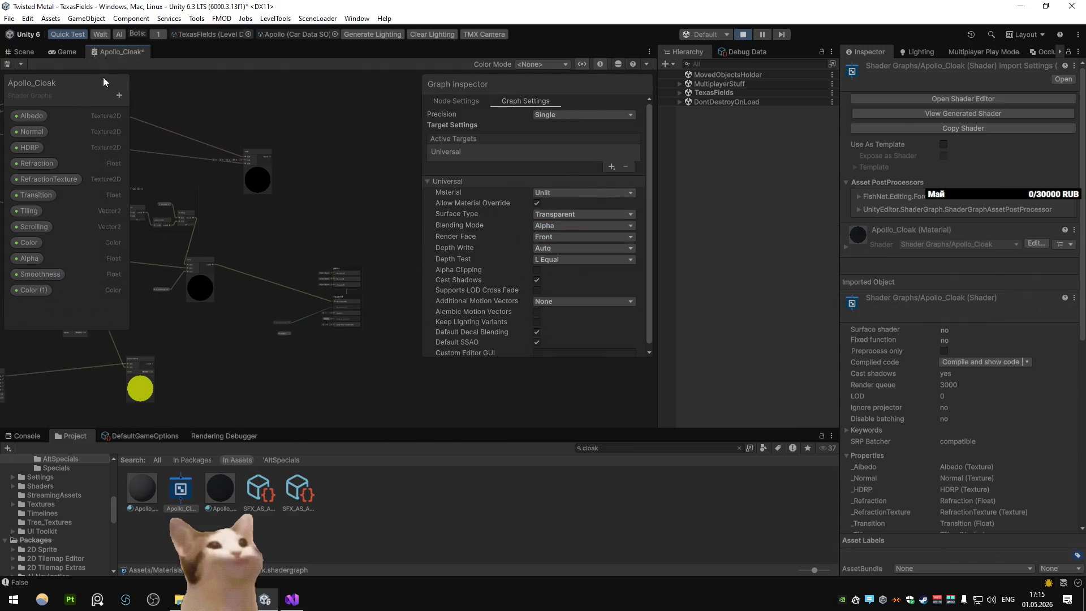
{"action": "key", "text": "ctrl+s"}
Step: Return to the running Game view and maximize it to fill the editor
{"action": "left_click", "coordinate": [65, 51]}
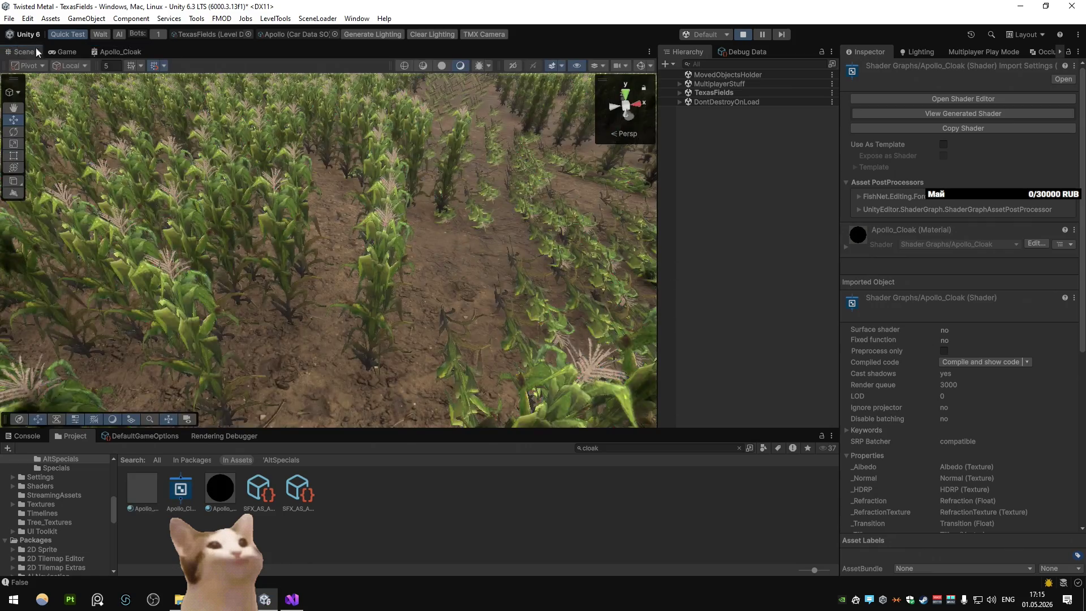
{"action": "right_click", "coordinate": [73, 50]}
{"action": "left_click", "coordinate": [121, 86]}
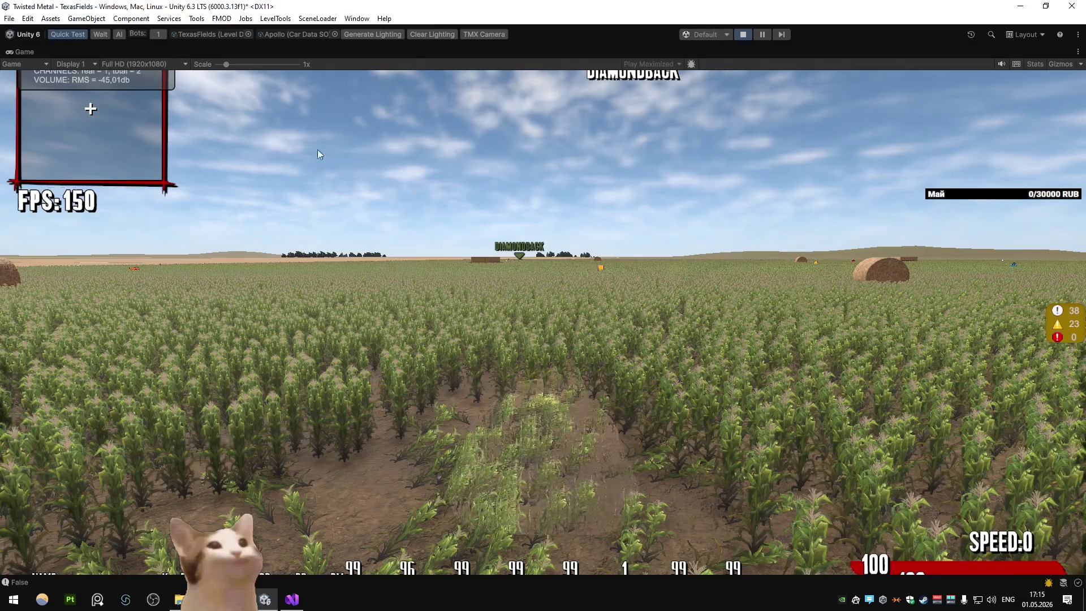
Step: Restore the full editor layout and pause the running game
{"action": "right_click", "coordinate": [3, 54]}
{"action": "left_click", "coordinate": [34, 85]}
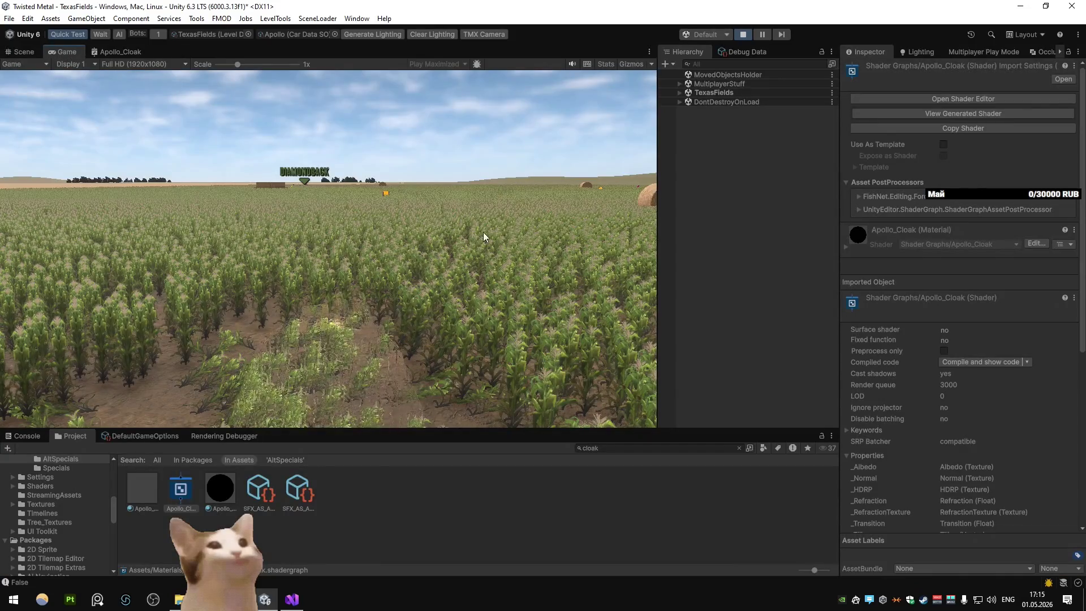
{"action": "left_click", "coordinate": [762, 34]}
{"action": "left_click", "coordinate": [66, 52]}
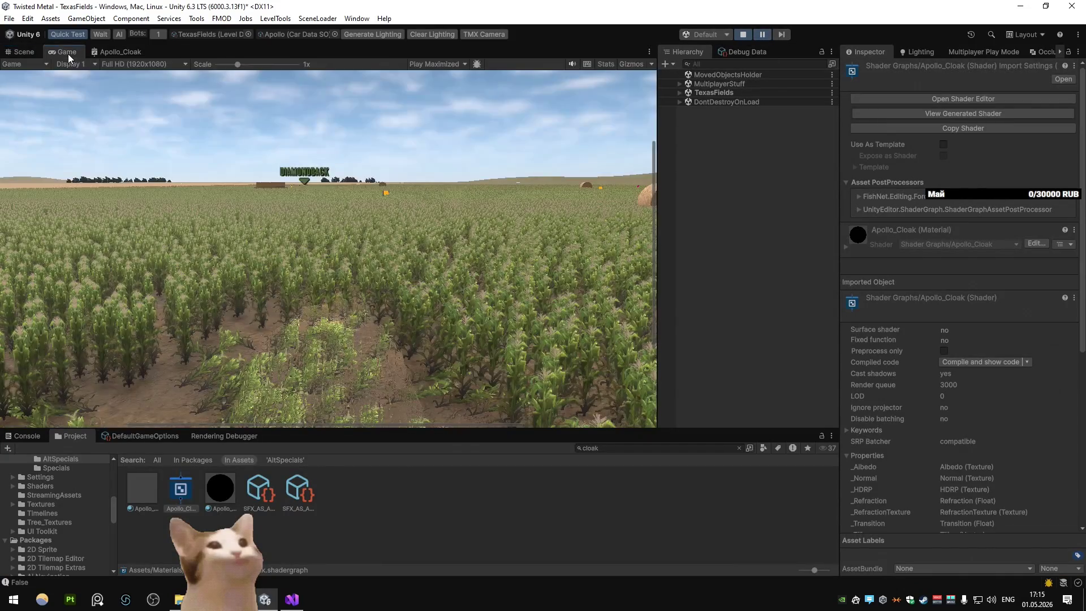
Step: Tint the Apollo_Cloak material's Color (1) to pale light blue D3F0FF
{"action": "left_click", "coordinate": [218, 489]}
{"action": "left_click", "coordinate": [142, 487]}
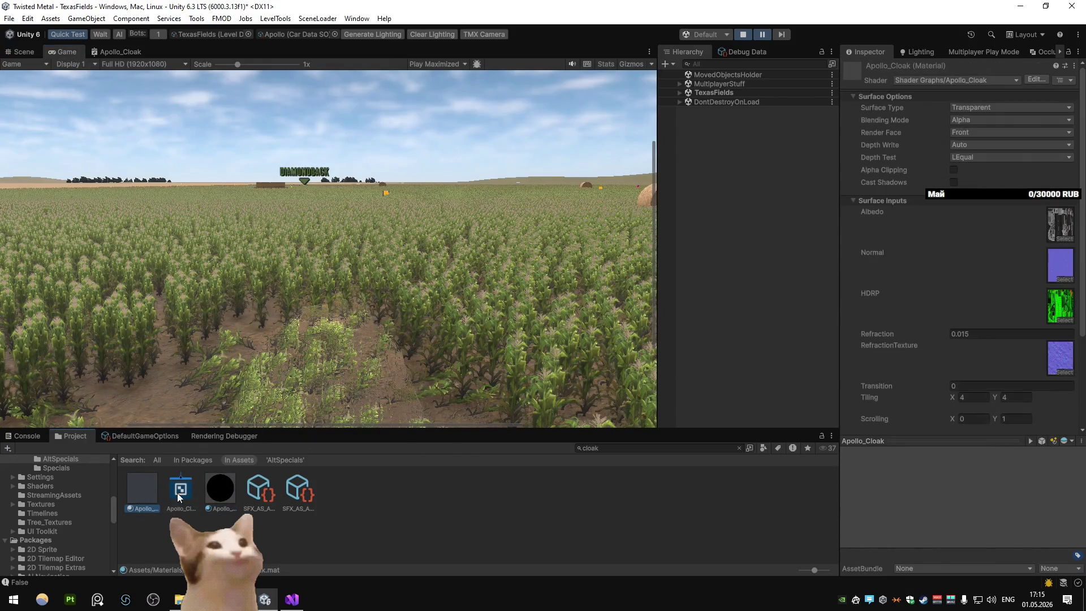
{"action": "scroll", "coordinate": [939, 323], "scroll_direction": "down", "scroll_amount": 3}
{"action": "left_click", "coordinate": [972, 352]}
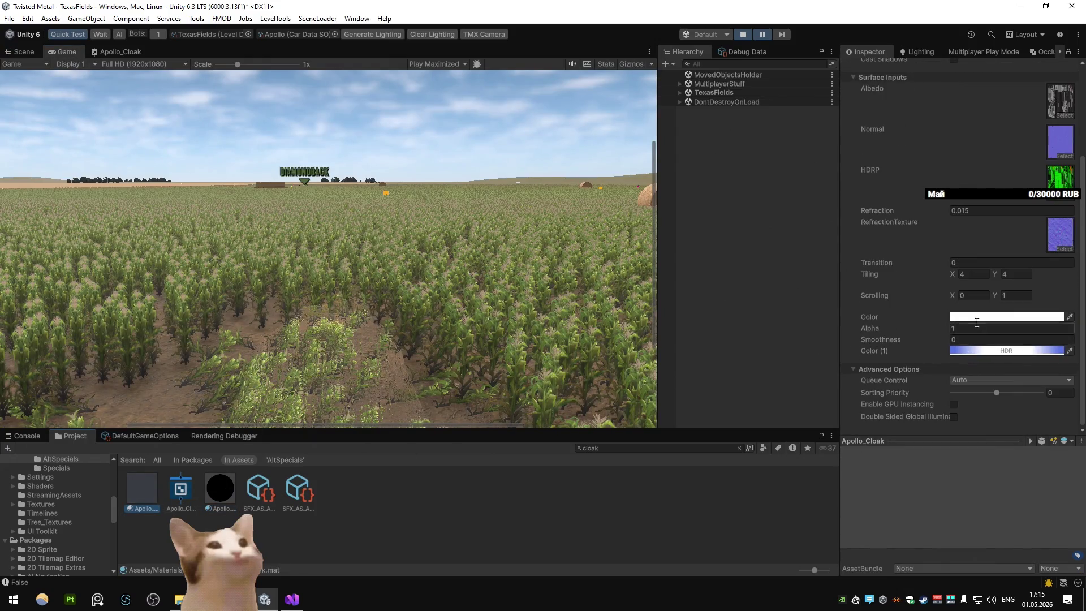
{"action": "mouse_move", "coordinate": [983, 386]}
{"action": "left_mouse_down"}
{"action": "mouse_move", "coordinate": [1028, 334]}
{"action": "mouse_move", "coordinate": [996, 321]}
{"action": "left_mouse_up"}
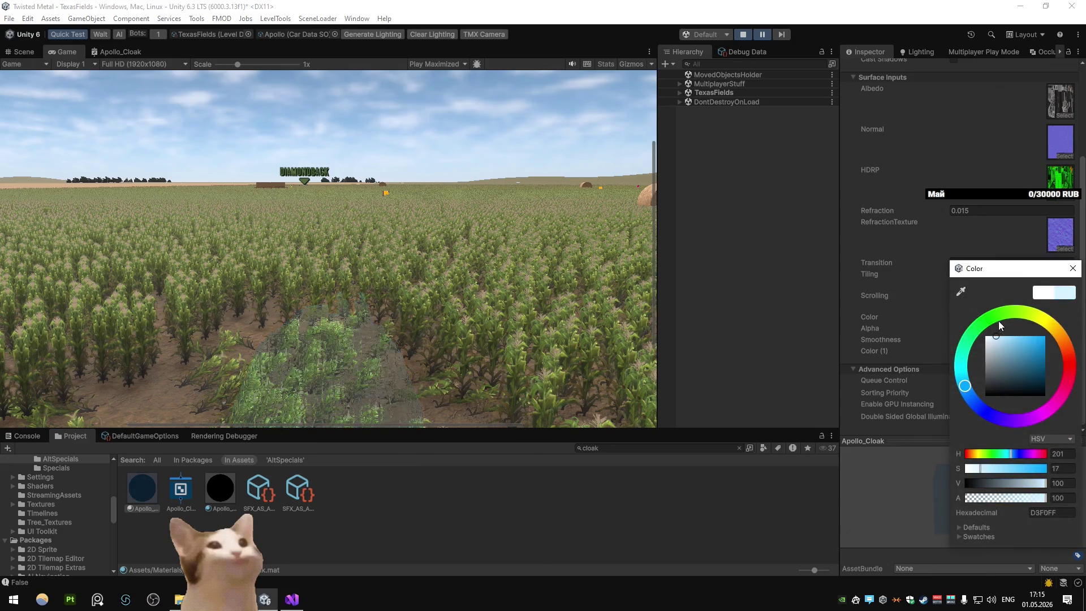